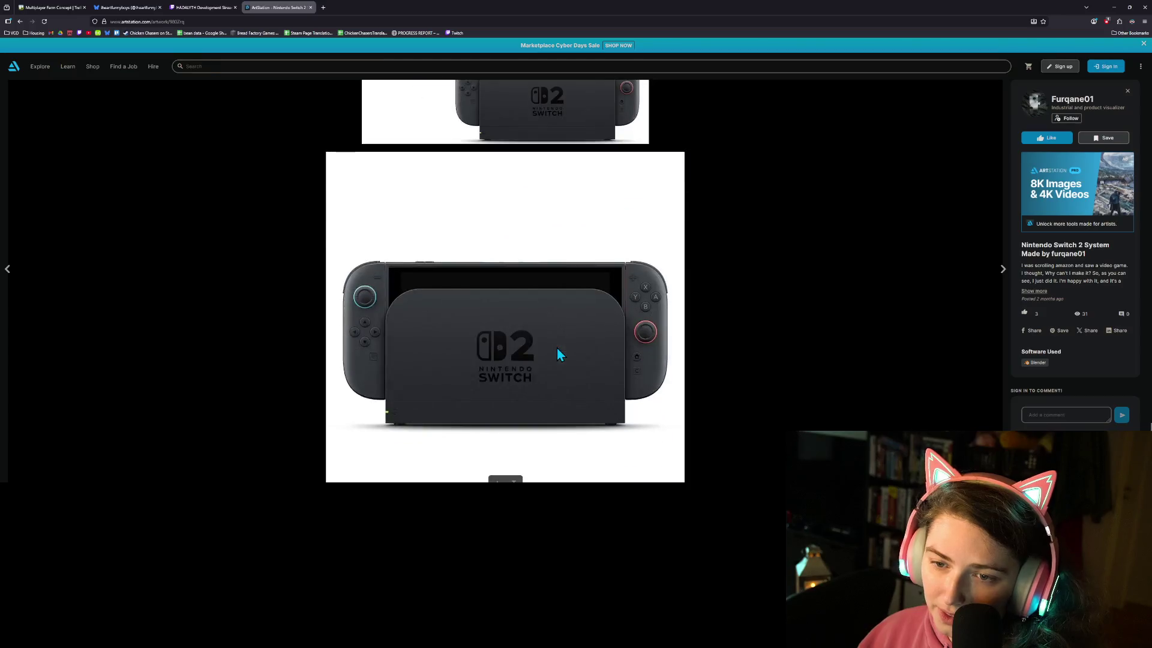
# - Scroll up and down through the Nintendo Switch 2 artwork images
pyautogui.scroll(-1, 557, 348)
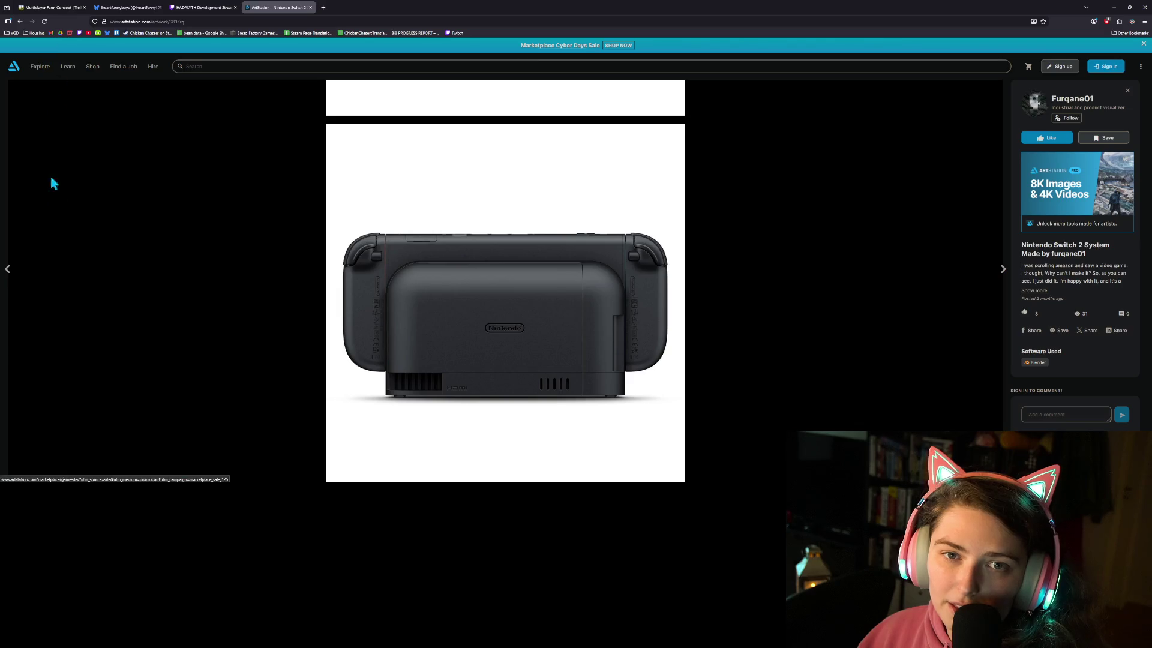
pyautogui.scroll(1, 882, 294)
pyautogui.scroll(-20, 881, 294)
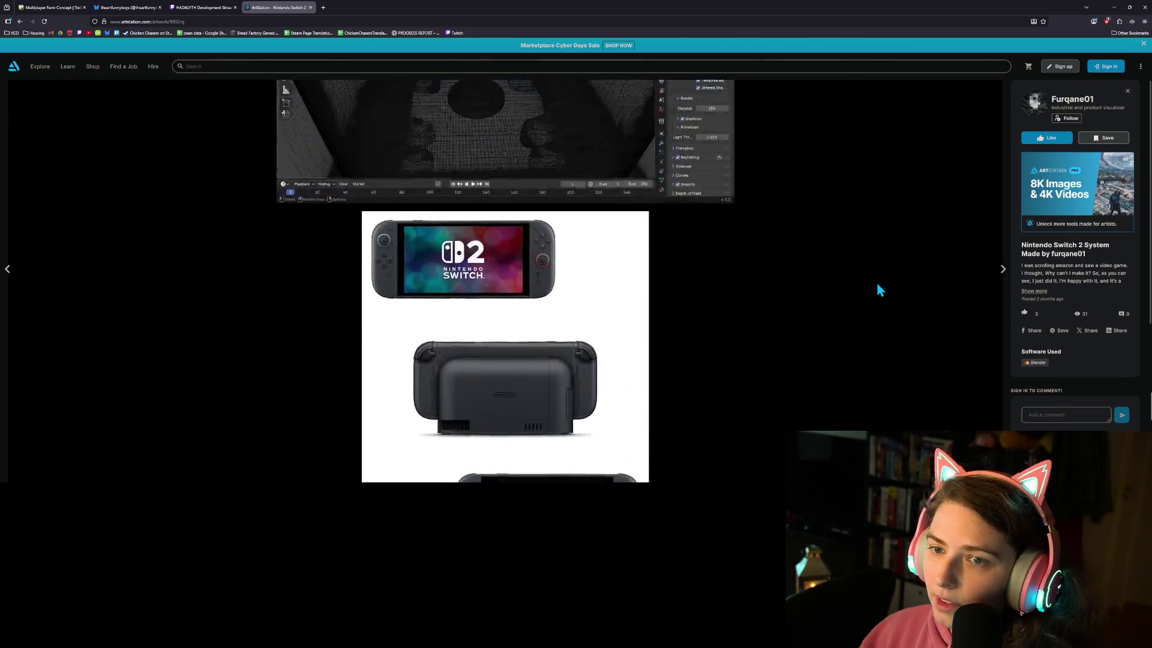
pyautogui.scroll(20, 873, 269)
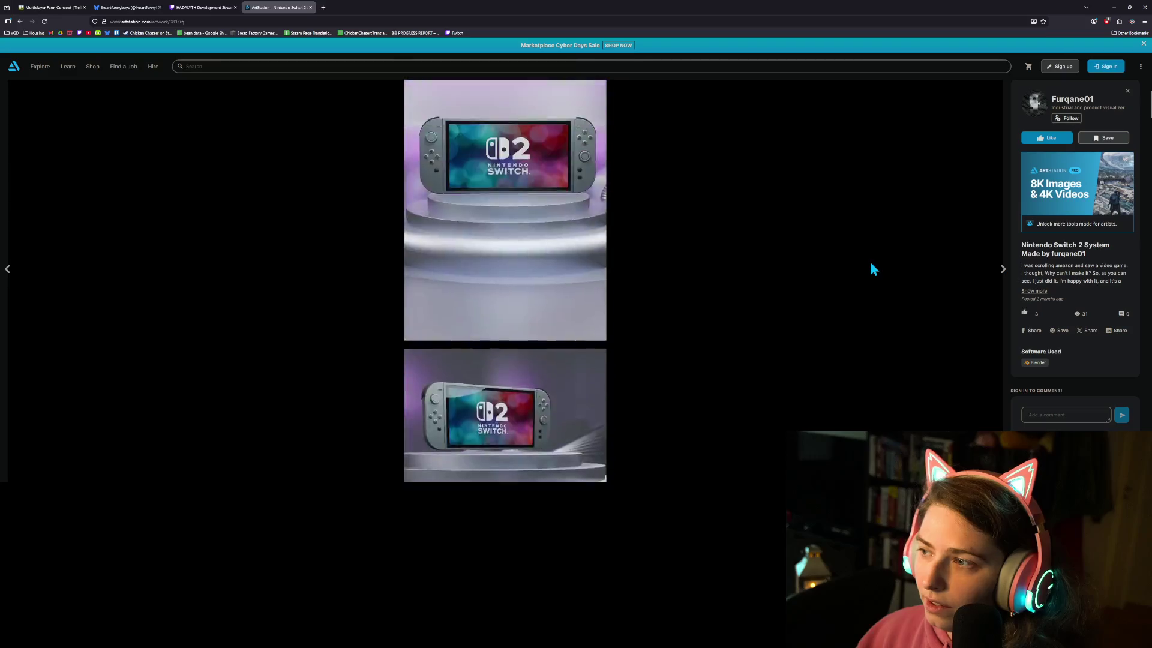
# - Go back to the 17-artwork portfolio grid and open the bathroom interior design artwork
pyautogui.click(19, 21)
pyautogui.scroll(3, 381, 296)
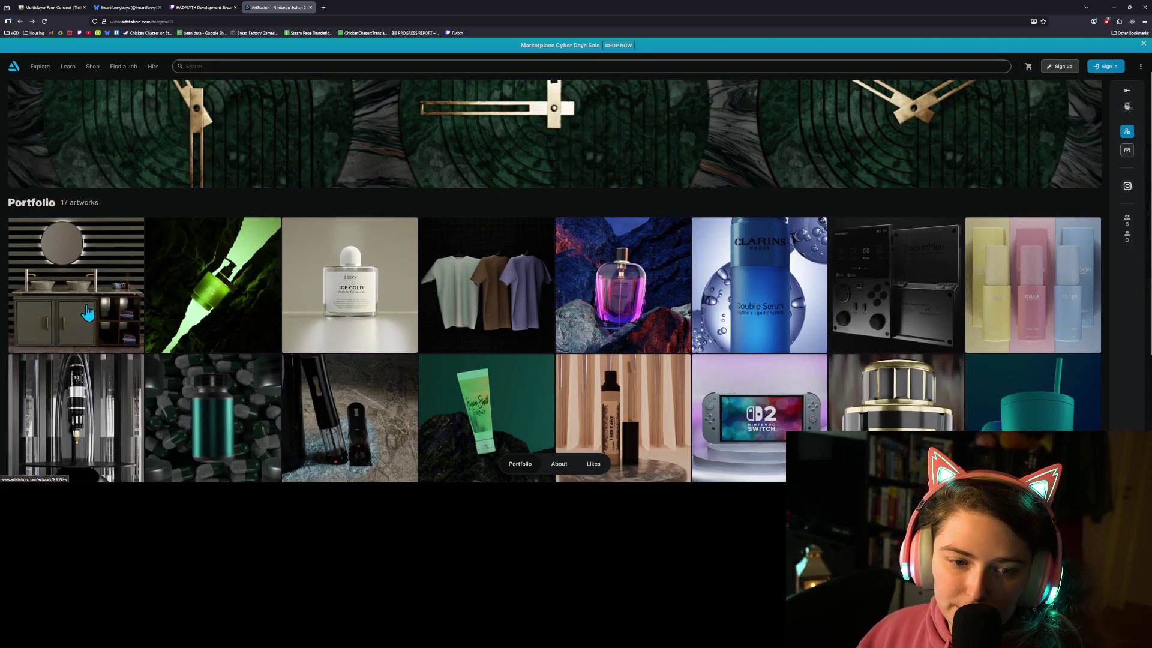
pyautogui.click(87, 306)
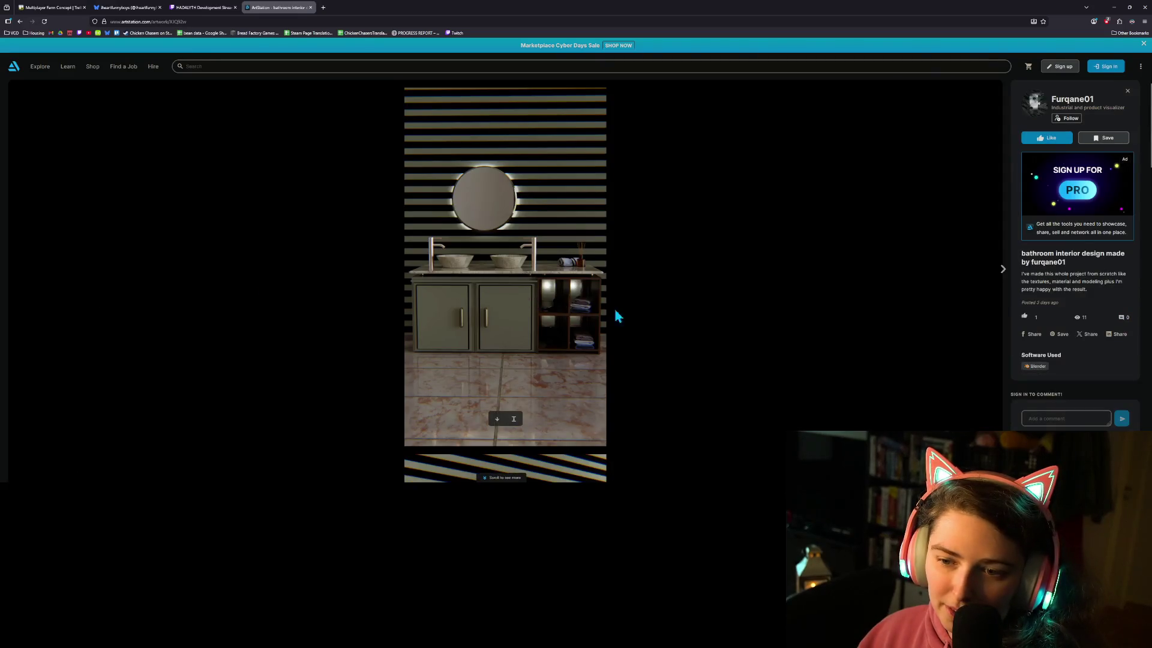
# - Browse the double-sink vanity and striped wall bathroom renders, then return to the portfolio grid
pyautogui.scroll(-8, 627, 373)
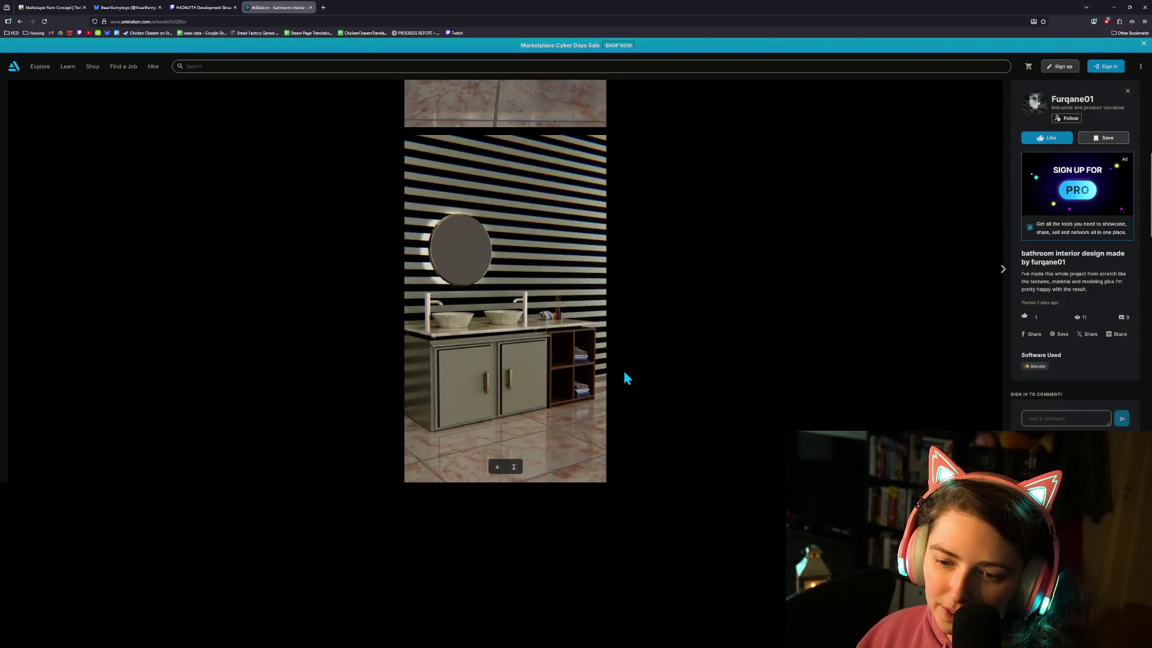
pyautogui.scroll(-8, 624, 374)
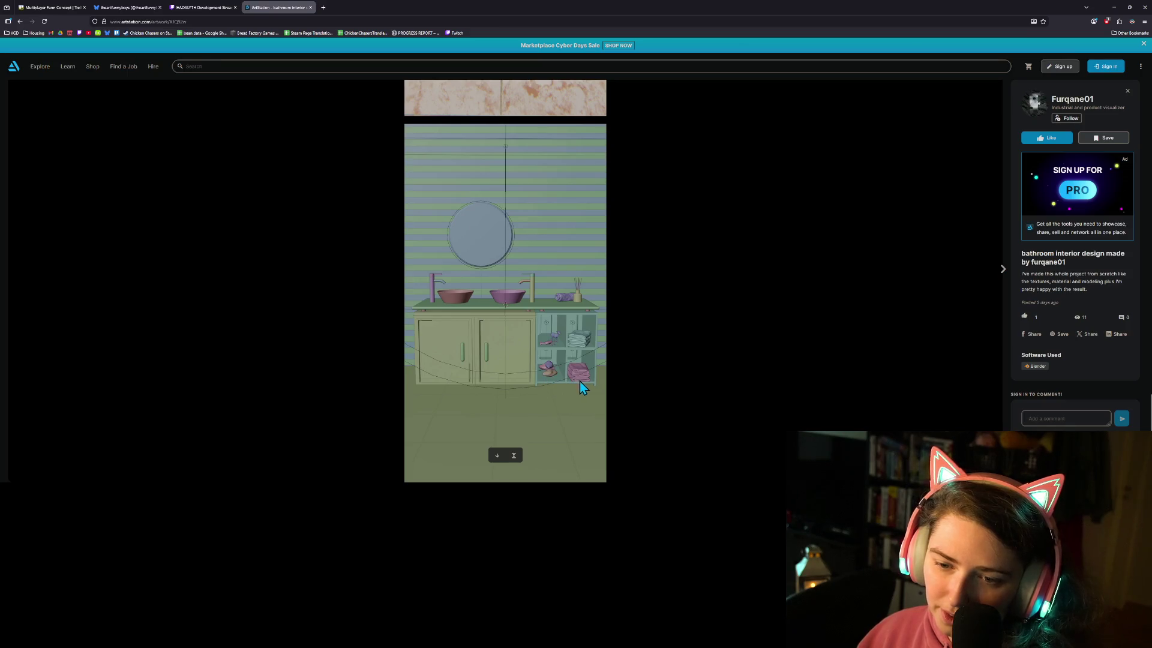
pyautogui.scroll(3, 600, 384)
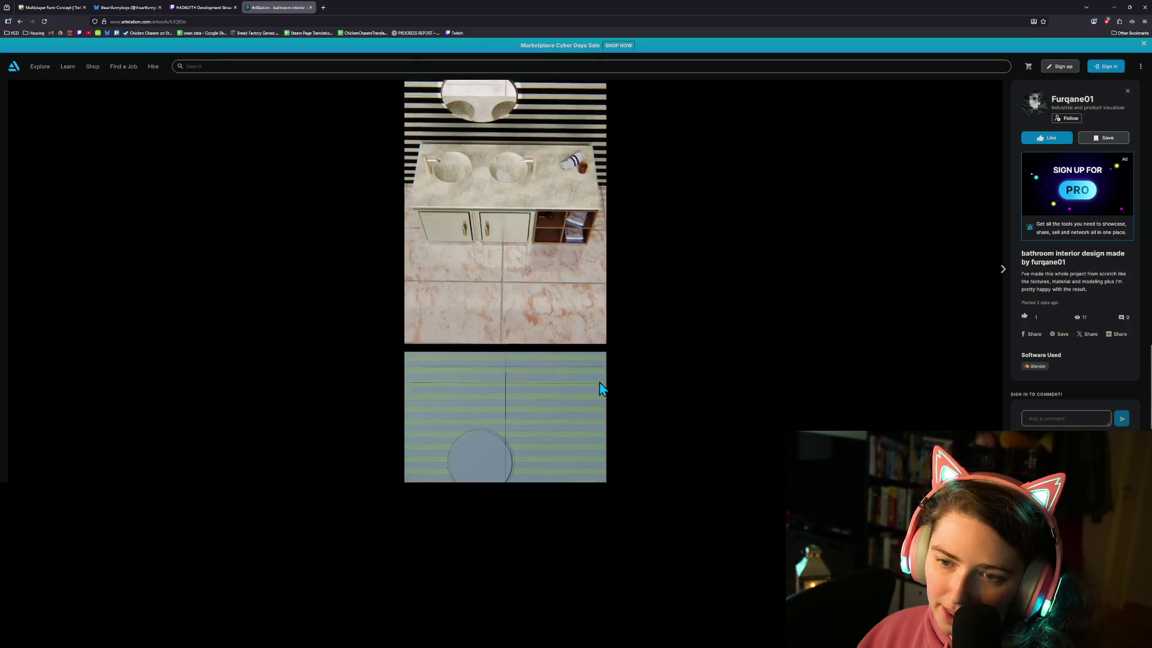
pyautogui.scroll(-3, 599, 383)
pyautogui.scroll(4, 597, 380)
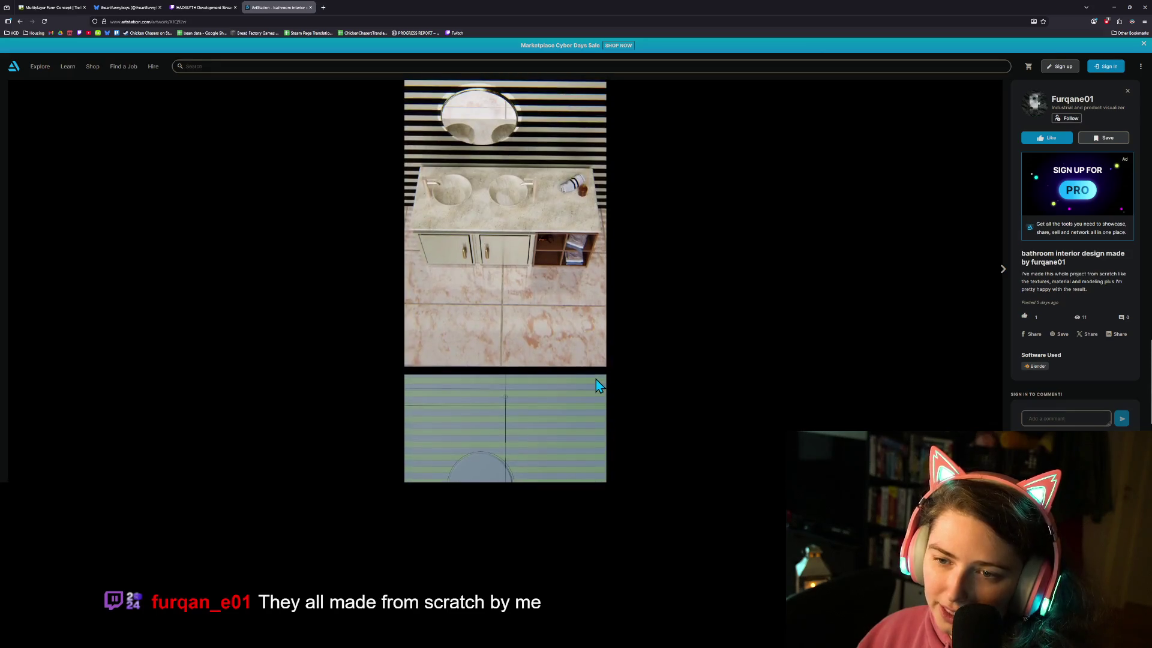
pyautogui.scroll(-4, 598, 385)
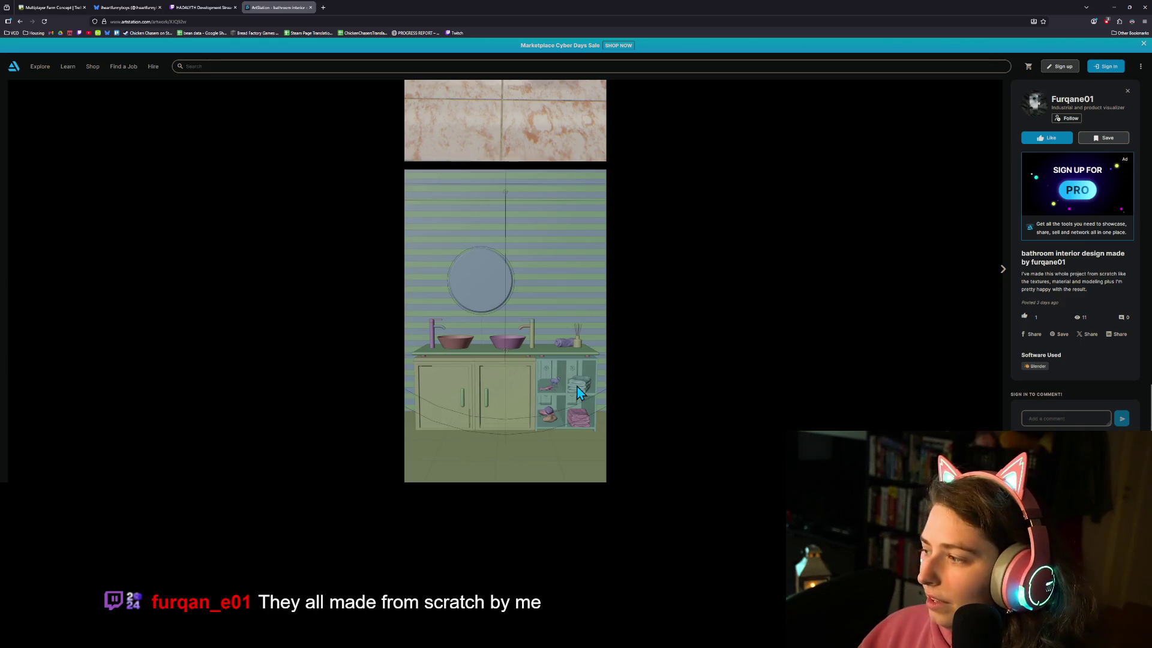
pyautogui.scroll(5, 579, 391)
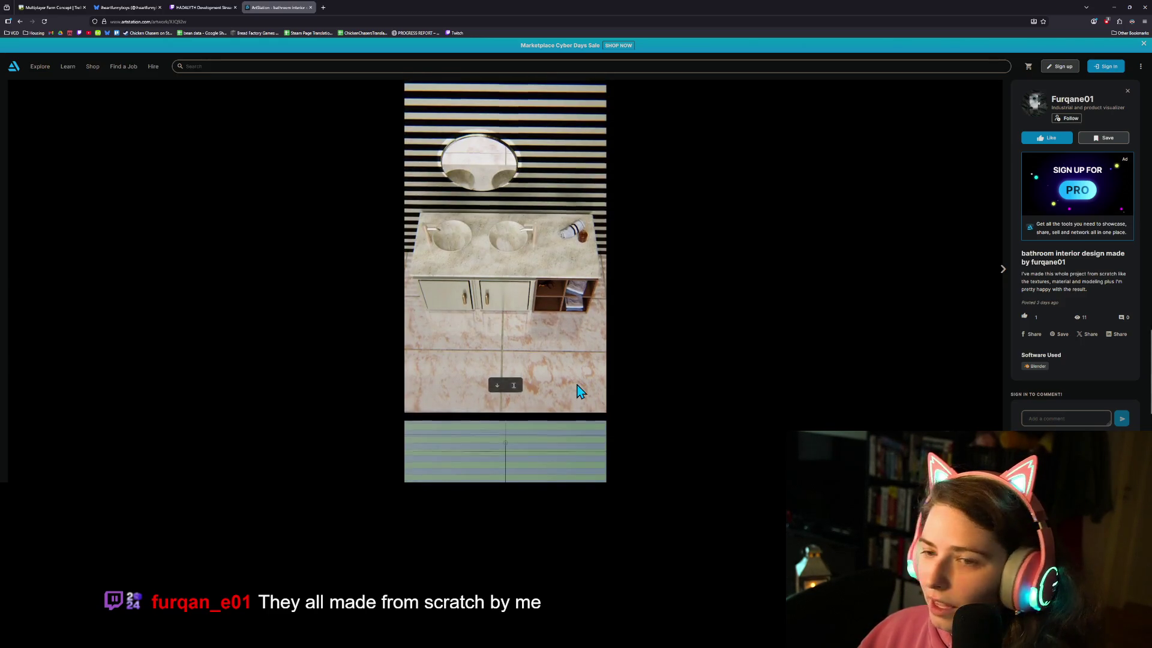
pyautogui.scroll(10, 578, 385)
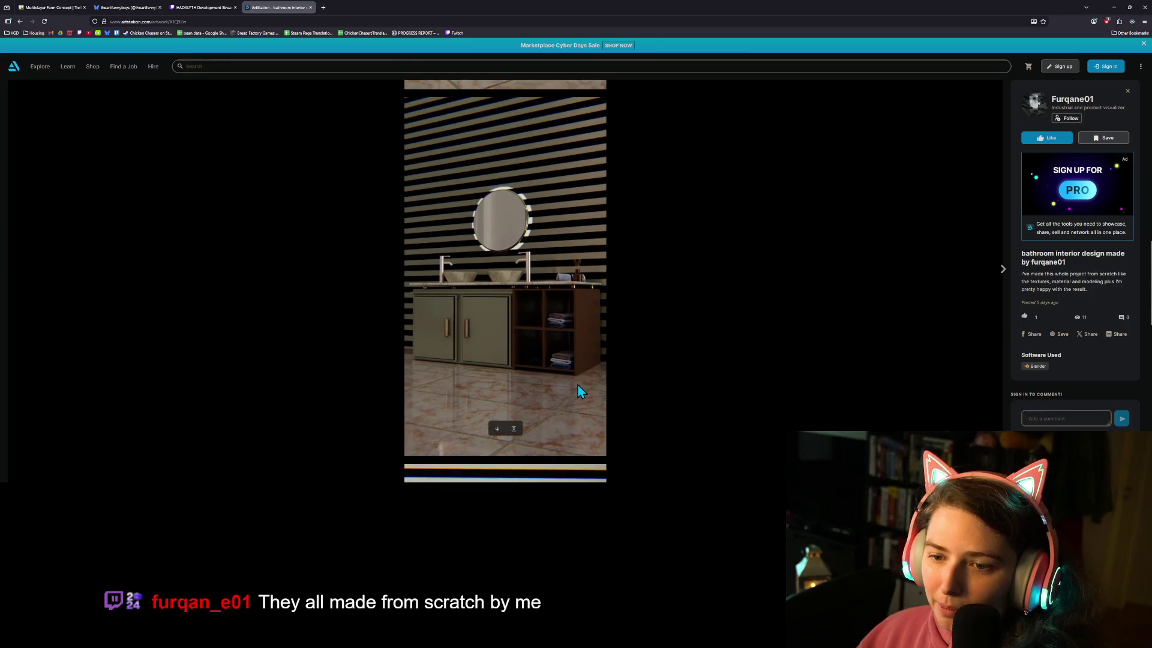
pyautogui.scroll(5, 579, 392)
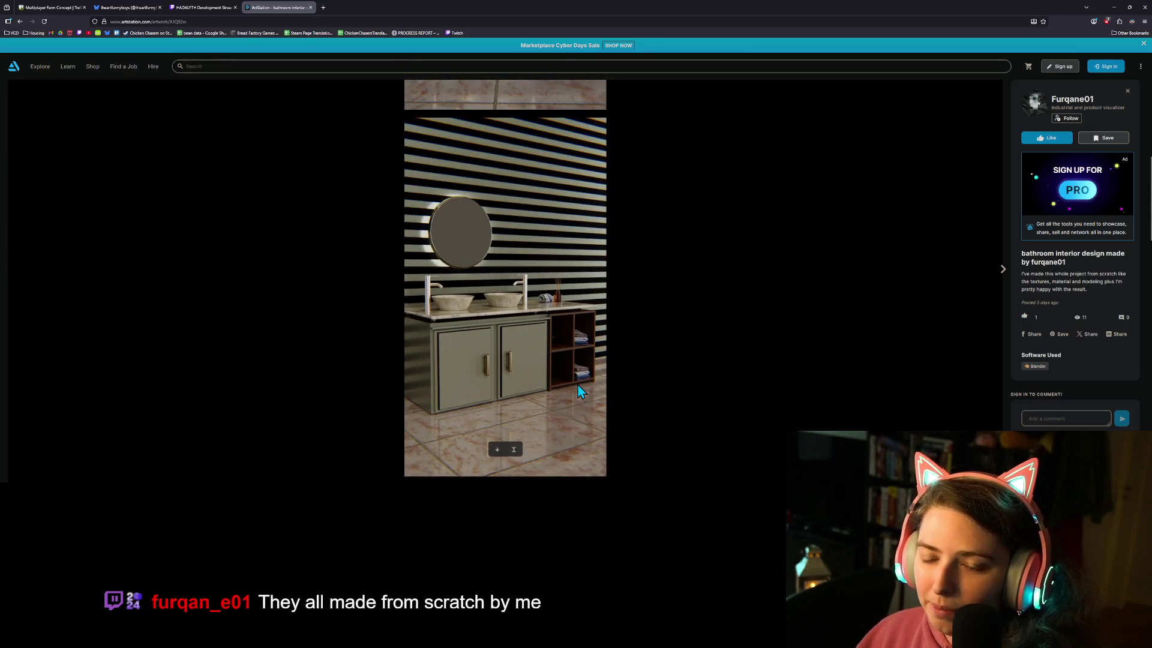
pyautogui.scroll(3, 579, 392)
pyautogui.scroll(3, 579, 391)
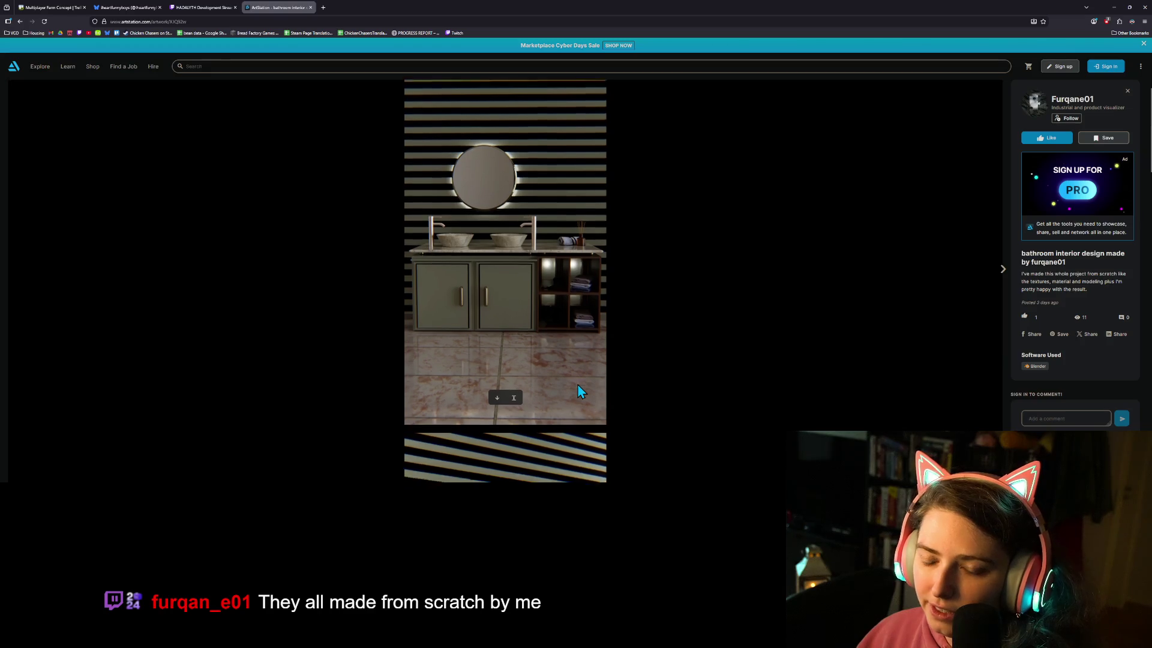
pyautogui.scroll(-1, 579, 391)
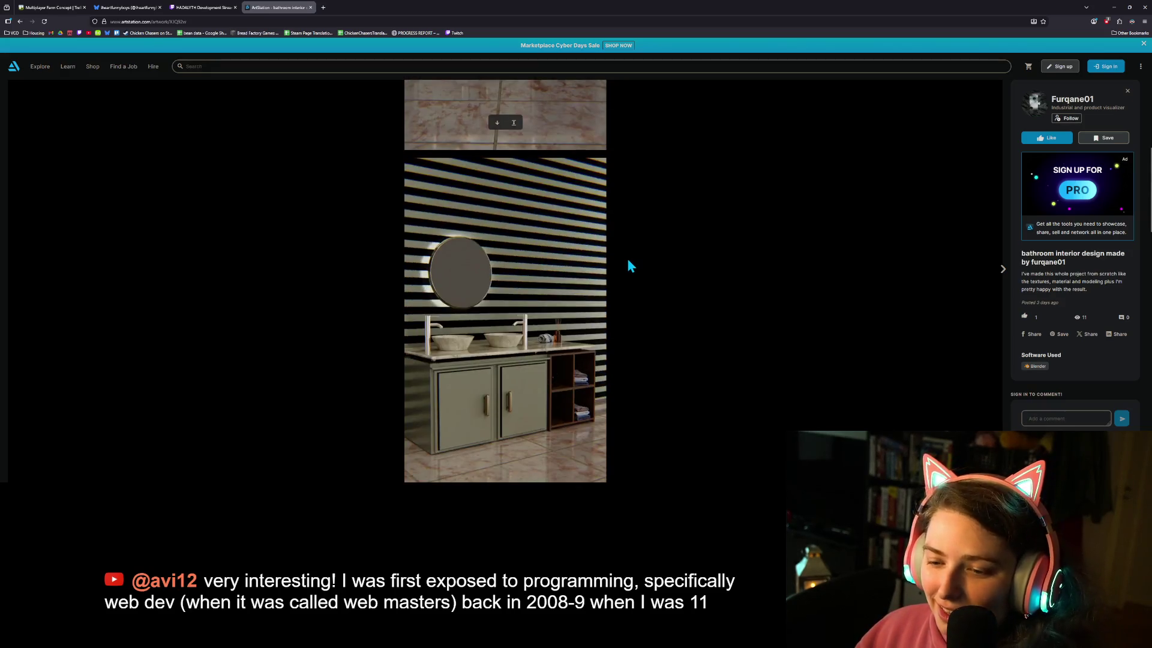
pyautogui.scroll(-4, 627, 282)
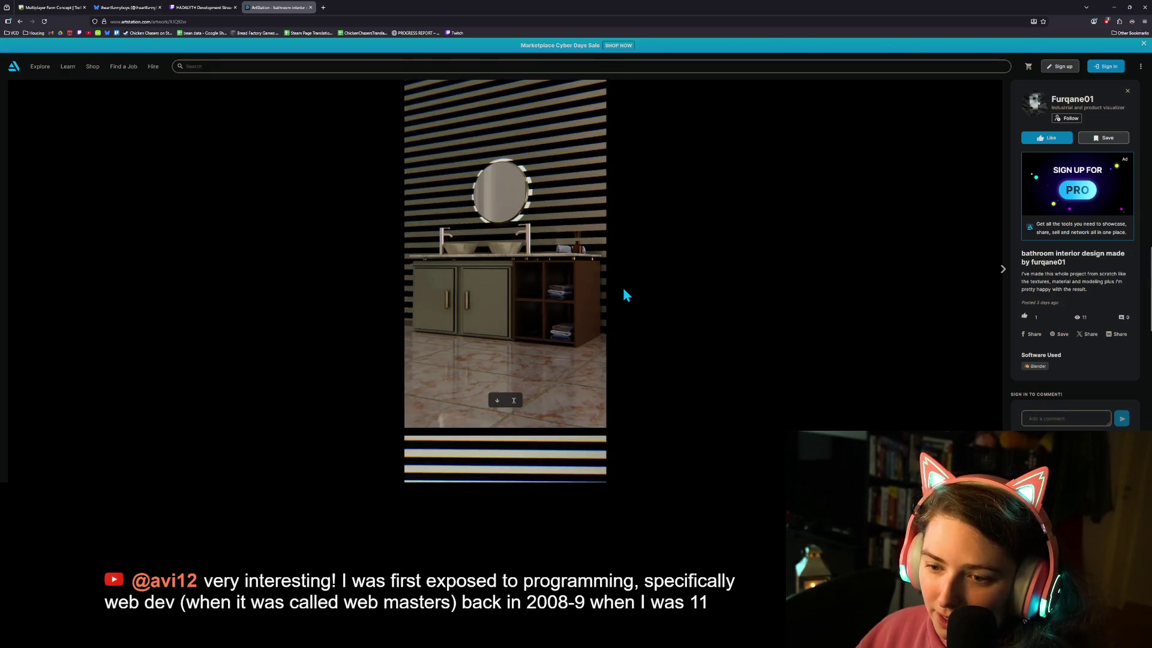
pyautogui.scroll(-6, 624, 294)
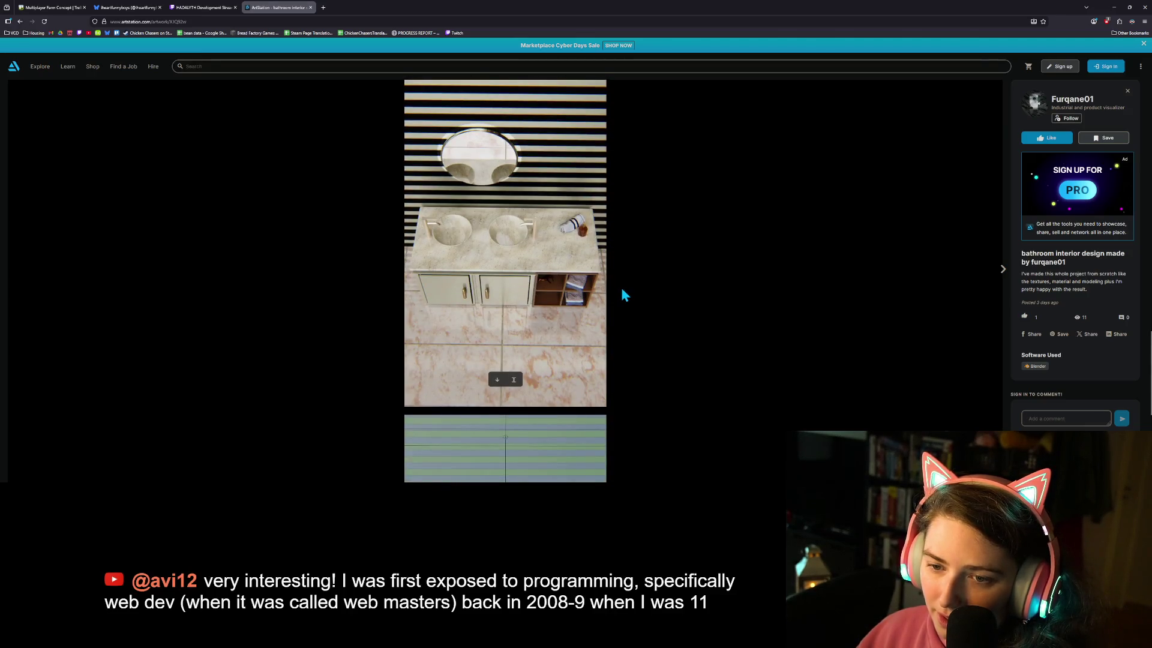
pyautogui.scroll(2, 607, 285)
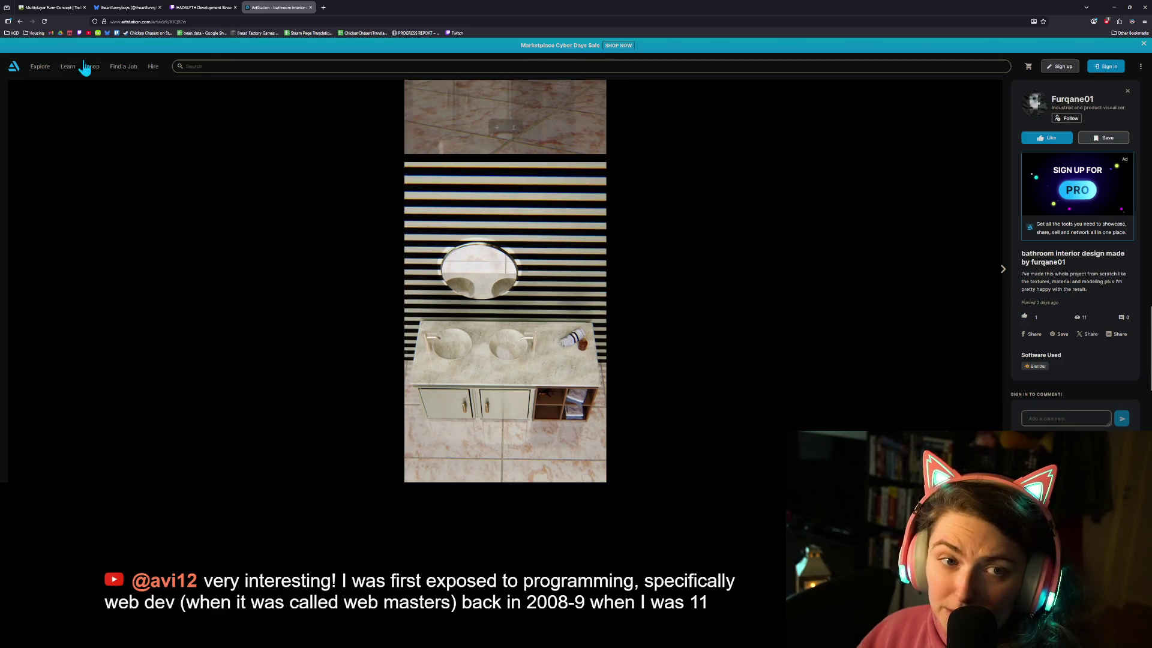
pyautogui.click(20, 21)
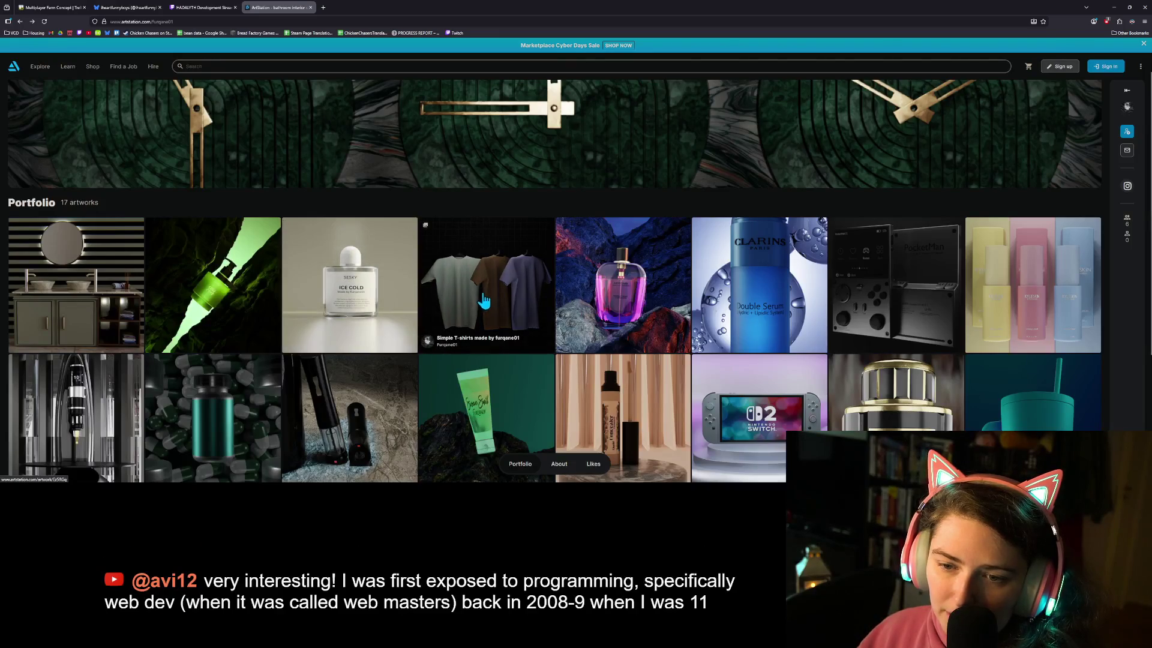
# - Open the Simple T-shirts artwork, scroll through its renders, and return to the portfolio grid
pyautogui.click(527, 297)
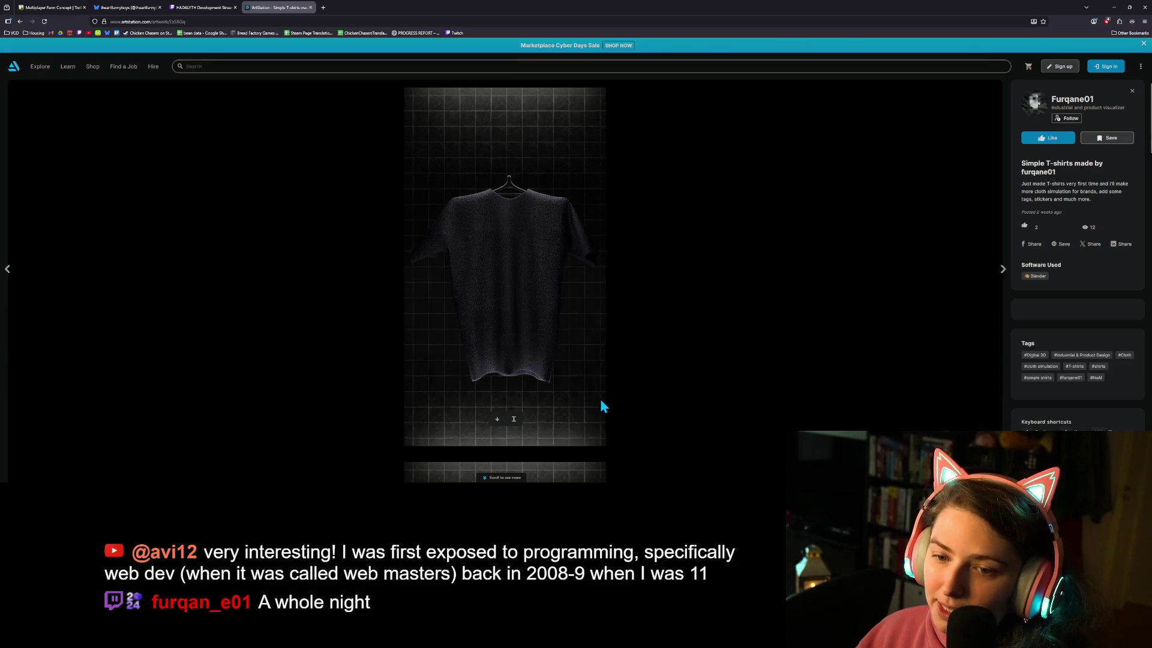
pyautogui.scroll(-4, 601, 399)
pyautogui.scroll(-5, 607, 396)
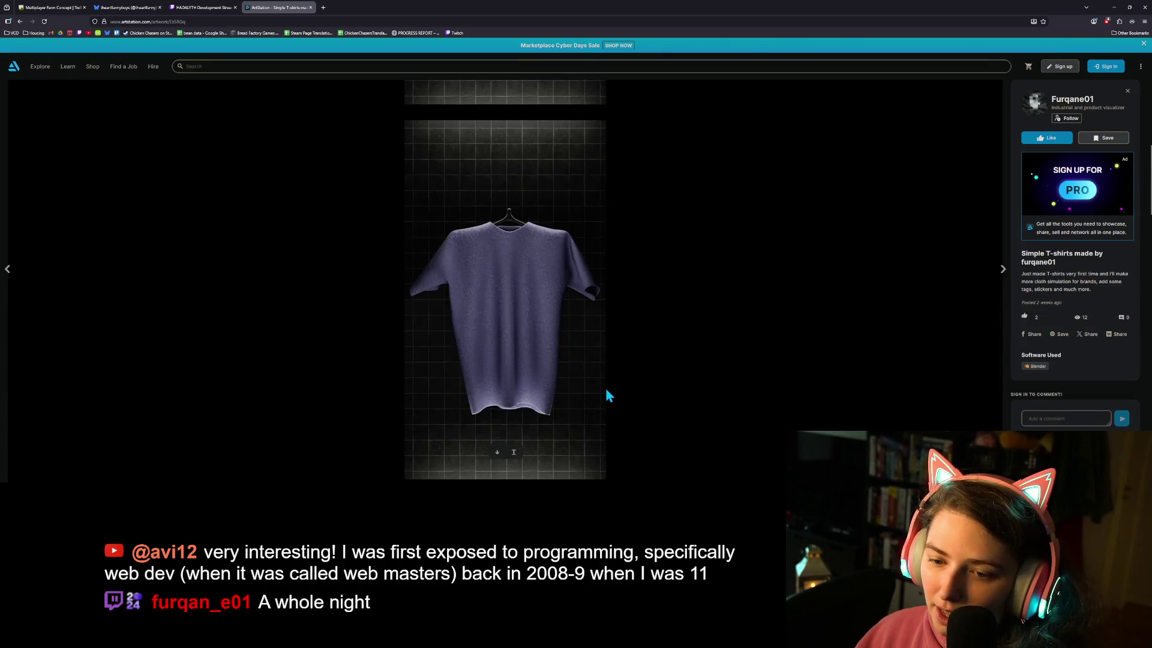
pyautogui.scroll(-6, 606, 393)
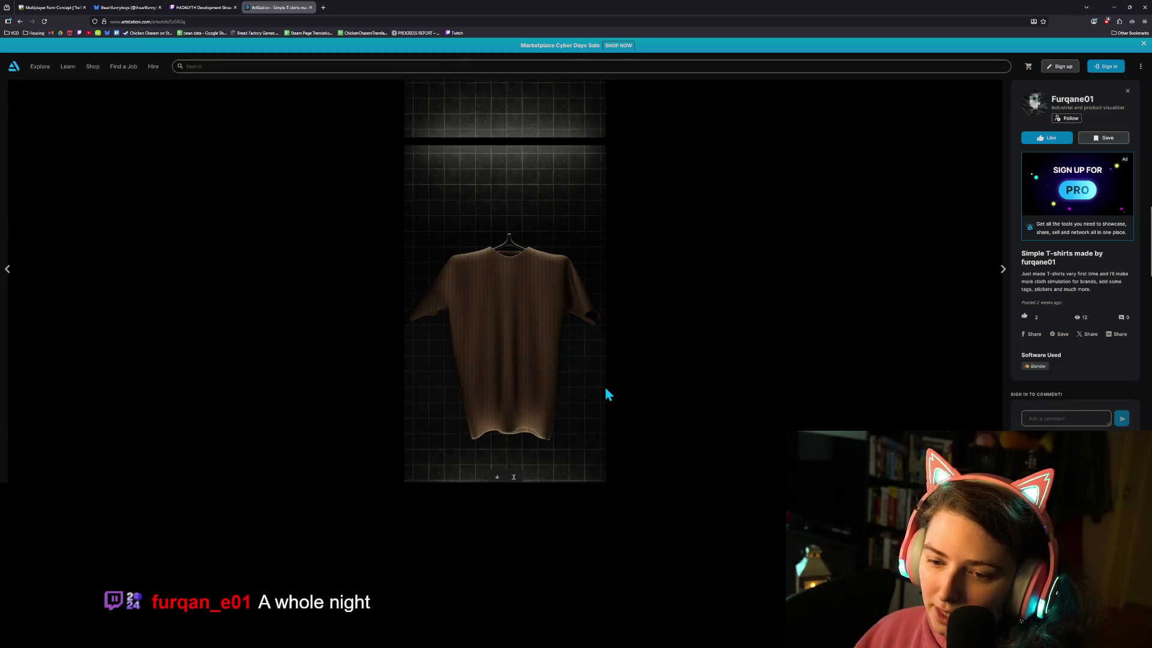
pyautogui.scroll(-8, 606, 390)
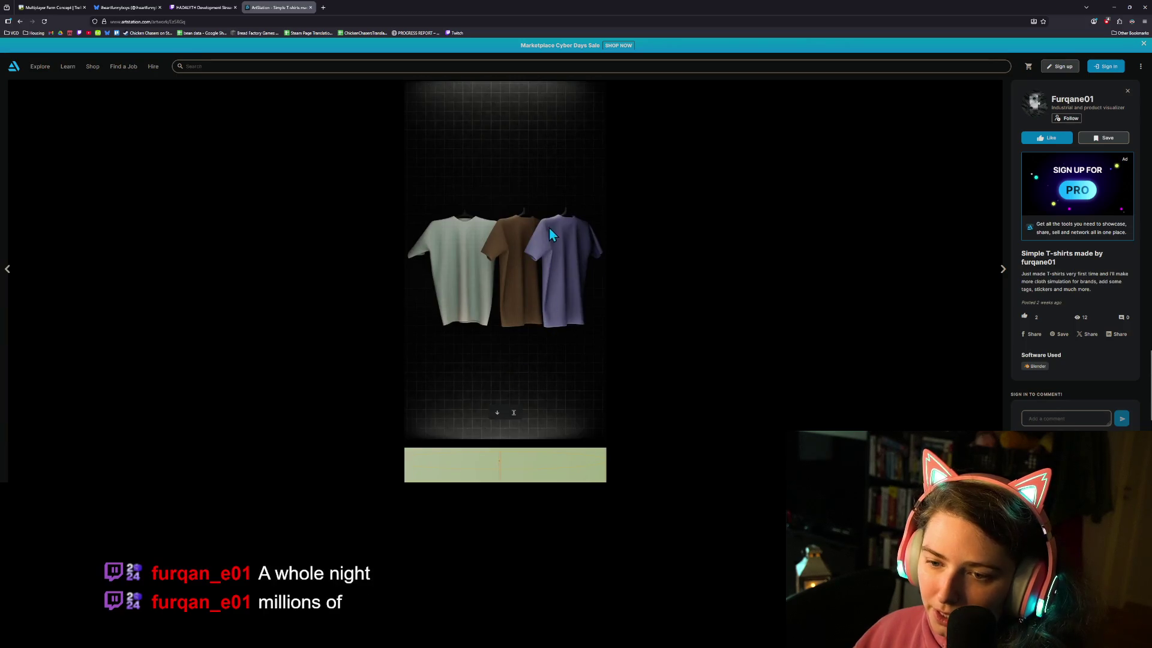
pyautogui.scroll(-5, 534, 330)
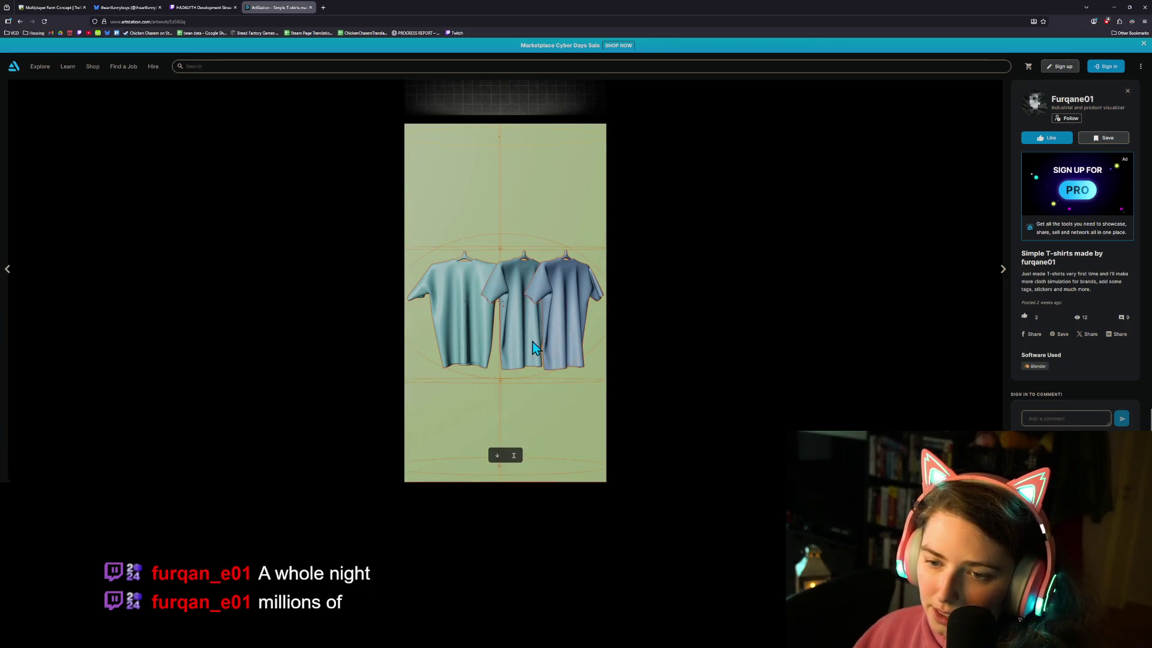
pyautogui.scroll(5, 552, 351)
pyautogui.scroll(8, 552, 352)
pyautogui.scroll(10, 551, 347)
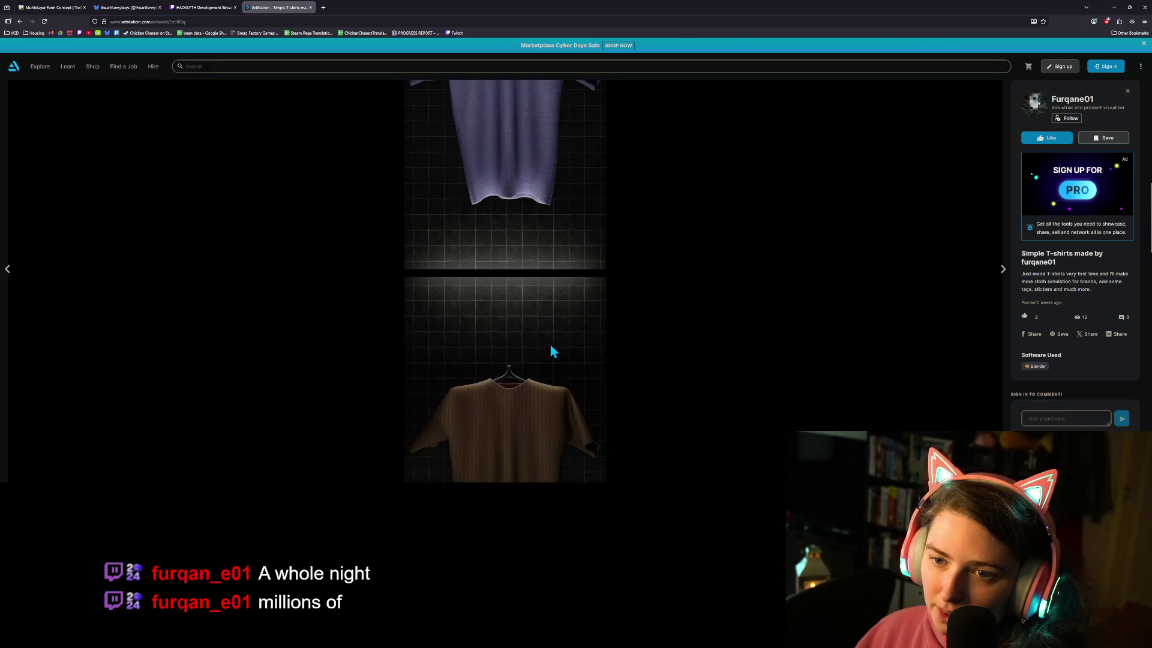
pyautogui.scroll(10, 554, 351)
pyautogui.scroll(1, 549, 343)
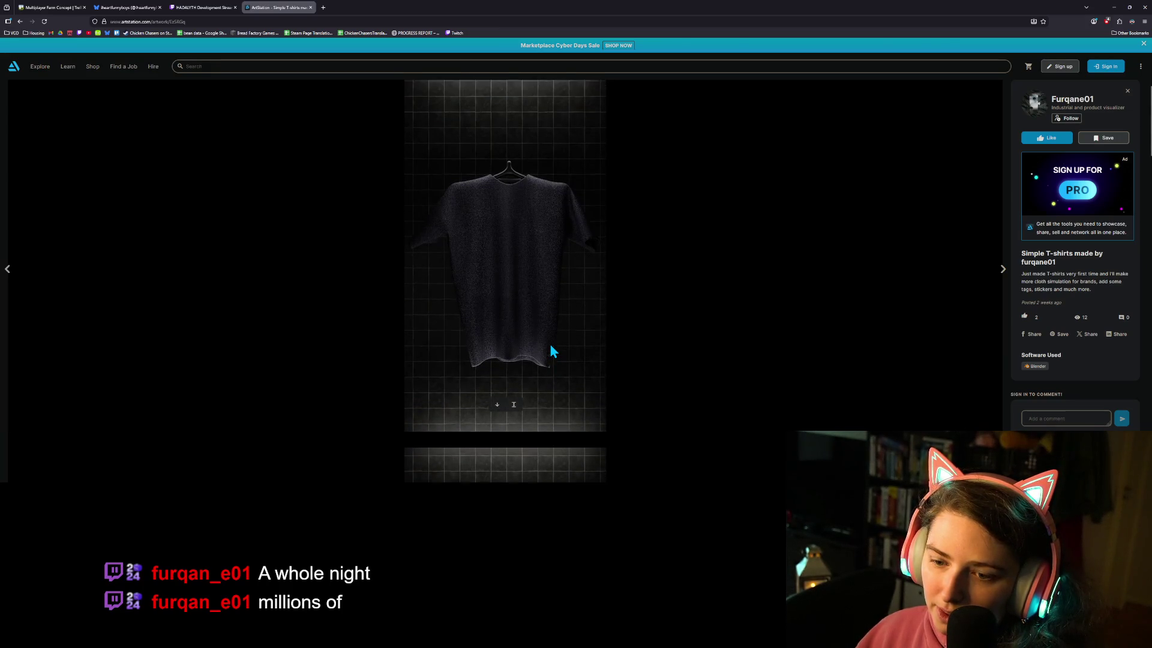
pyautogui.click(20, 21)
# - Open the teal Simple modern water bottle artwork and scroll through its images
pyautogui.scroll(-2, 728, 284)
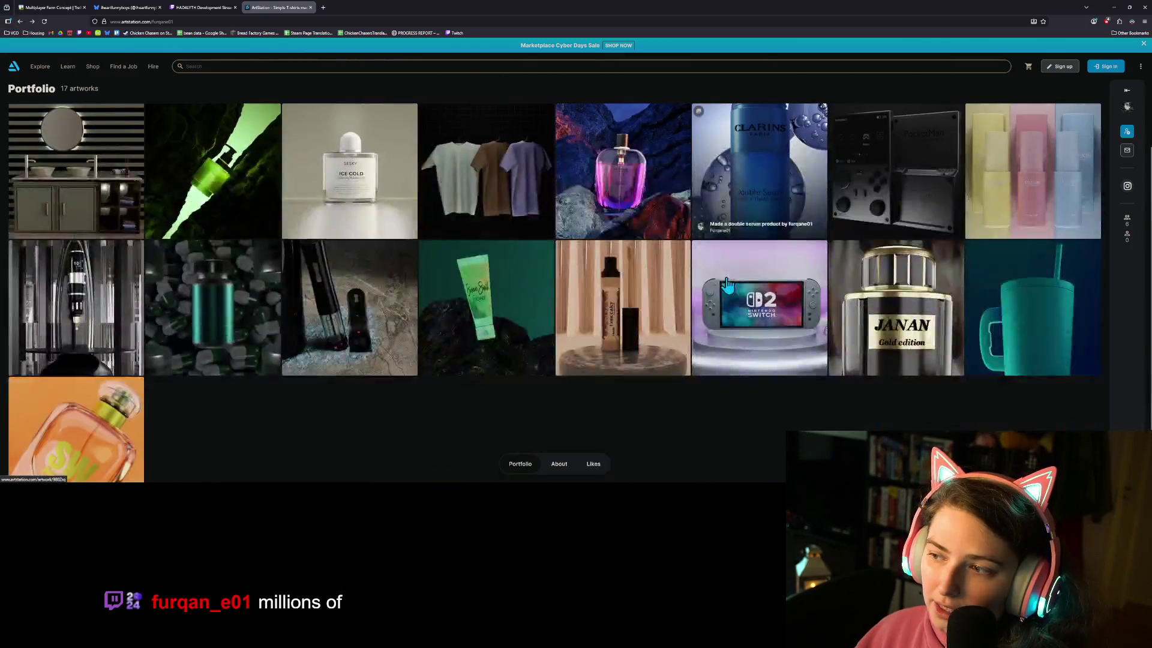
pyautogui.click(1027, 299)
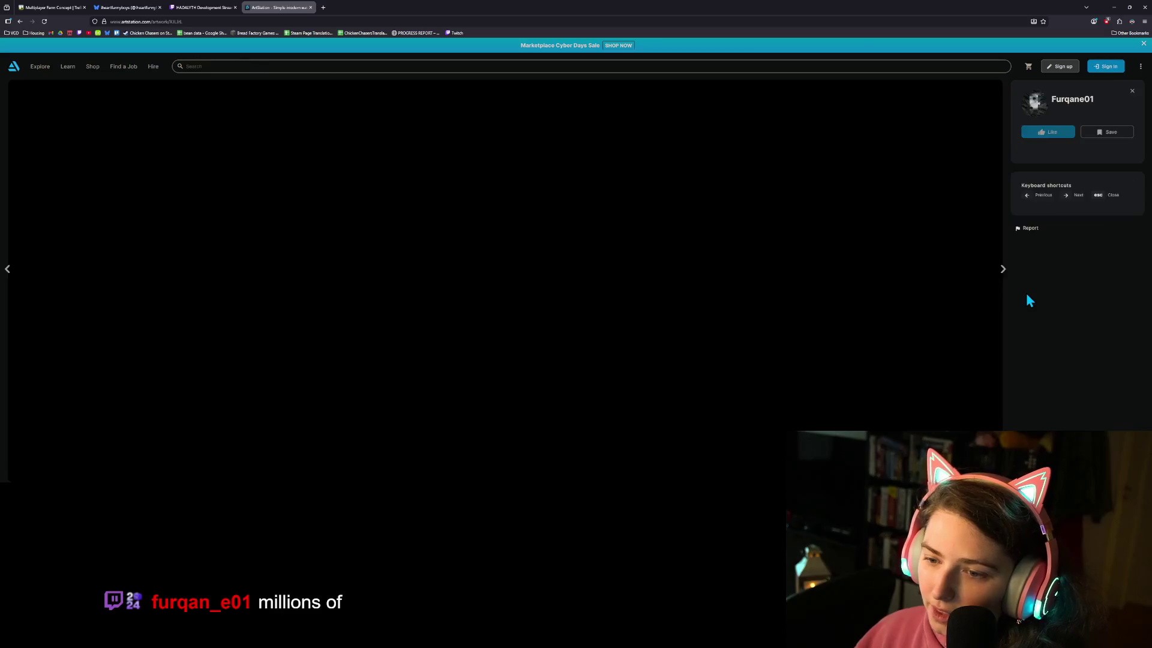
pyautogui.scroll(-4, 641, 371)
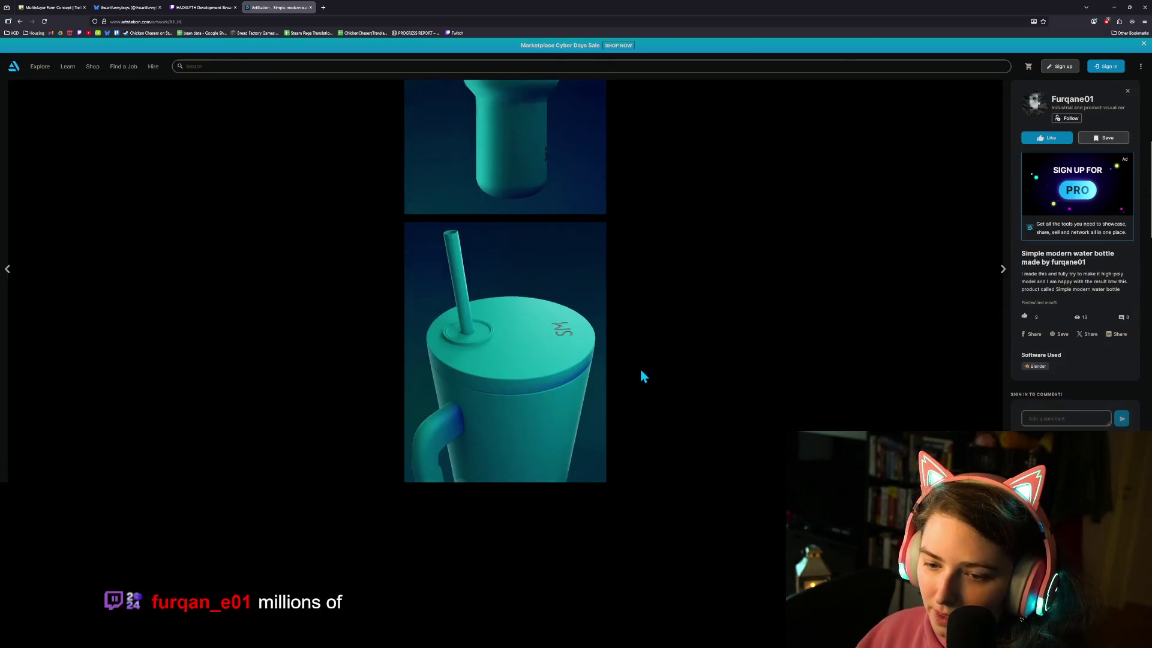
pyautogui.scroll(-8, 640, 373)
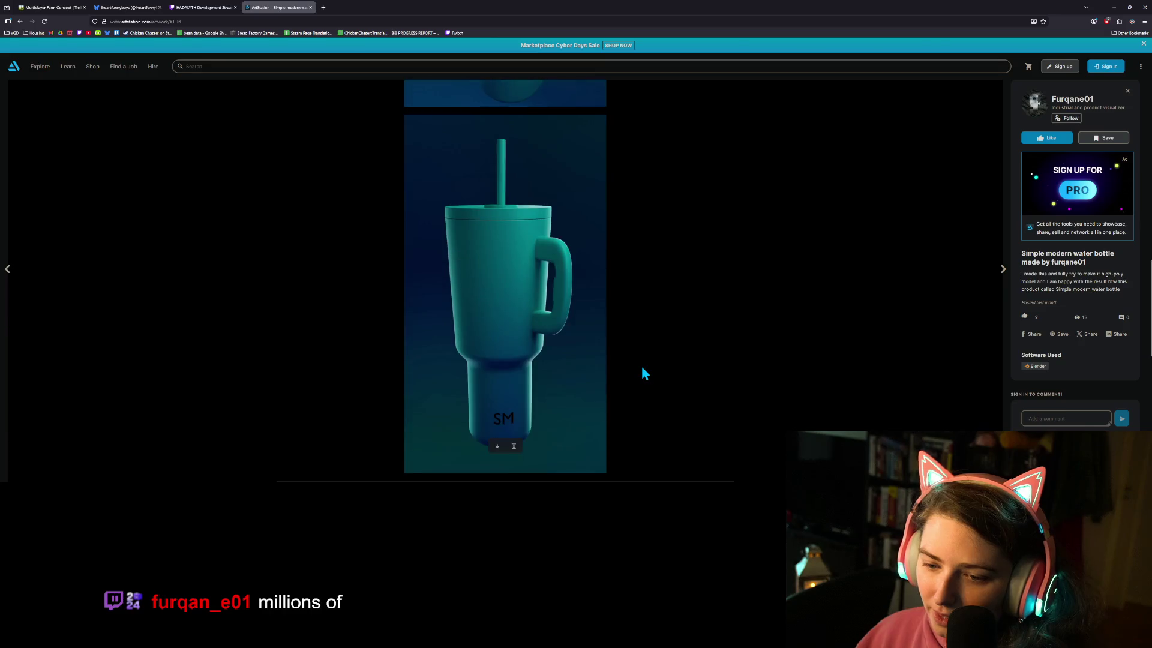
# - Return to the portfolio grid and open the Tattoo machine artwork
pyautogui.scroll(-8, 641, 373)
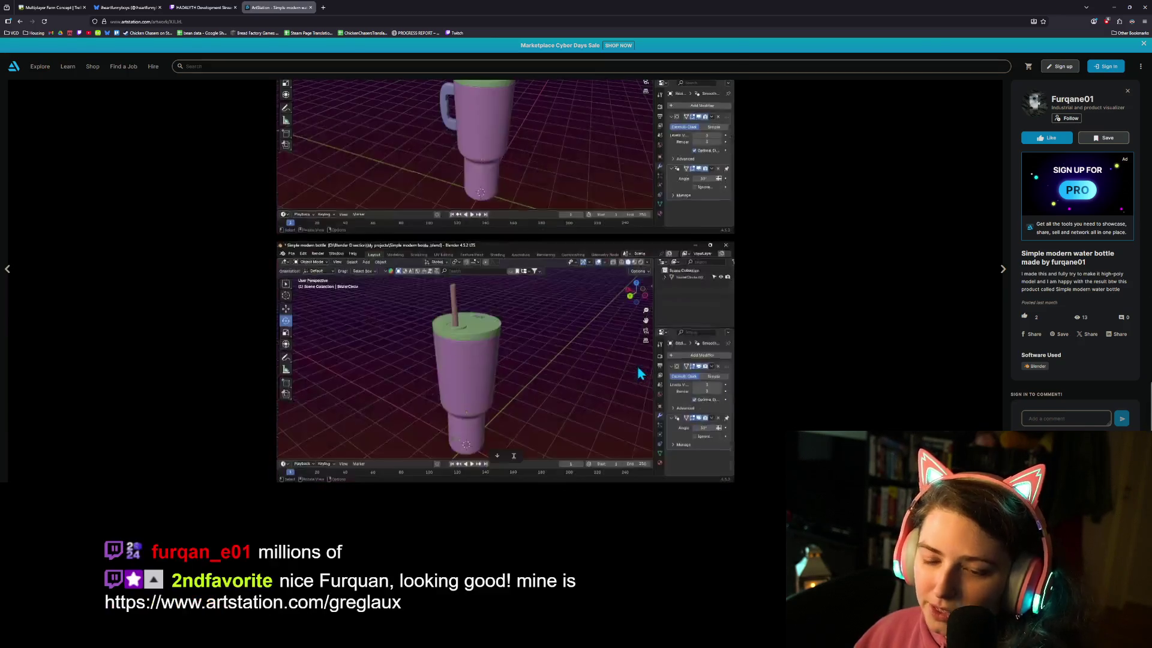
pyautogui.click(20, 21)
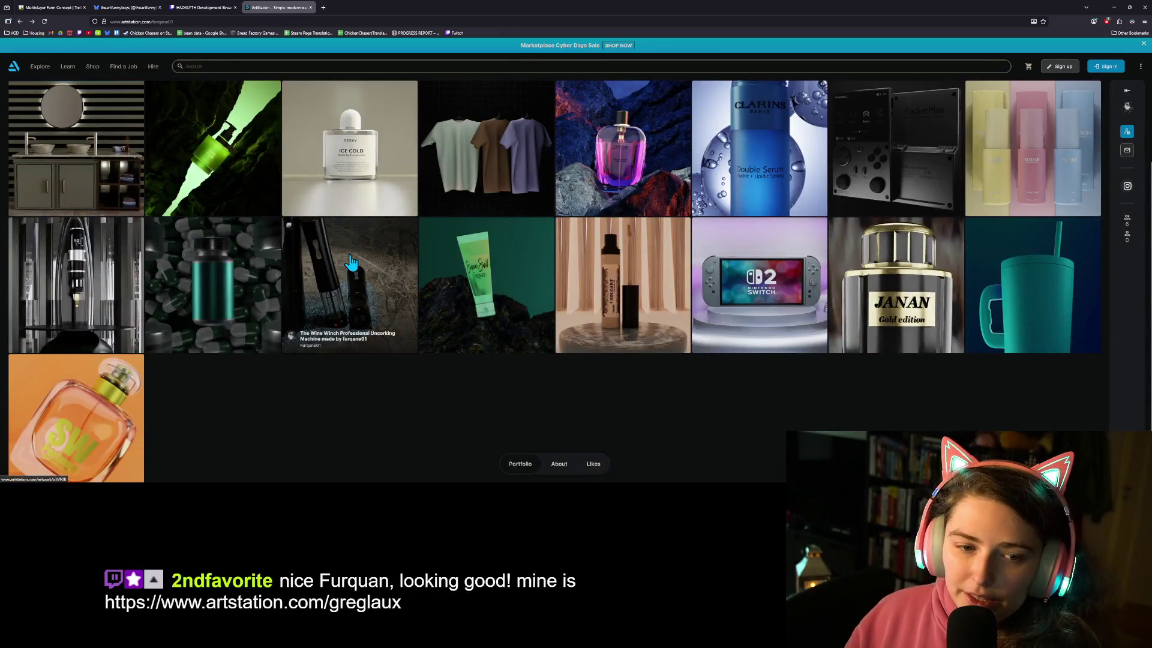
pyautogui.click(114, 279)
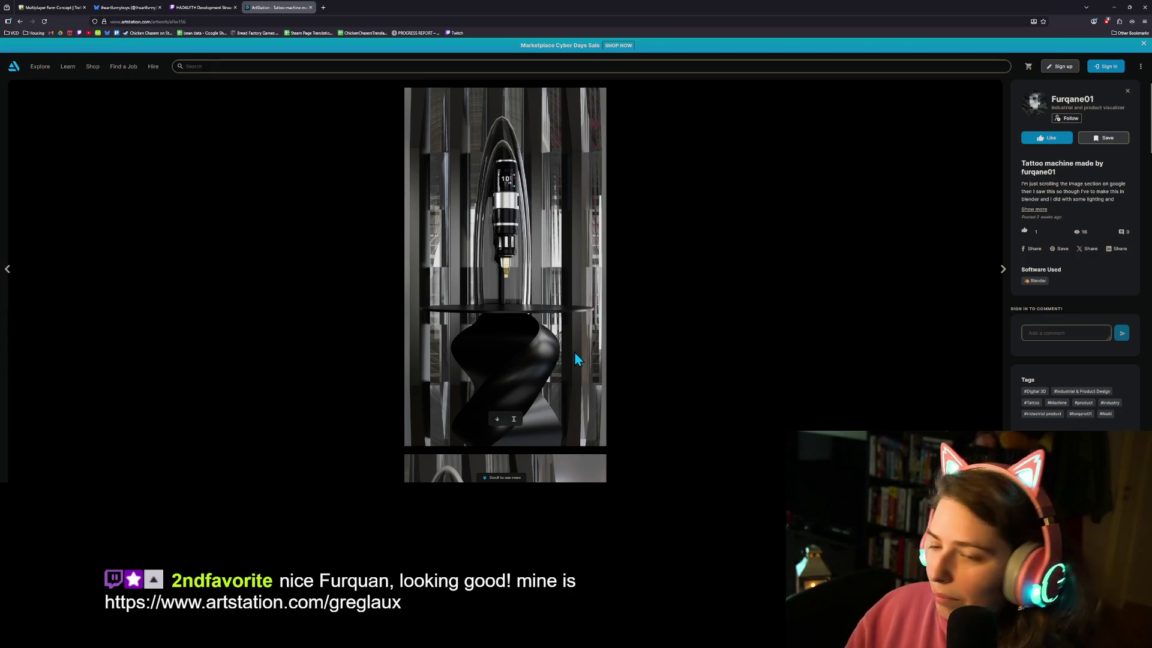
# - Scroll down through the Tattoo machine renders of the black pen-style machine
pyautogui.scroll(-5, 574, 352)
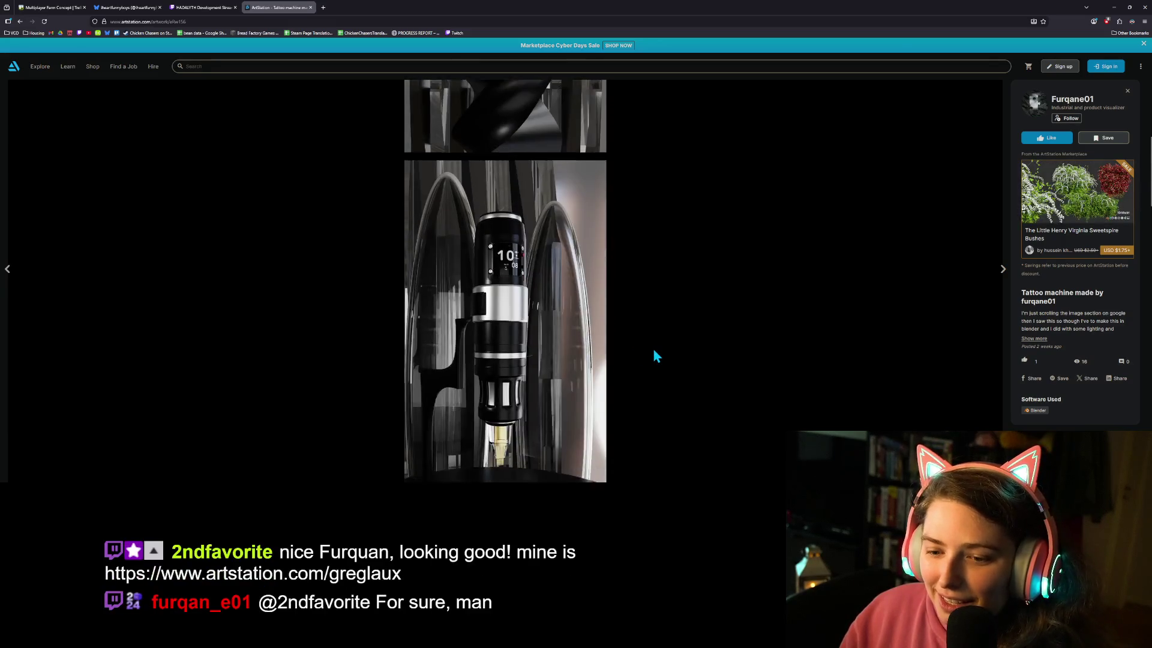
pyautogui.scroll(-10, 654, 355)
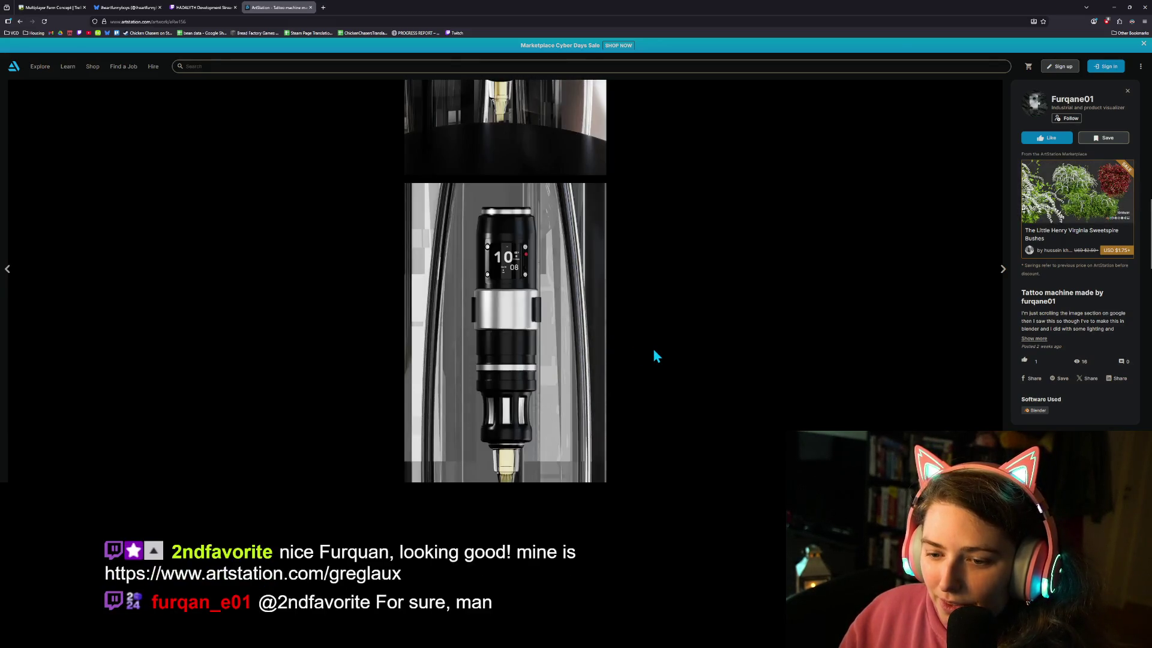
pyautogui.scroll(-4, 654, 355)
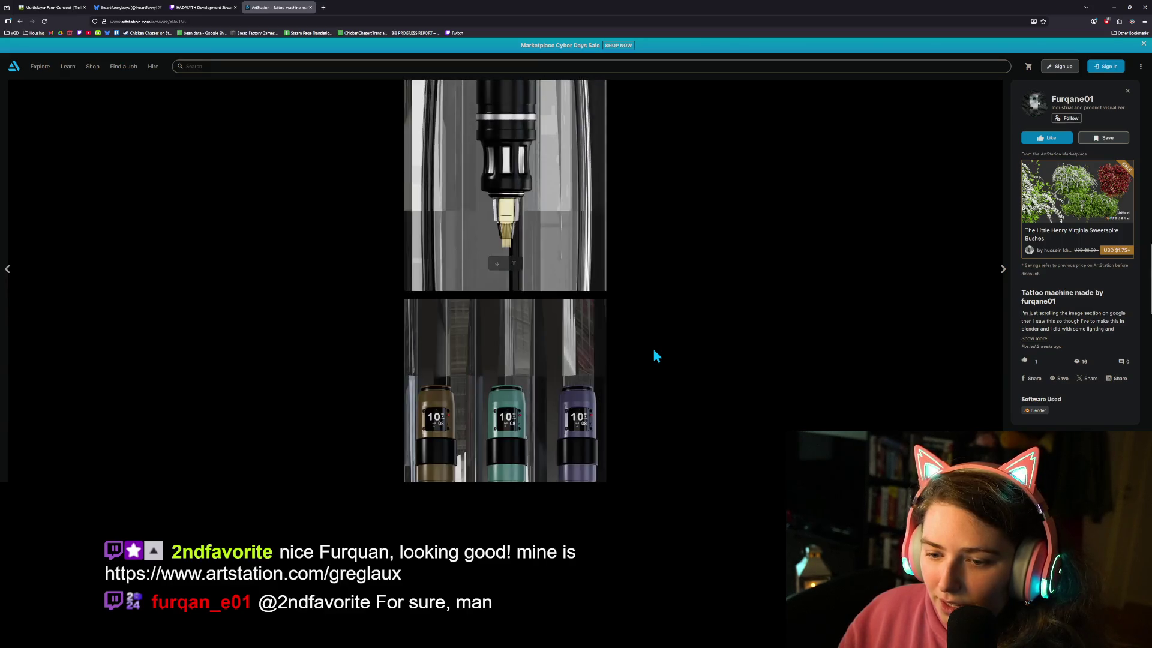
pyautogui.scroll(-4, 654, 351)
pyautogui.scroll(-6, 646, 351)
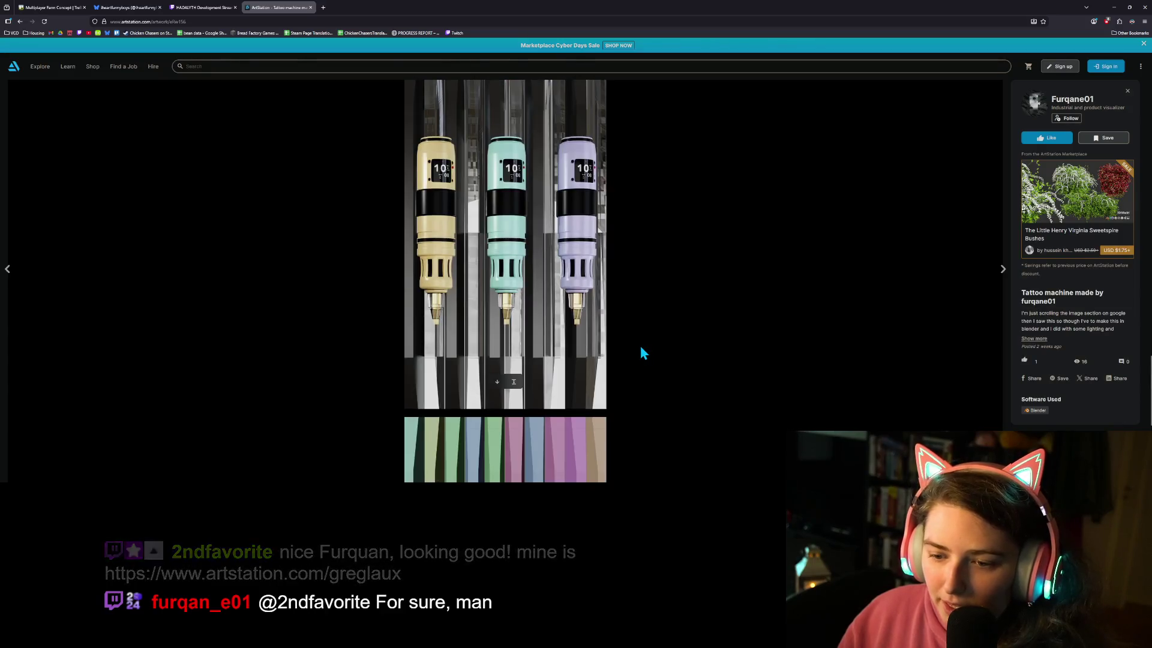
pyautogui.scroll(-2, 642, 353)
pyautogui.scroll(-3, 640, 349)
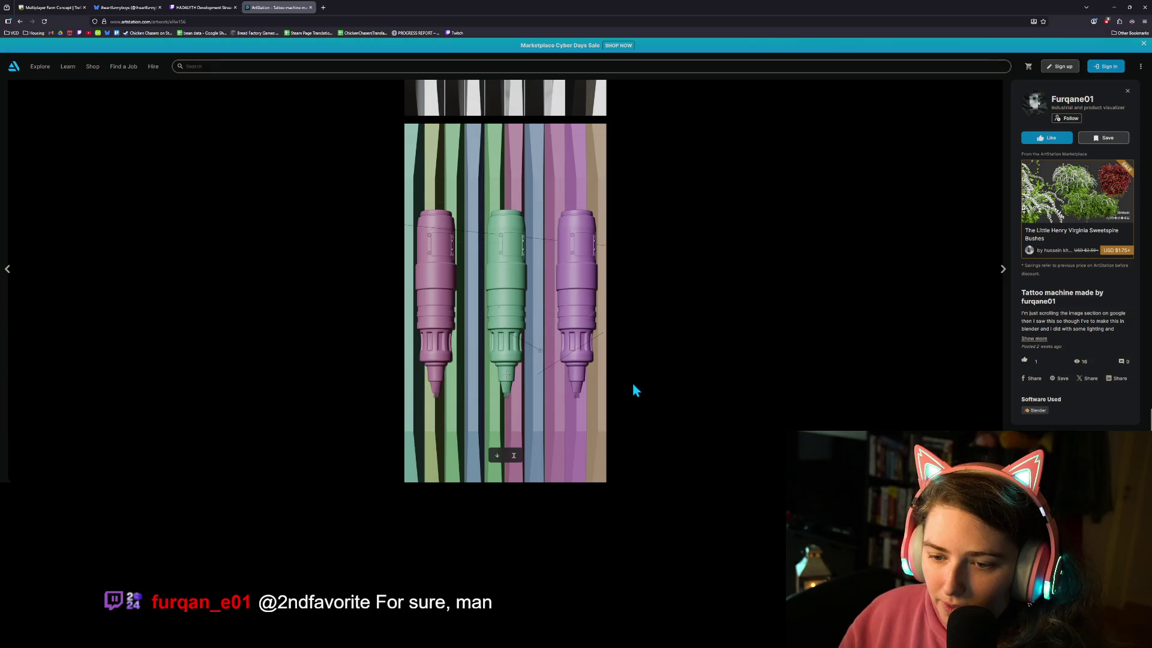
# - Scroll back up and start a search on ArtStation
pyautogui.scroll(5, 633, 388)
pyautogui.scroll(10, 633, 389)
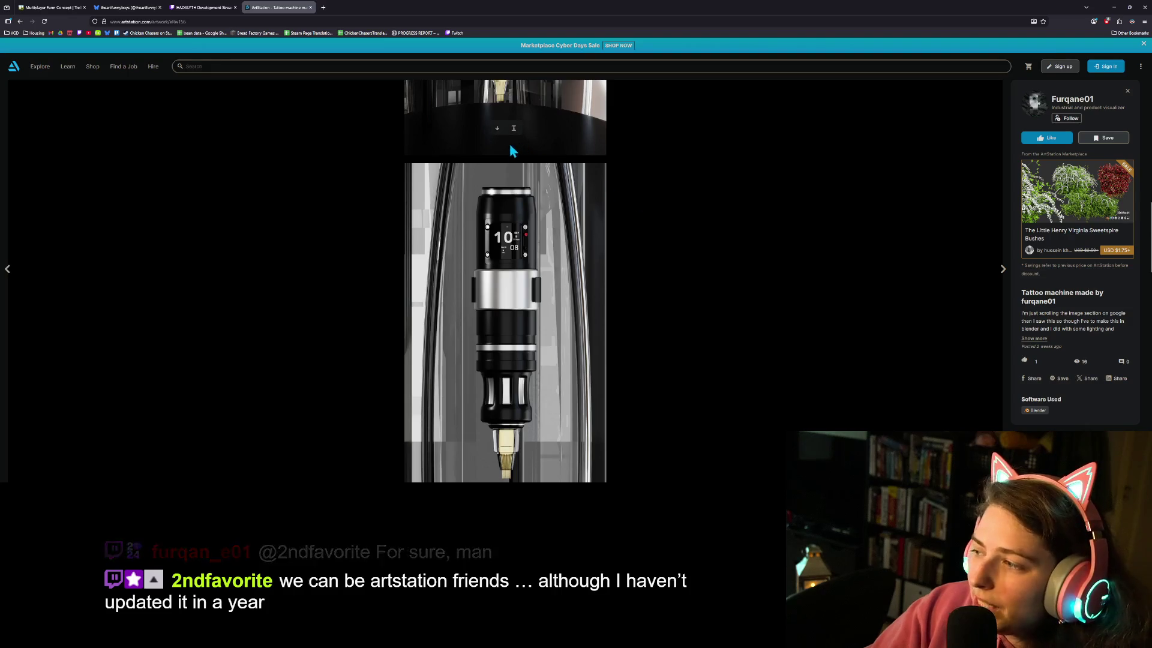
pyautogui.click(426, 65)
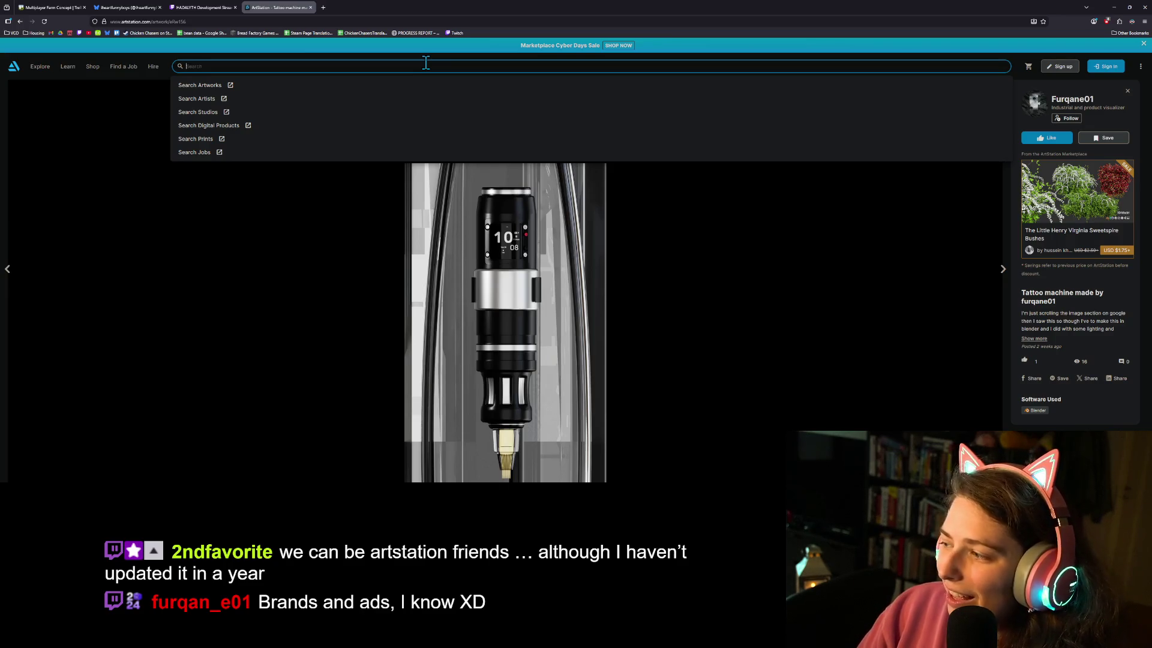
# - Begin typing an artist name in the ArtStation search, then switch to the Godot editor with Alt+Tab
pyautogui.write('f')
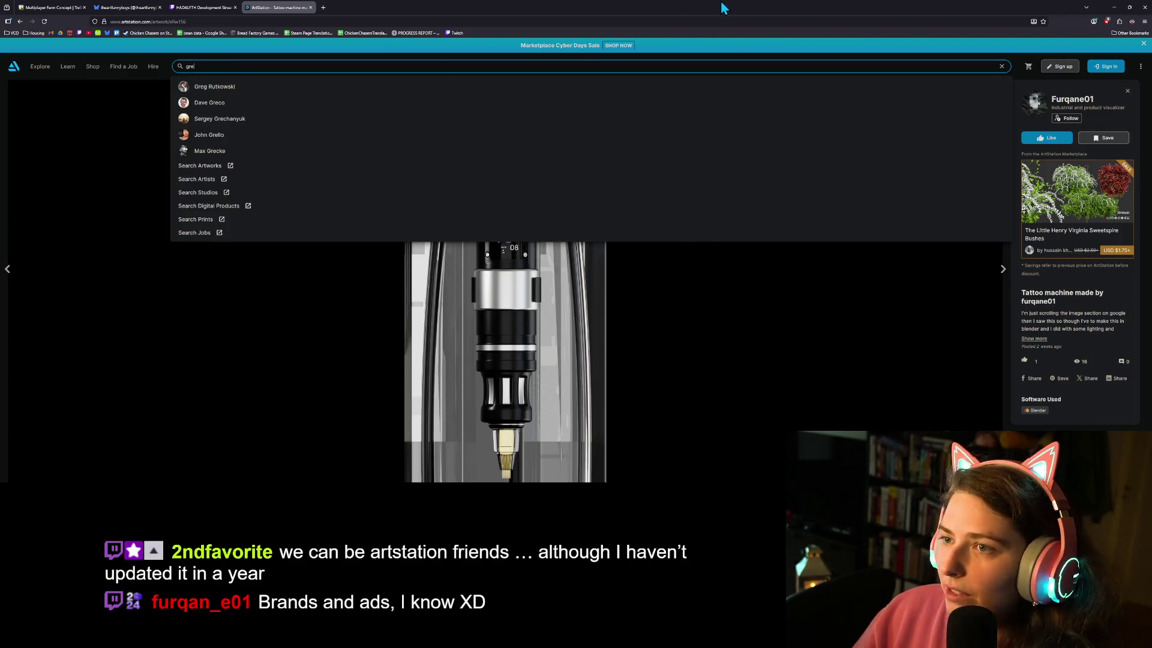
pyautogui.hotkey('alt', 'Tab')
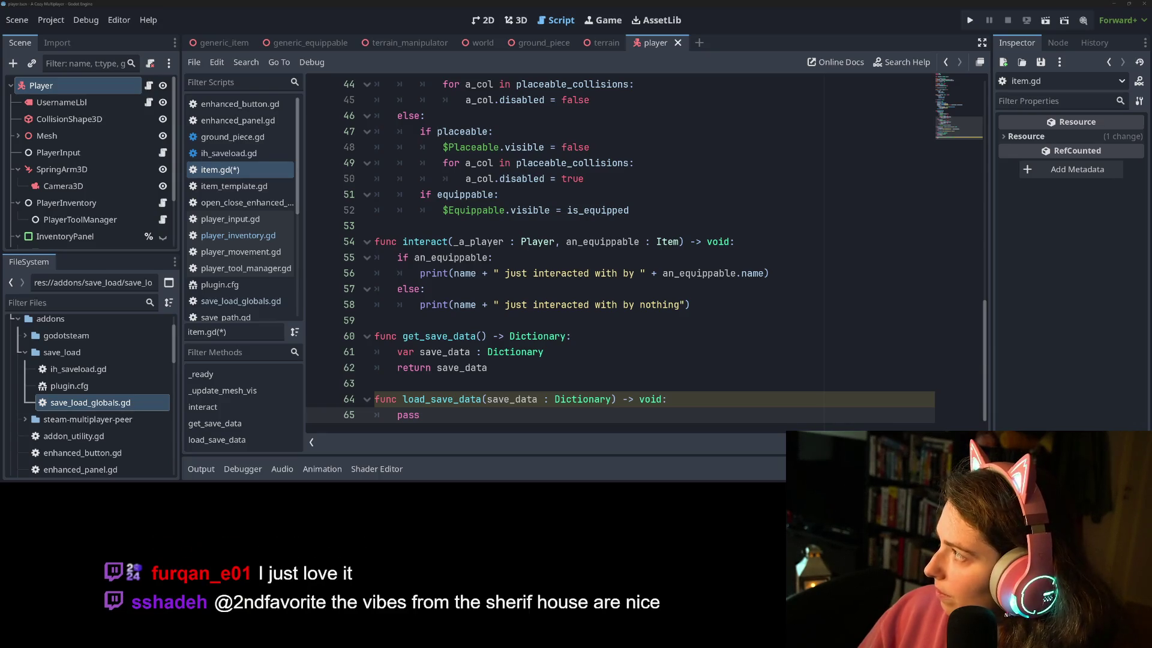
# - Maximize the browser over Godot to show the environment tech artist's 7-artwork portfolio
pyautogui.moveTo(1151, 38)
pyautogui.mouseDown()
pyautogui.moveTo(682, 21)
pyautogui.moveTo(684, 1)
pyautogui.mouseUp()
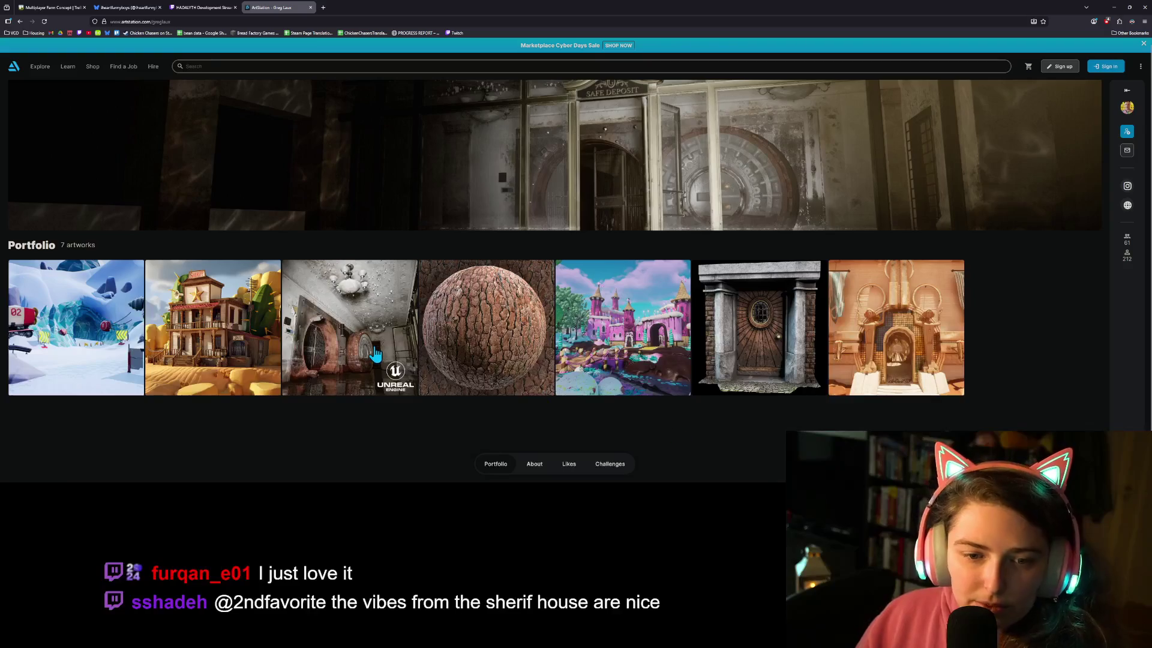
# - Open the Gumball's Downhill Racing artwork, browse it, and rotate its 3D drill model
pyautogui.click(117, 333)
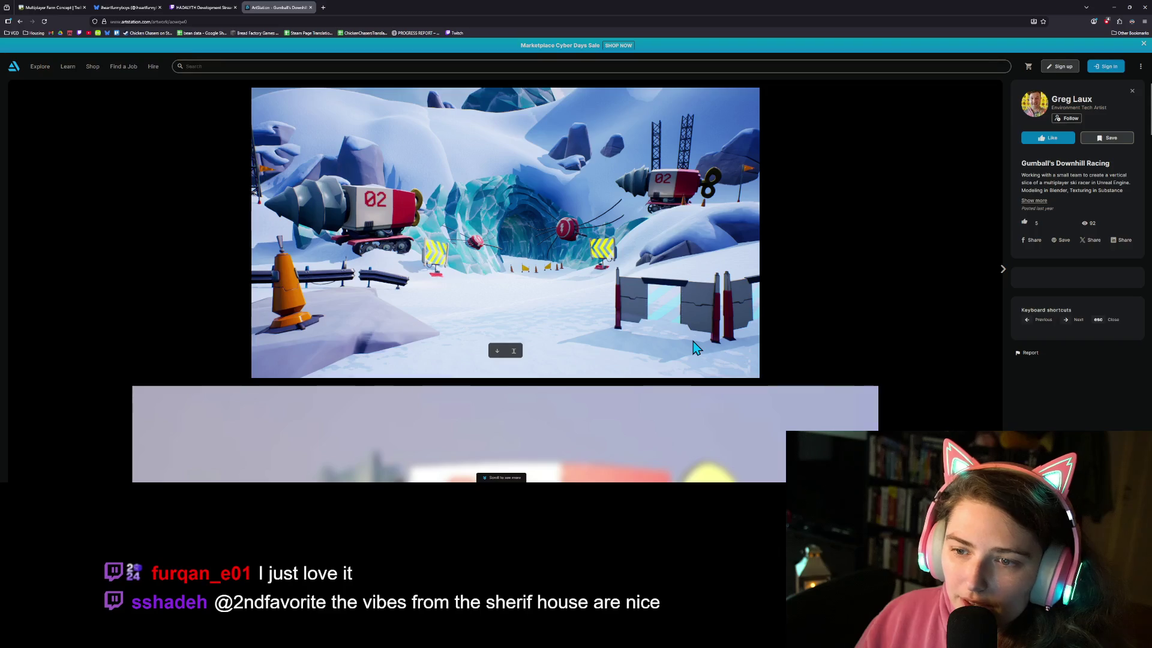
pyautogui.scroll(-1, 696, 347)
pyautogui.scroll(-4, 695, 348)
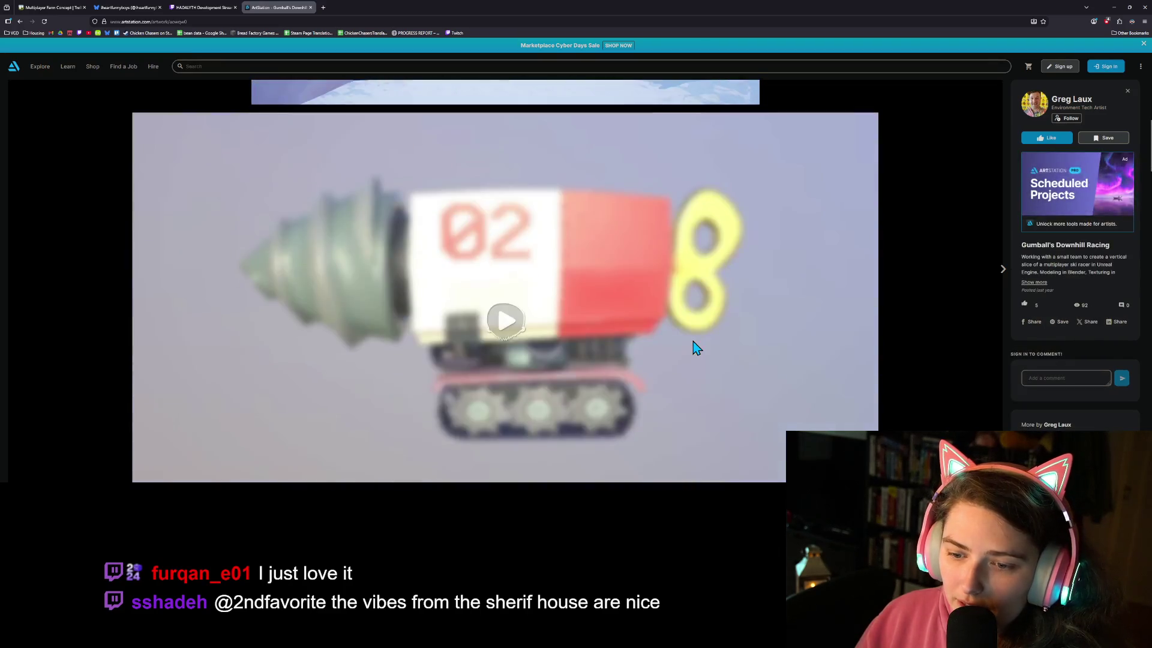
pyautogui.scroll(1, 749, 366)
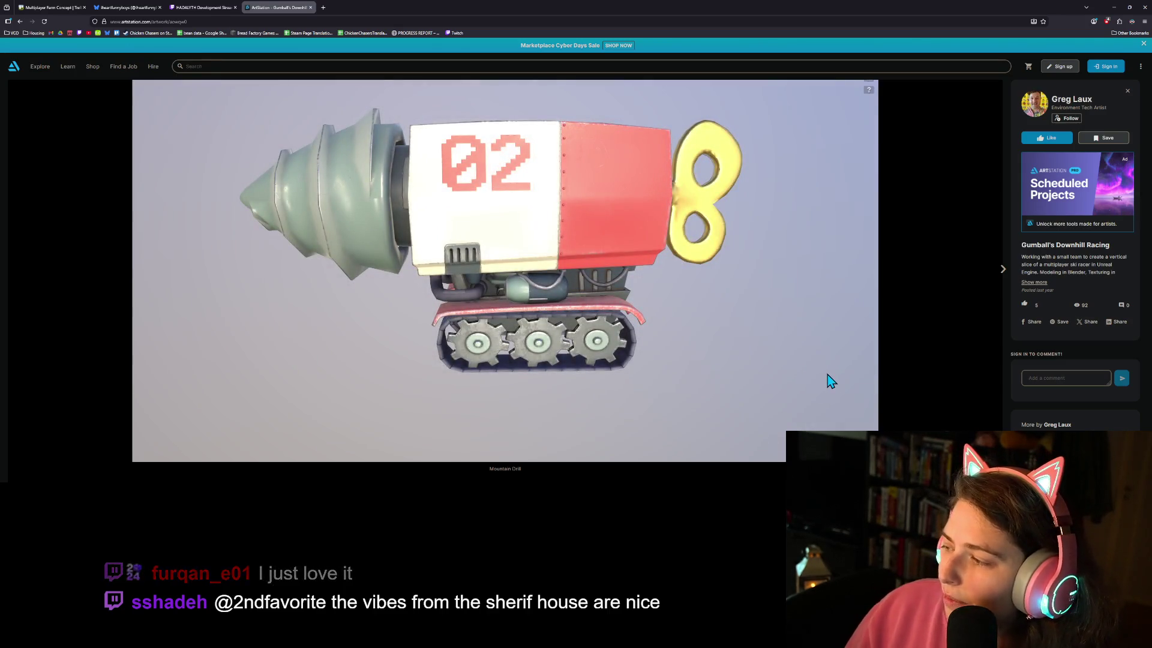
pyautogui.scroll(-5, 645, 386)
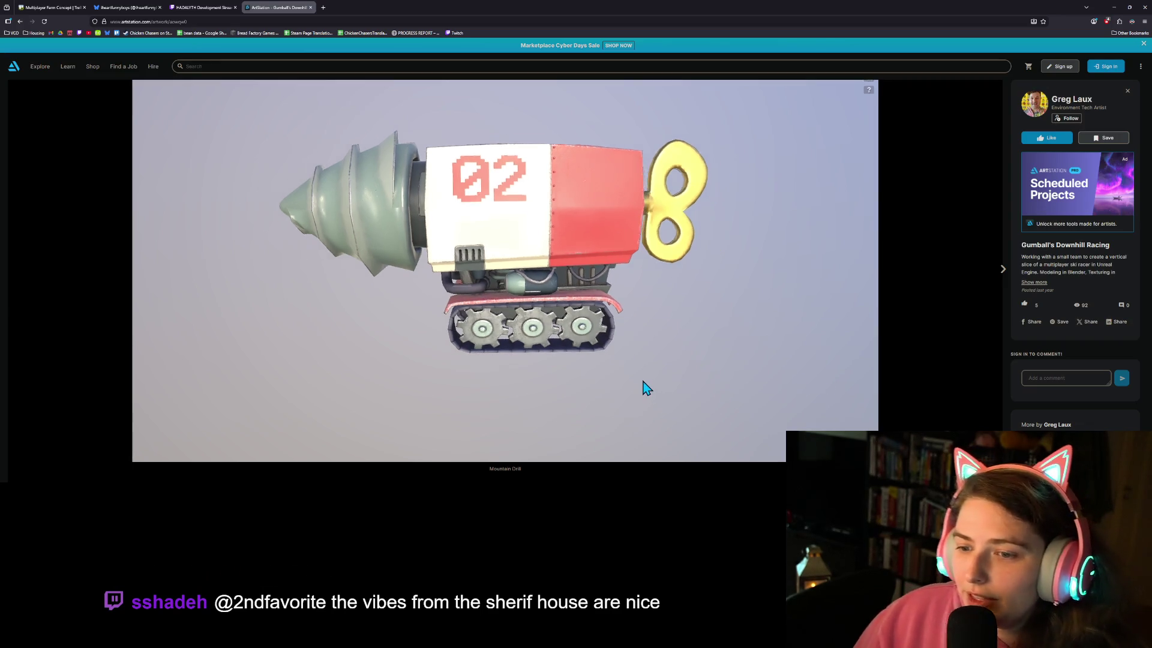
pyautogui.moveTo(699, 353)
pyautogui.mouseDown()
pyautogui.moveTo(798, 332)
pyautogui.moveTo(787, 401)
pyautogui.moveTo(668, 393)
pyautogui.moveTo(670, 375)
pyautogui.mouseUp()
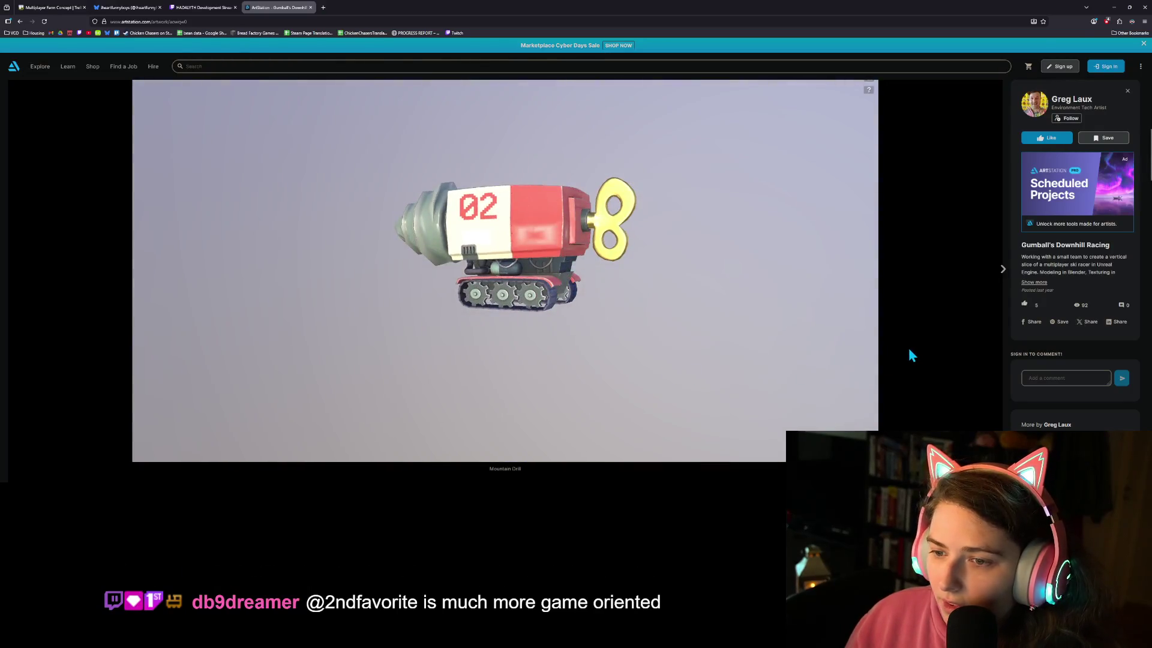
# - Scroll through the remaining renders and concept art, then go back to the portfolio with Alt+Left
pyautogui.scroll(-5, 910, 350)
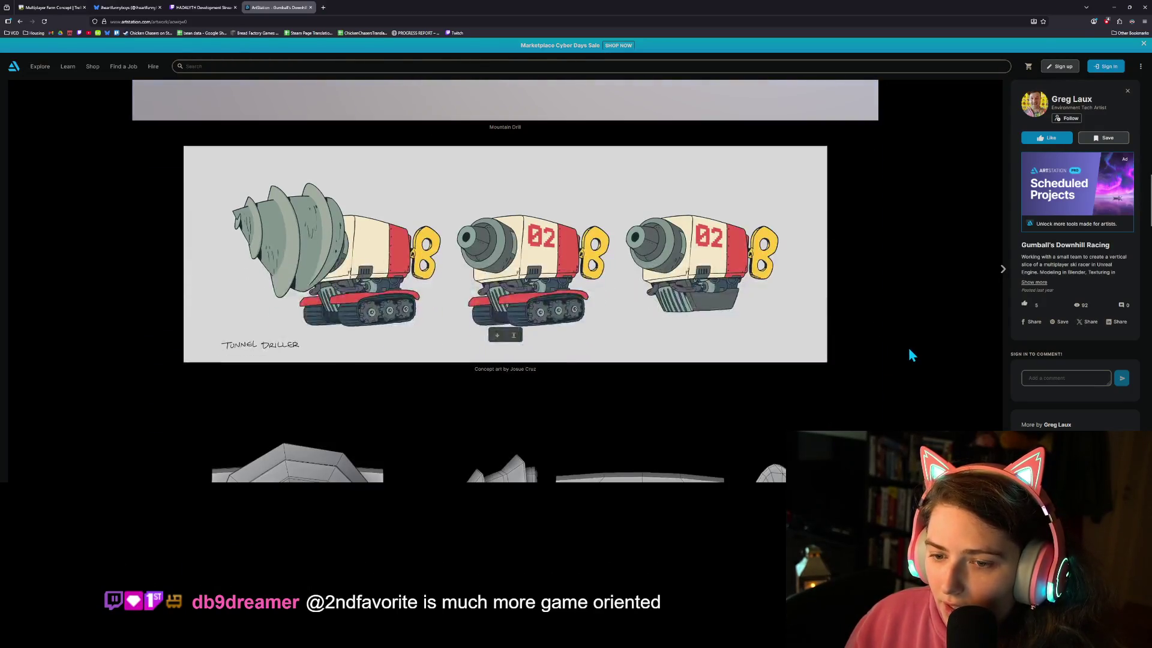
pyautogui.scroll(-2, 909, 351)
pyautogui.scroll(-6, 910, 355)
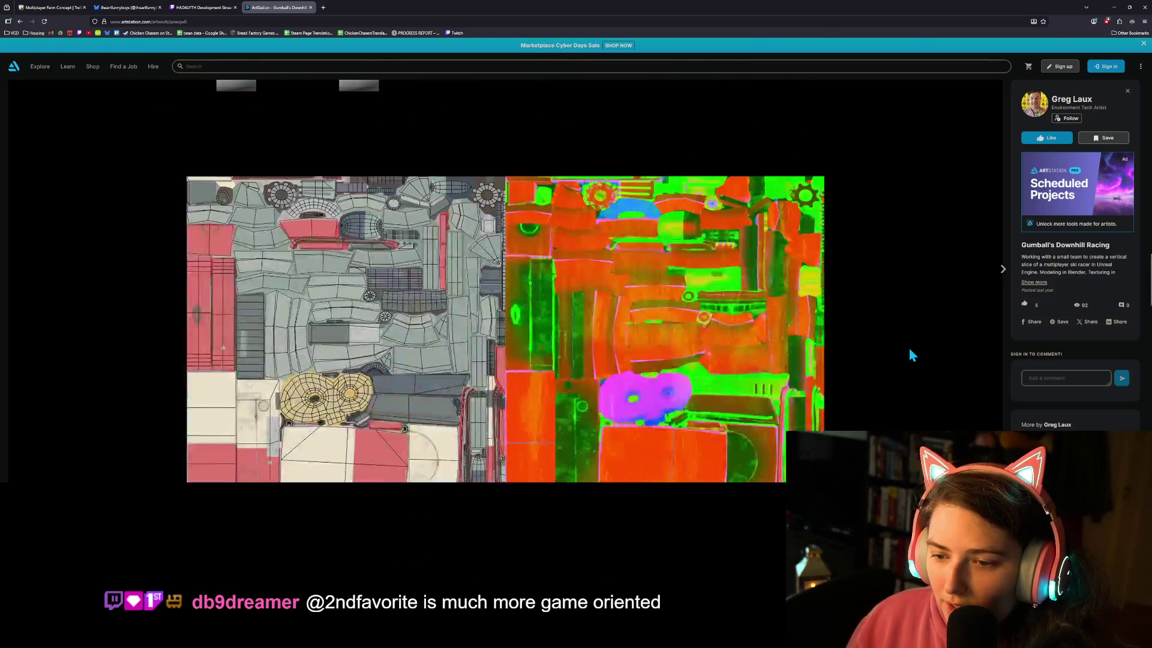
pyautogui.scroll(-6, 909, 355)
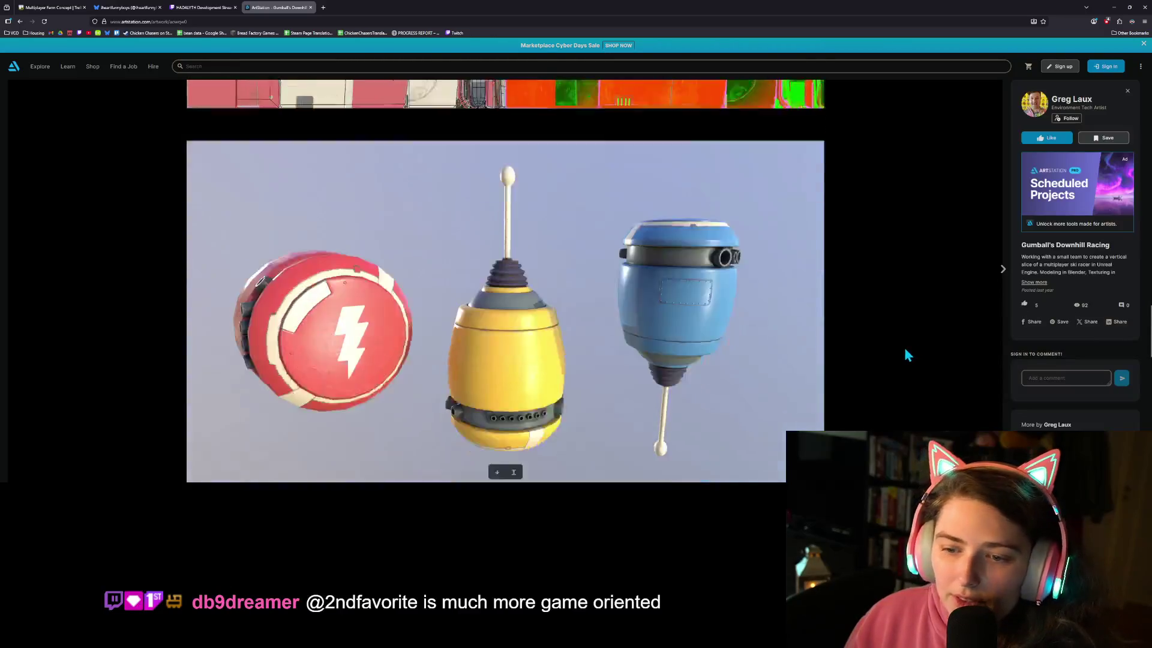
pyautogui.scroll(-5, 907, 355)
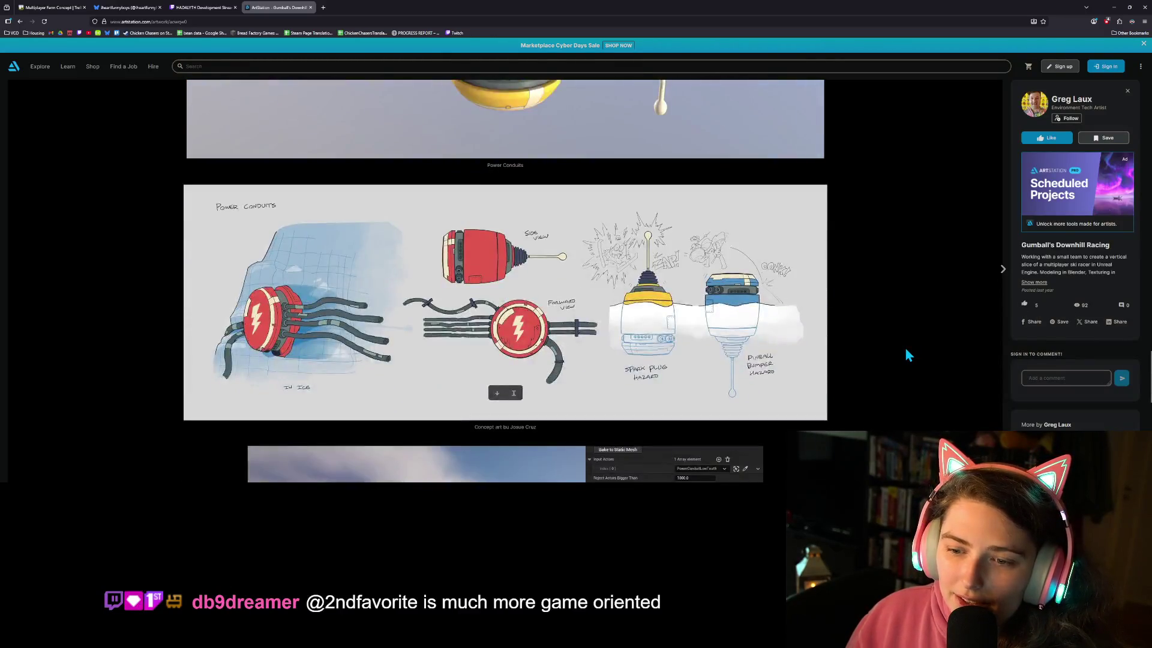
pyautogui.scroll(-3, 907, 354)
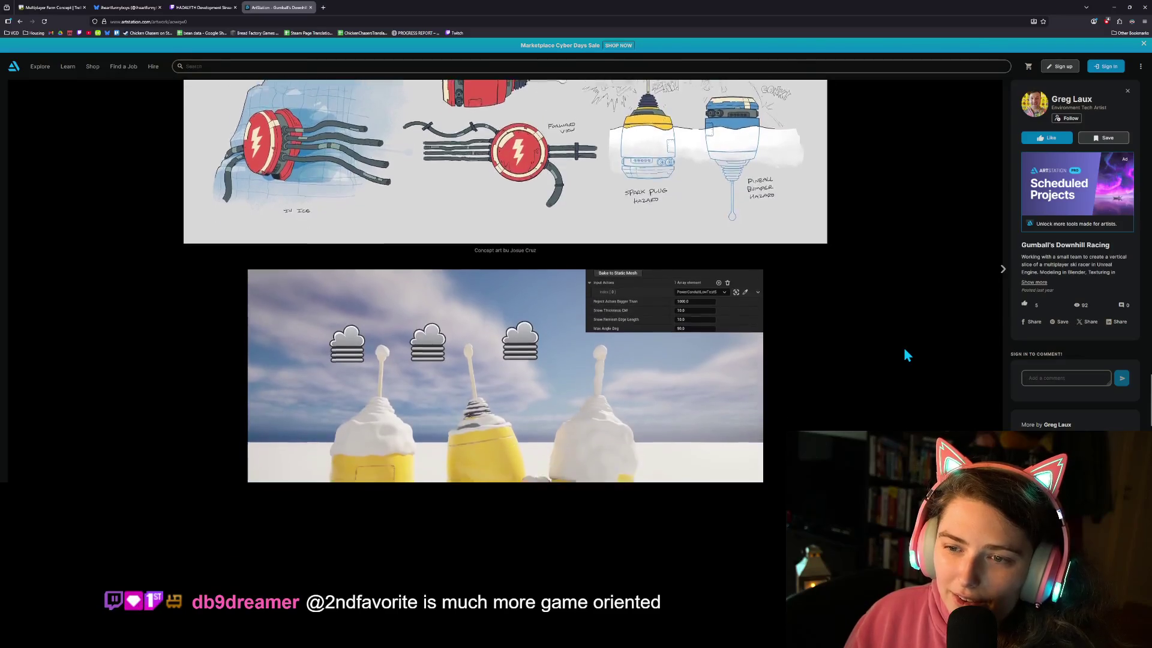
pyautogui.scroll(-6, 904, 354)
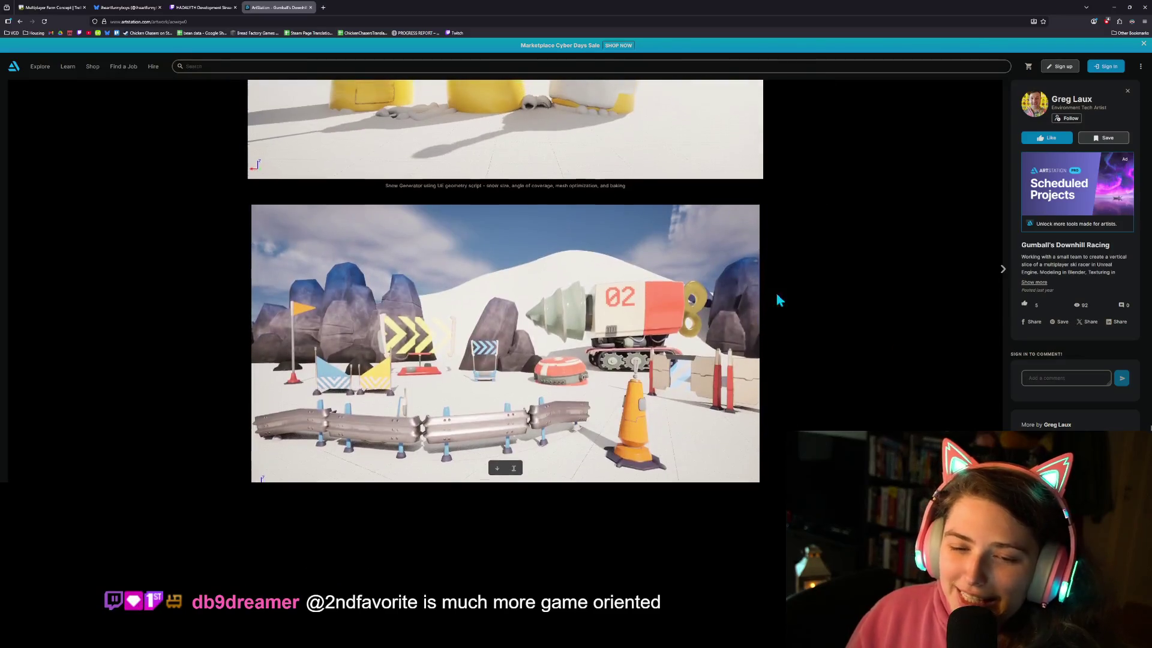
pyautogui.hotkey('alt', 'Left')
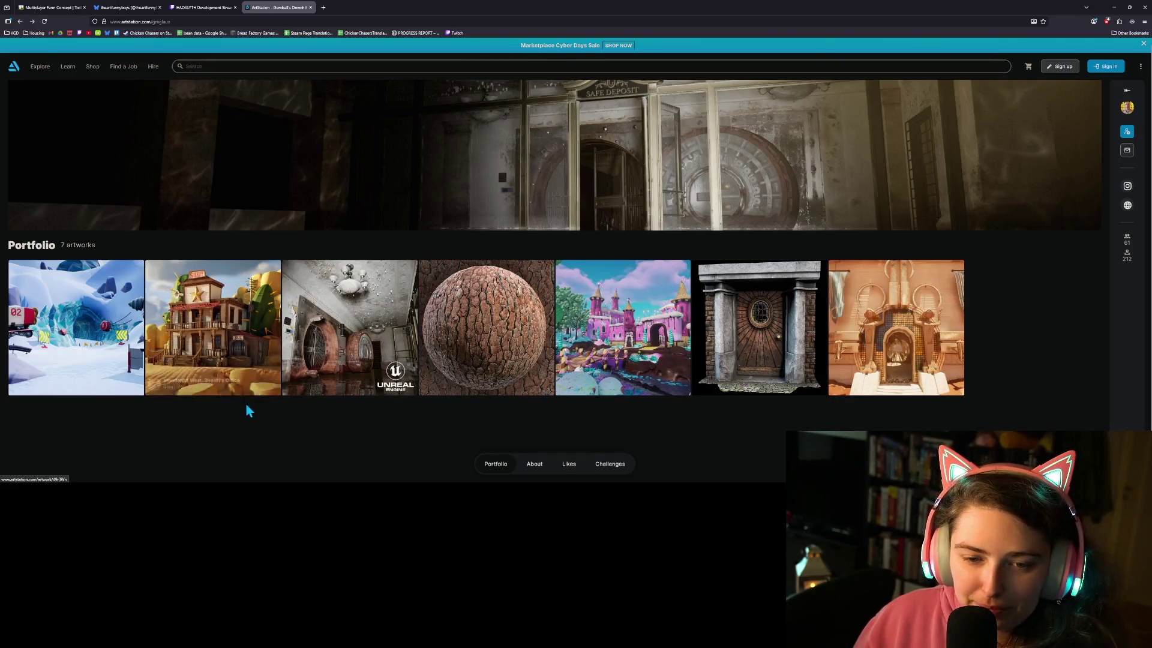
pyautogui.click(255, 340)
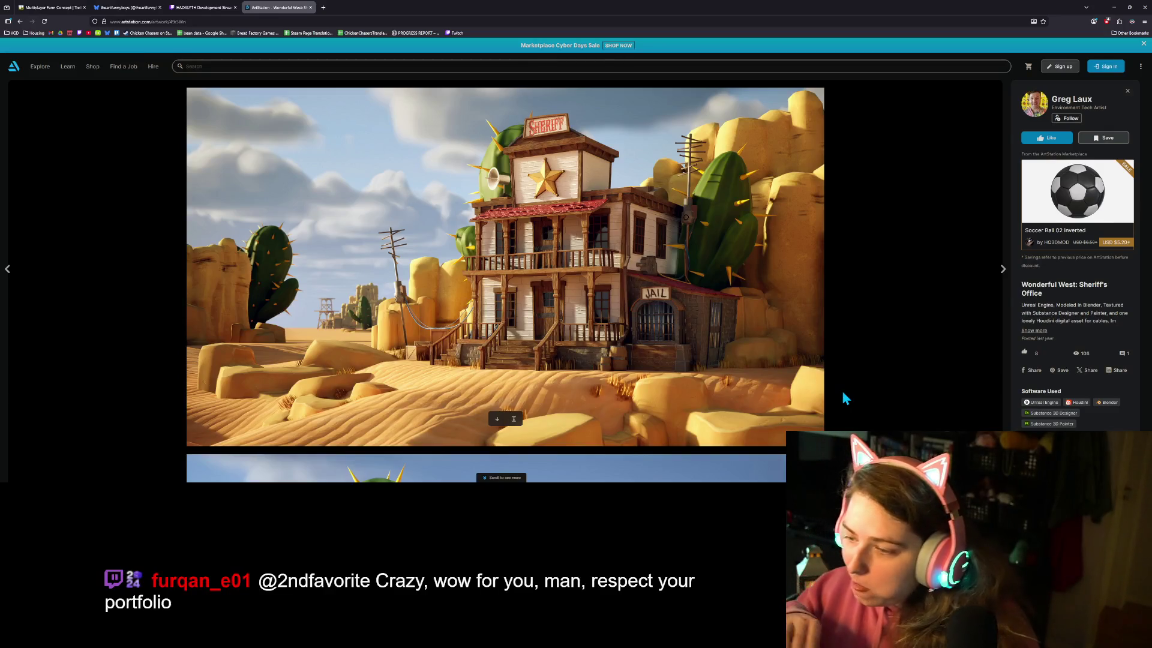
pyautogui.scroll(-4, 664, 350)
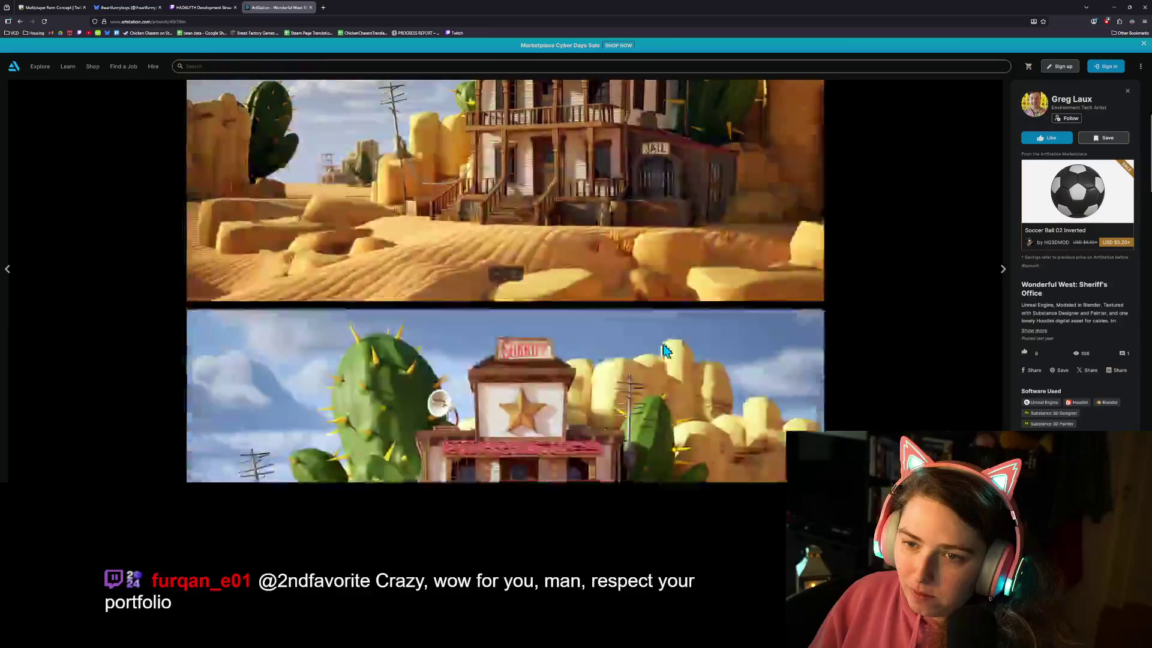
pyautogui.scroll(-10, 665, 347)
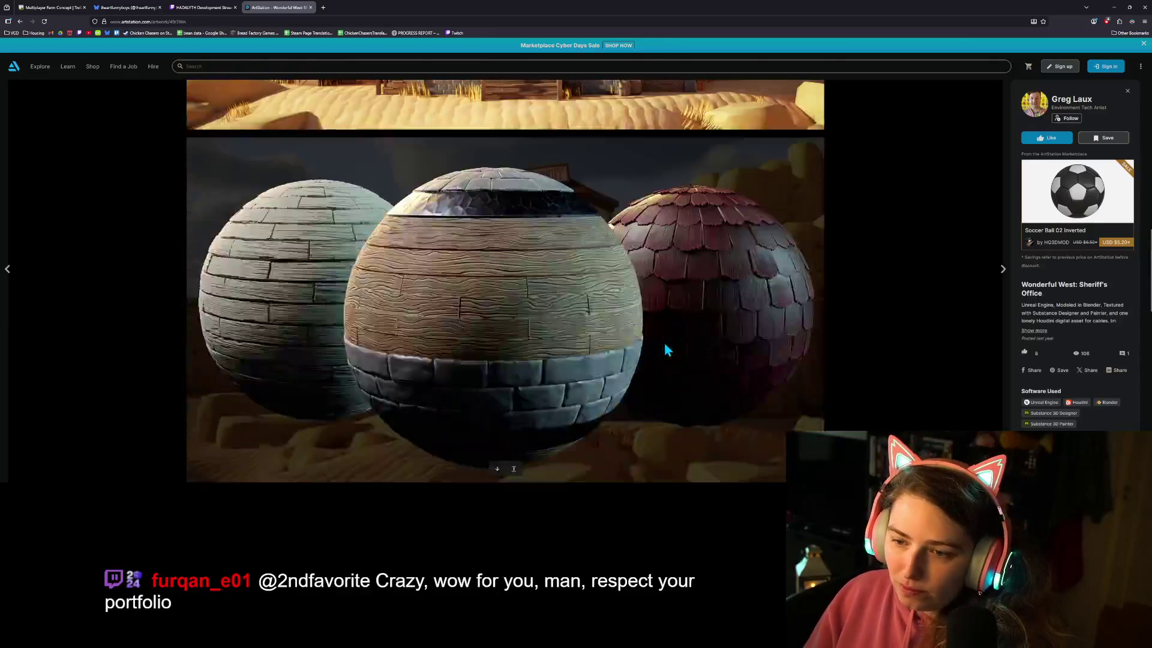
pyautogui.scroll(-7, 666, 351)
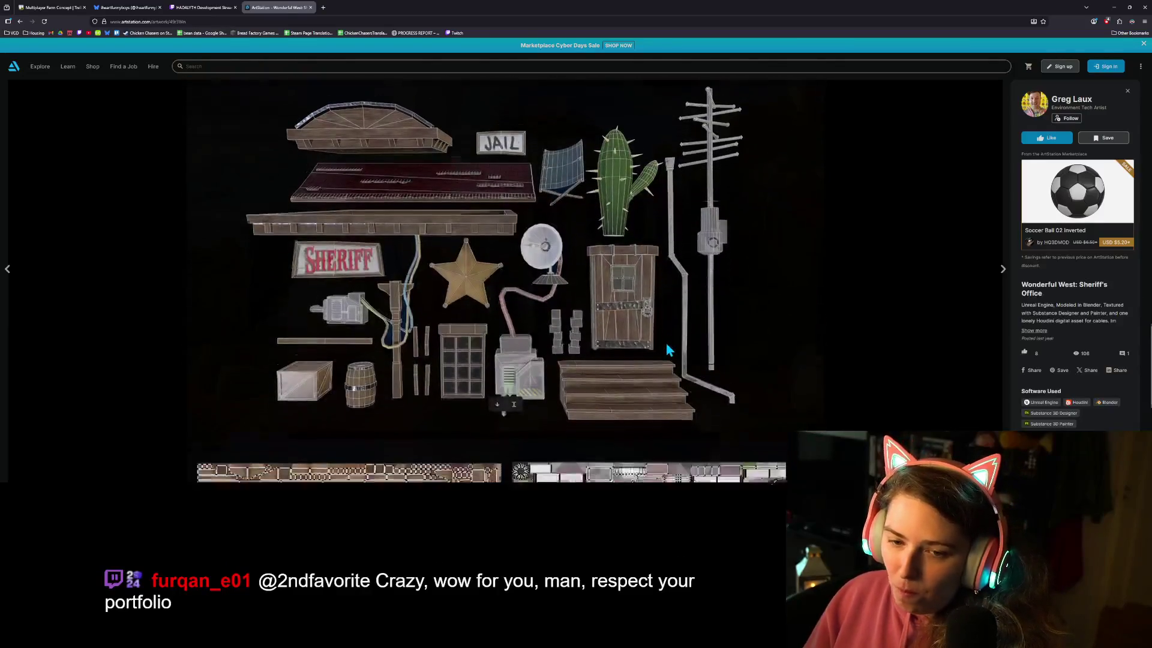
pyautogui.scroll(-1, 666, 345)
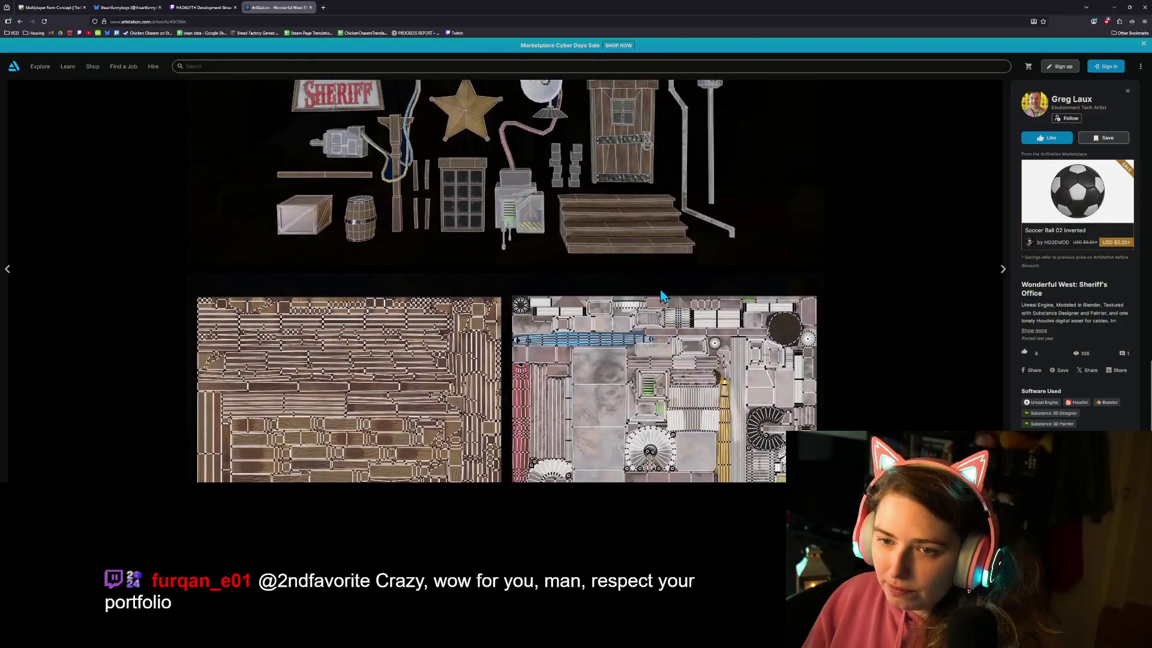
pyautogui.scroll(-3, 659, 294)
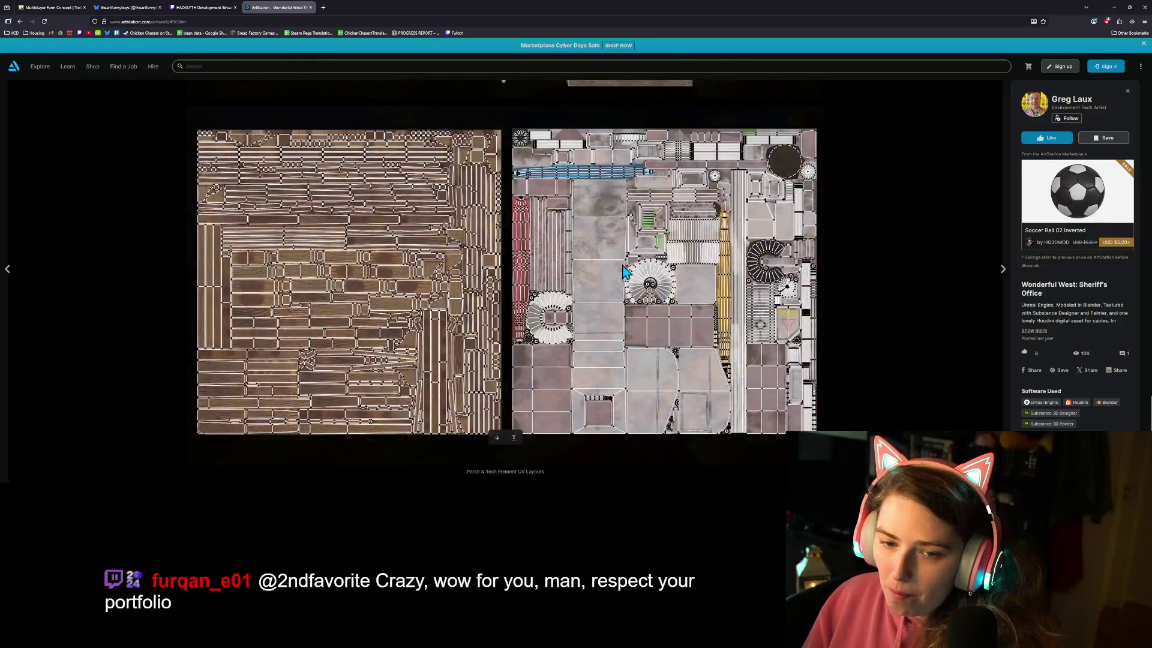
pyautogui.click(21, 21)
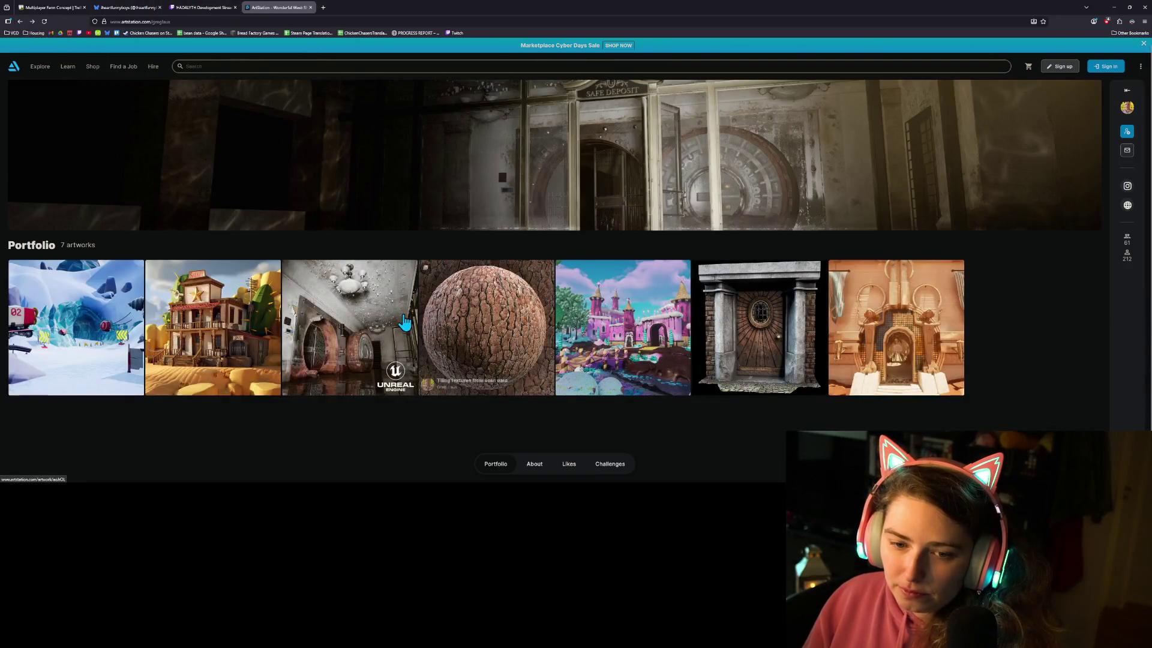
pyautogui.click(400, 323)
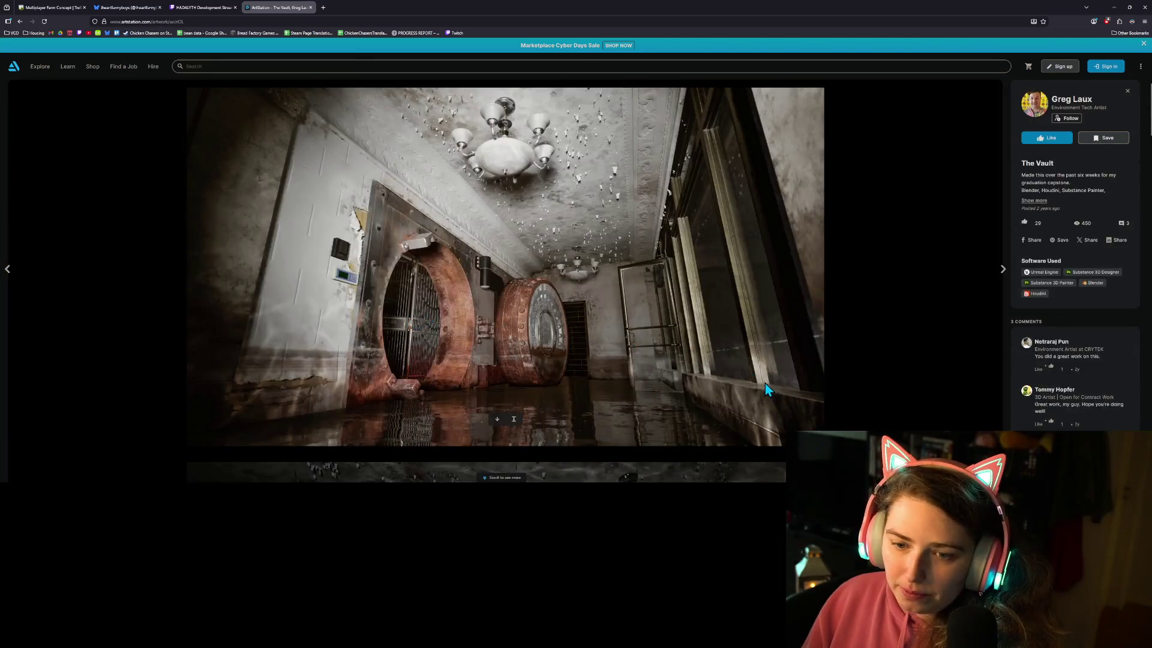
pyautogui.scroll(-3, 771, 387)
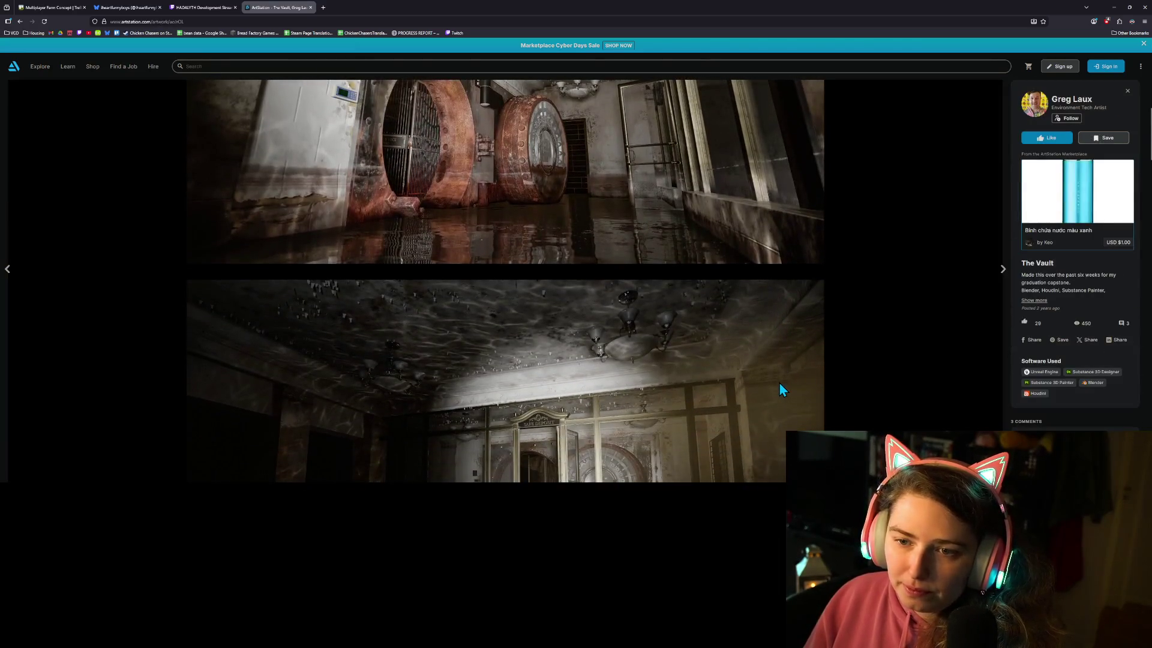
pyautogui.scroll(-3, 779, 384)
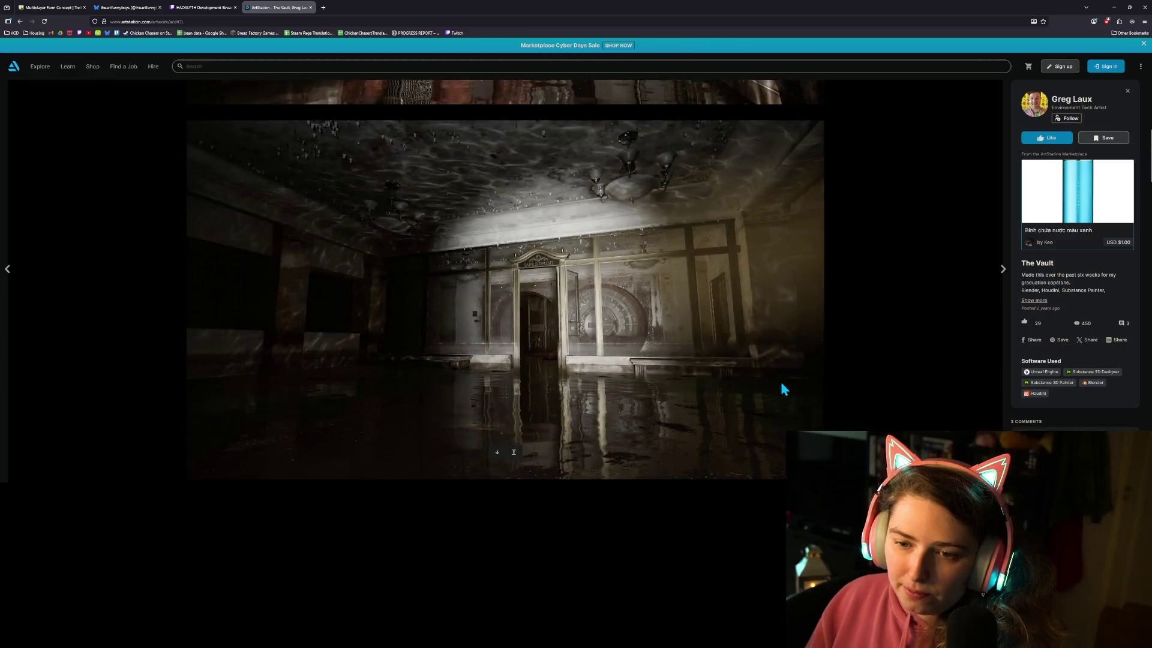
pyautogui.scroll(-2, 782, 387)
pyautogui.scroll(-2, 781, 387)
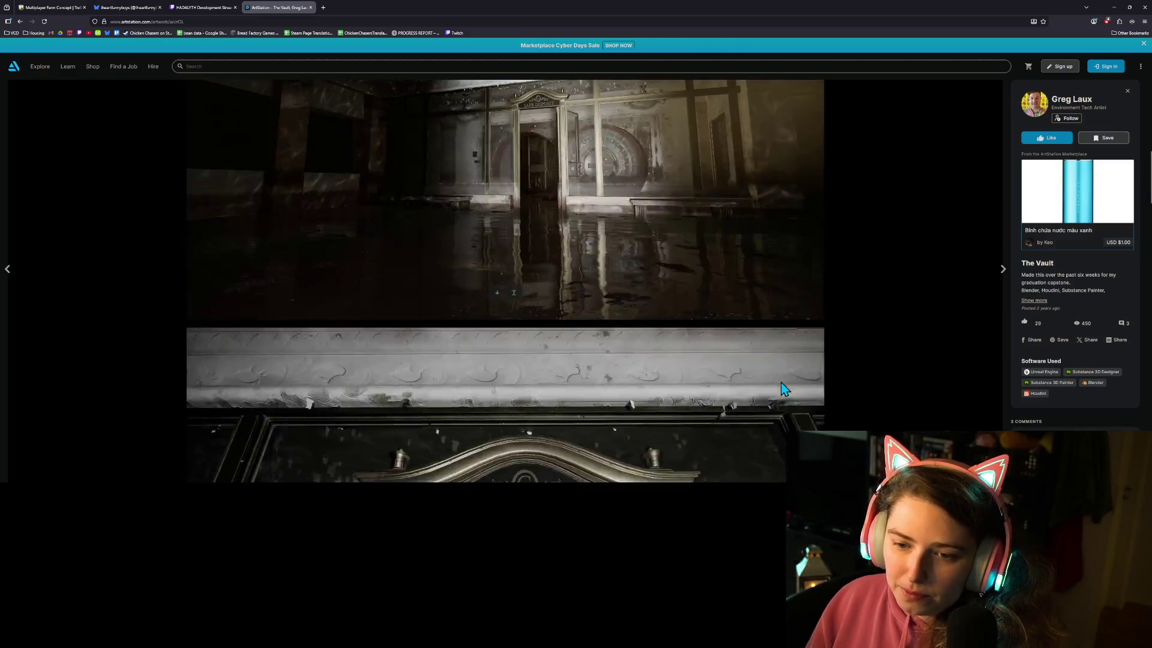
pyautogui.scroll(-10, 781, 389)
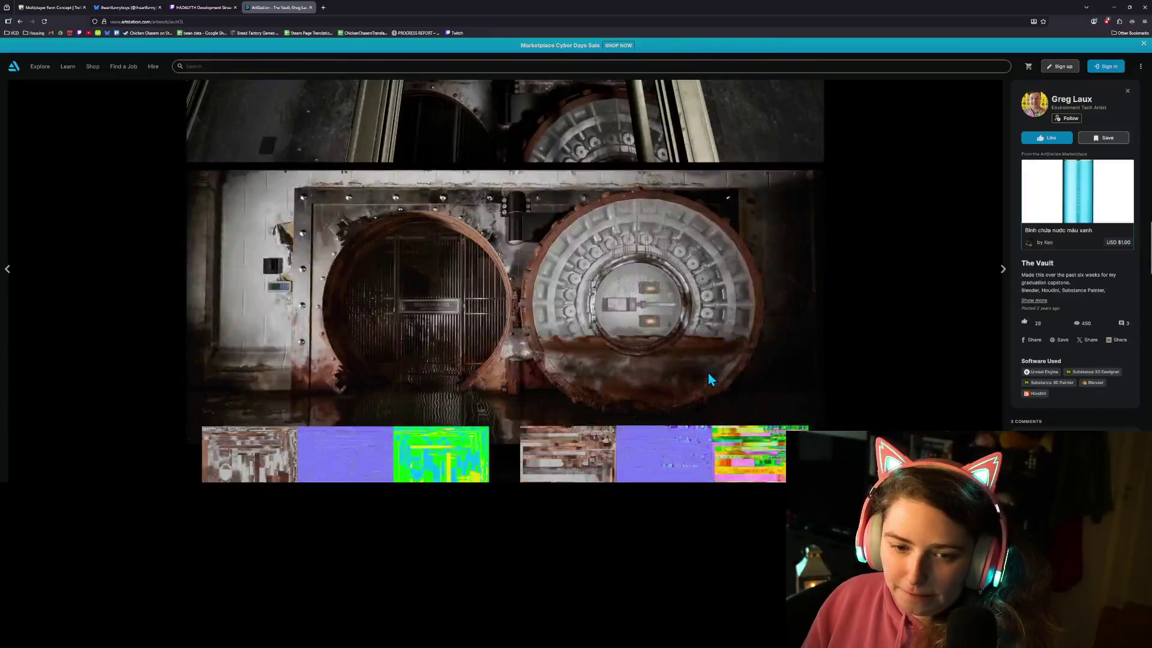
pyautogui.scroll(-1, 707, 379)
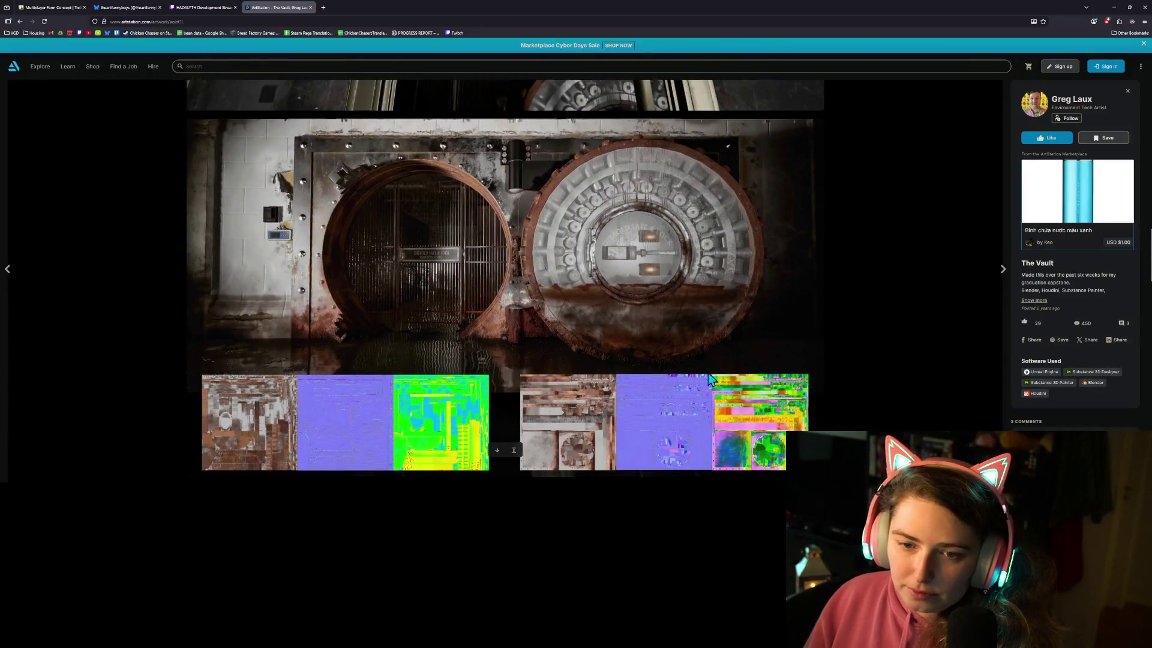
pyautogui.scroll(-6, 708, 373)
pyautogui.scroll(-9, 708, 373)
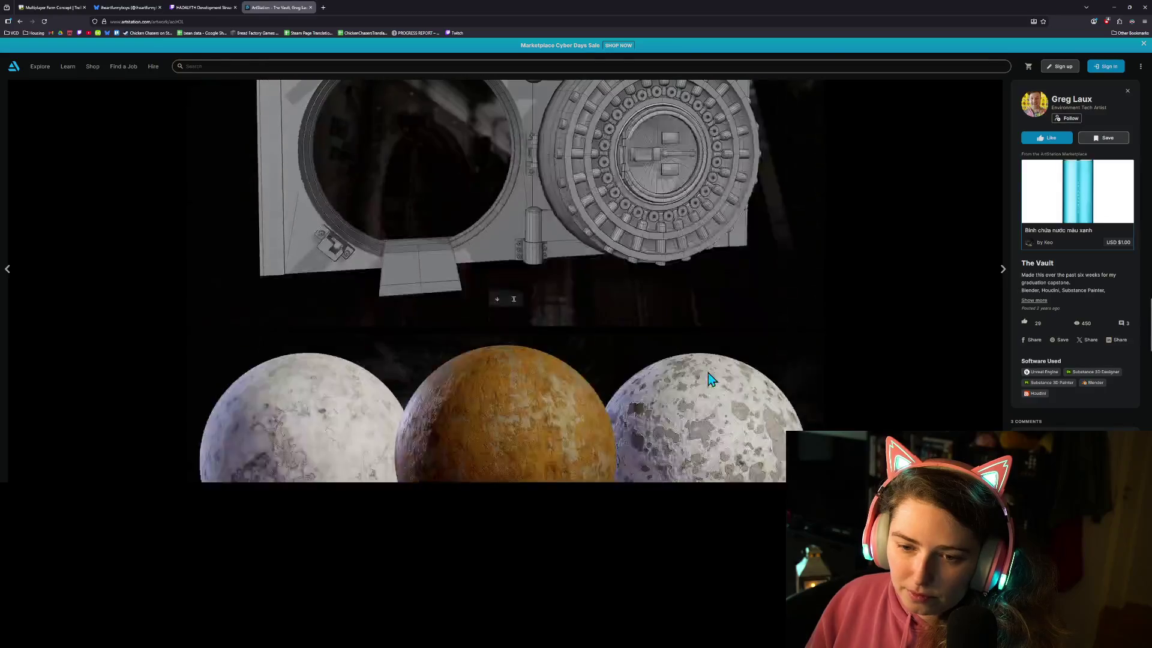
pyautogui.scroll(-8, 708, 373)
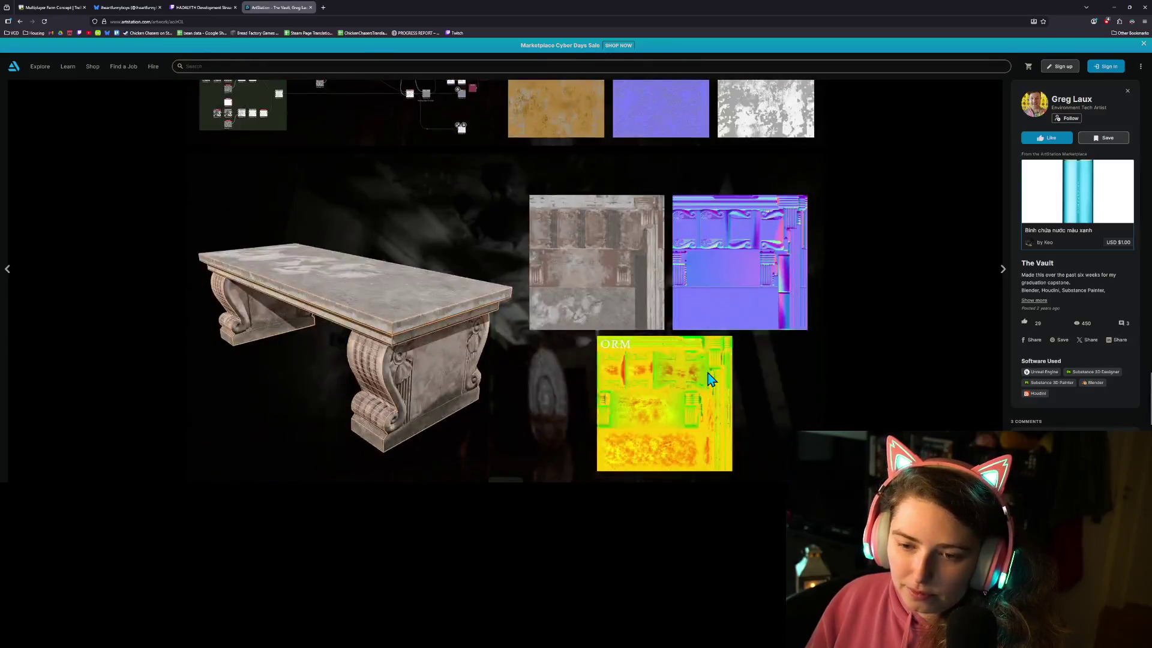
pyautogui.scroll(-1, 708, 377)
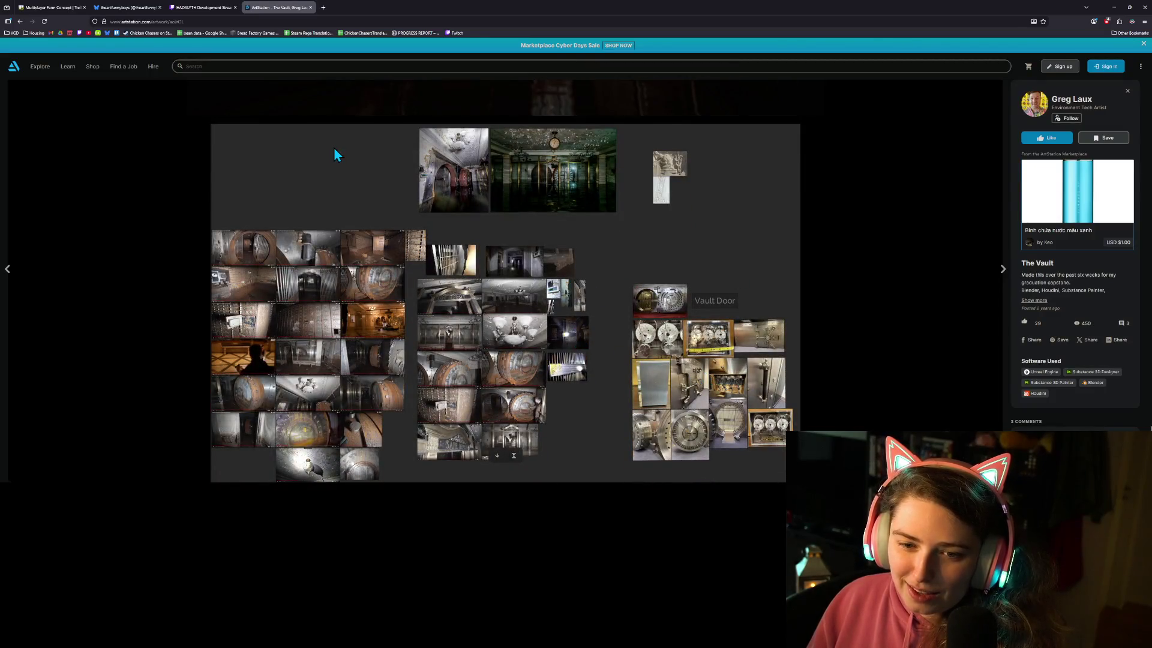
pyautogui.click(20, 22)
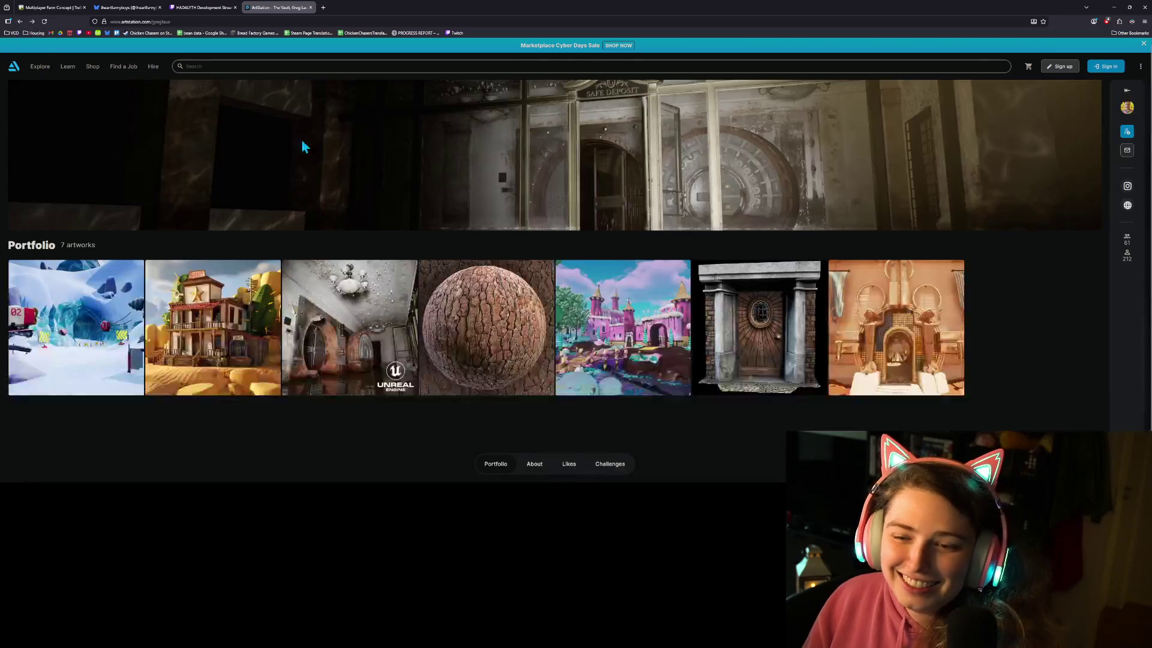
# - Open the Entrance Door artwork, scroll to its texture maps and photo inspiration, then minimise the browser
pyautogui.click(793, 349)
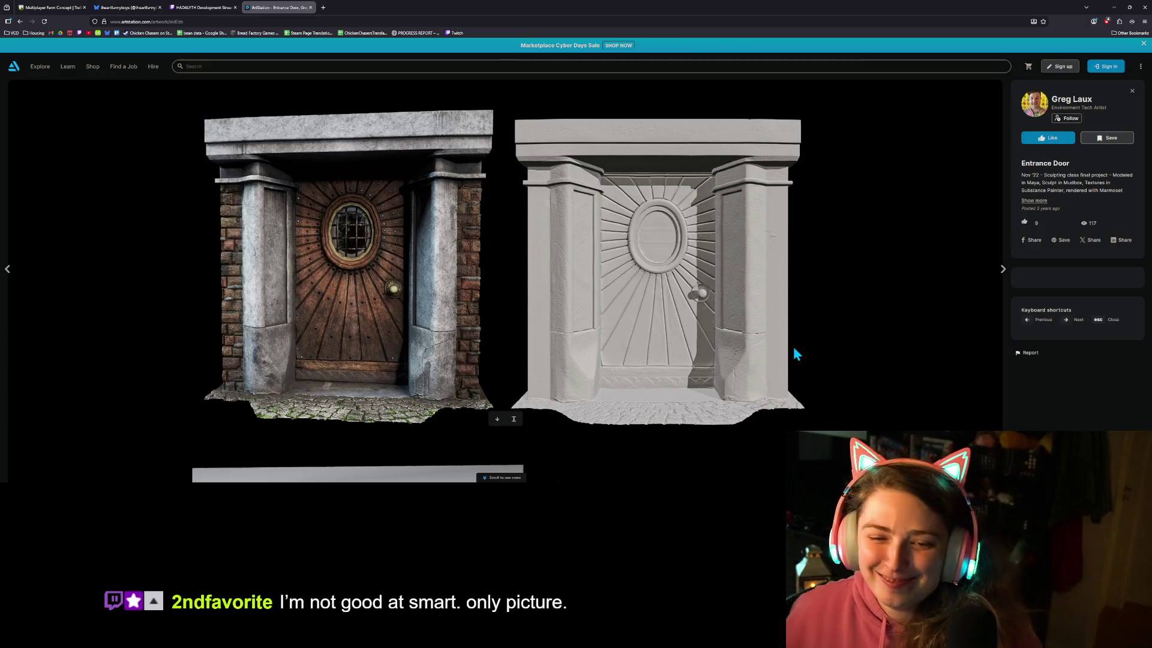
pyautogui.scroll(-2, 778, 396)
pyautogui.scroll(-5, 786, 393)
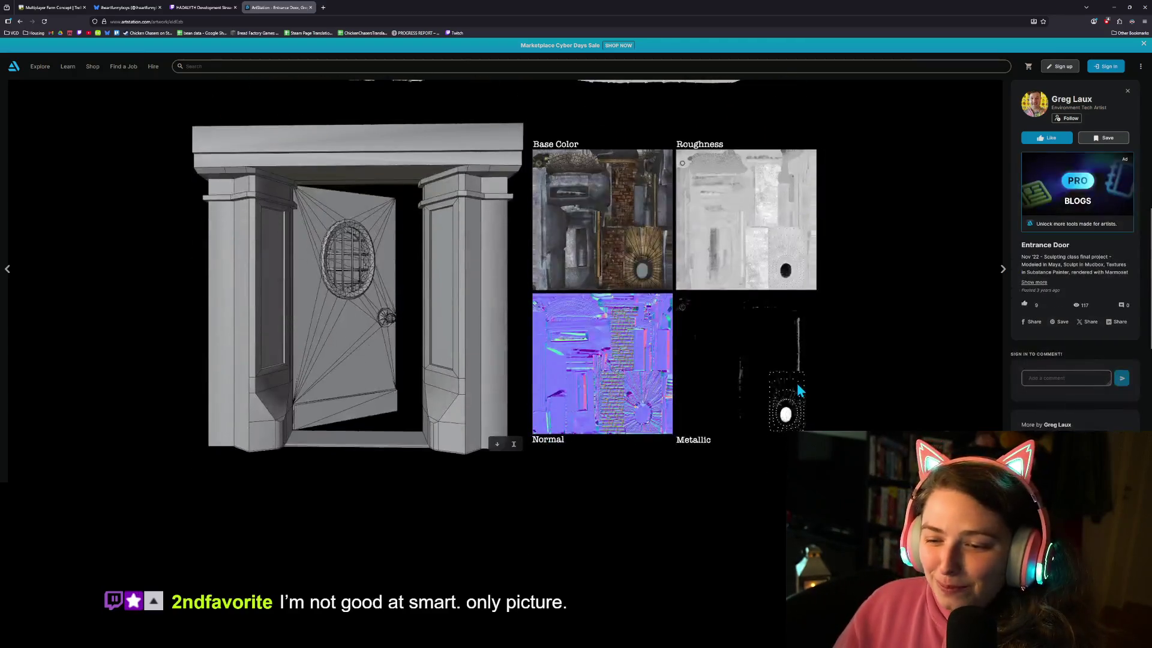
pyautogui.scroll(-2, 798, 386)
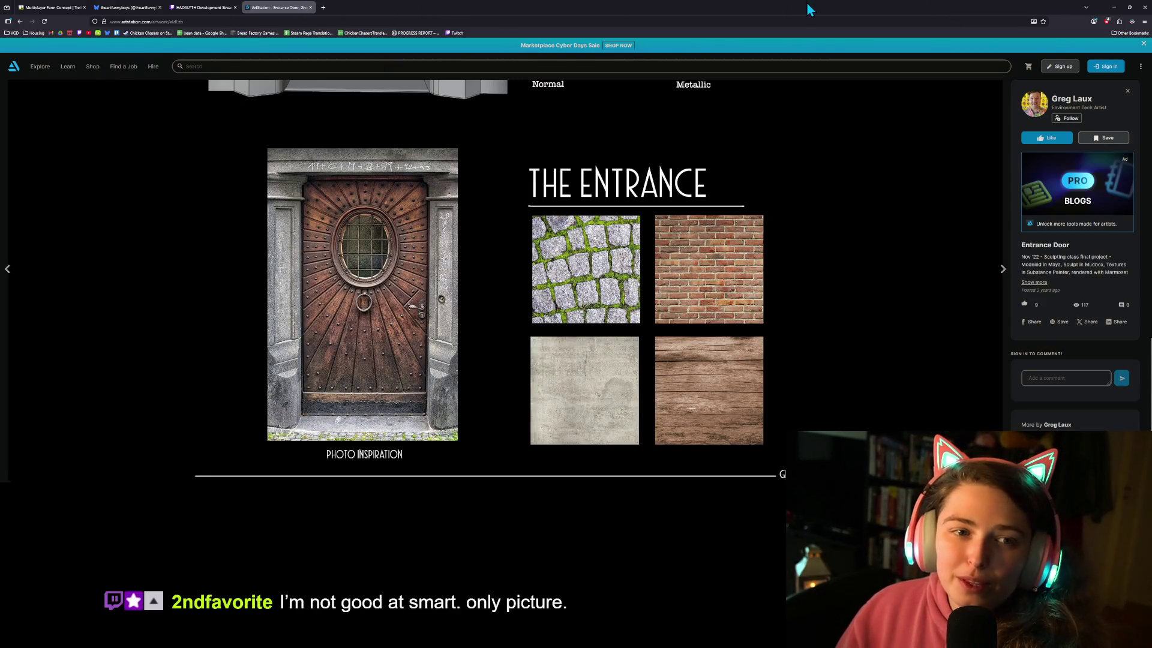
pyautogui.click(1114, 7)
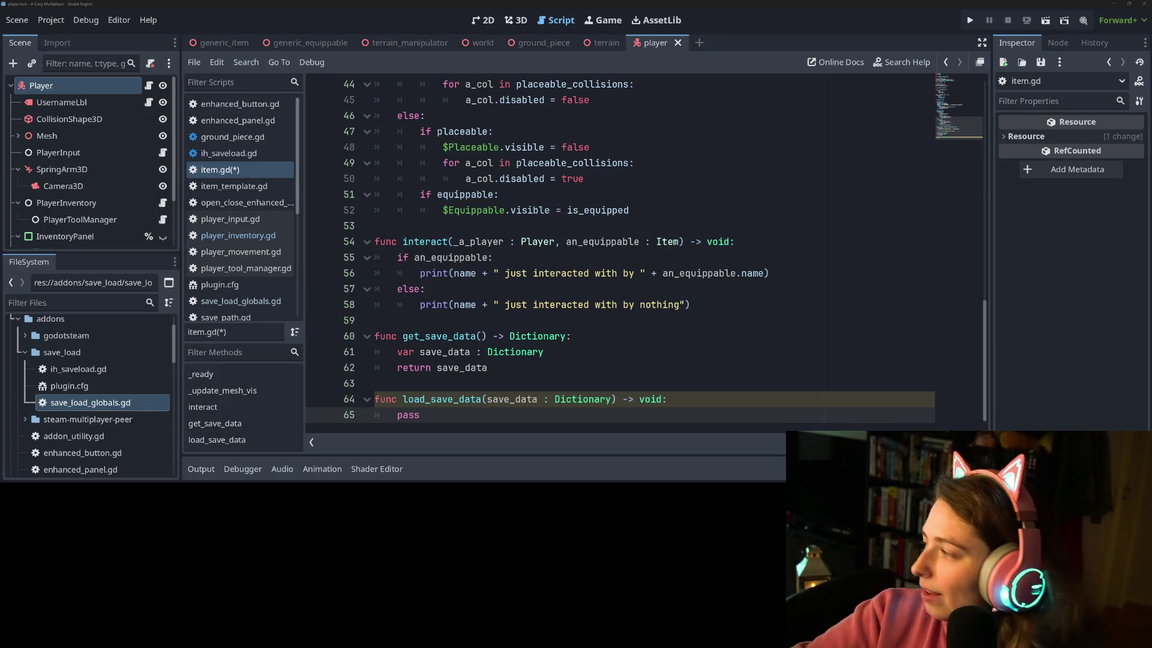
# - Save the item.gd script with Ctrl+S after placing the caret in get_save_data
pyautogui.click(657, 338)
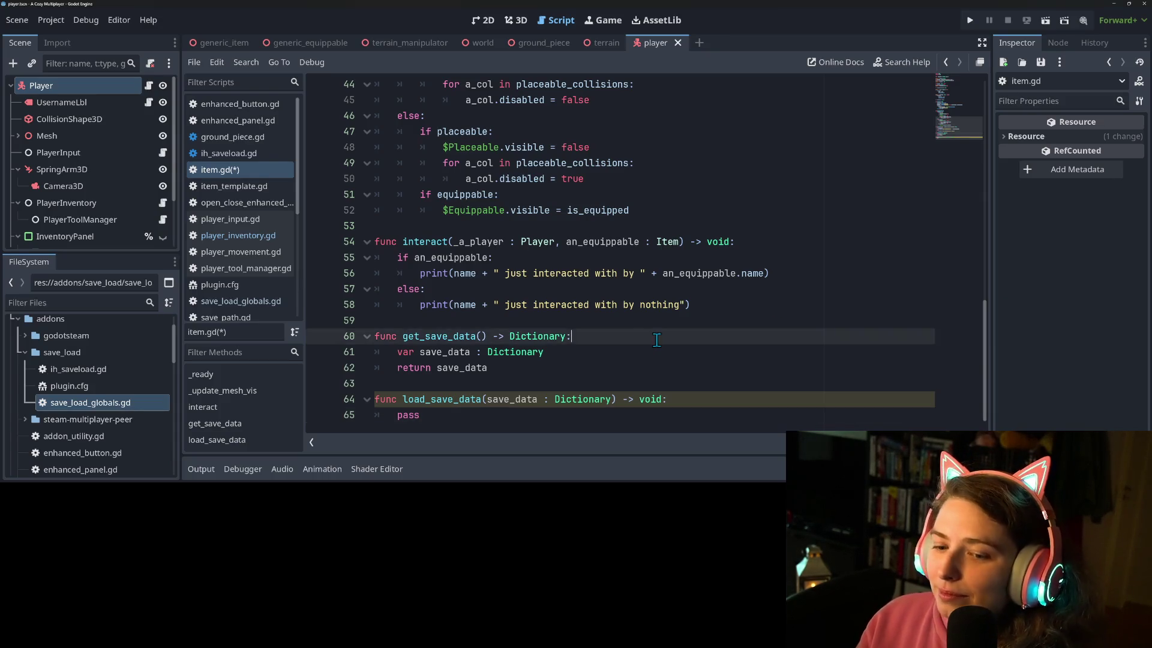
pyautogui.click(444, 354)
pyautogui.hotkey('ctrl', 's')
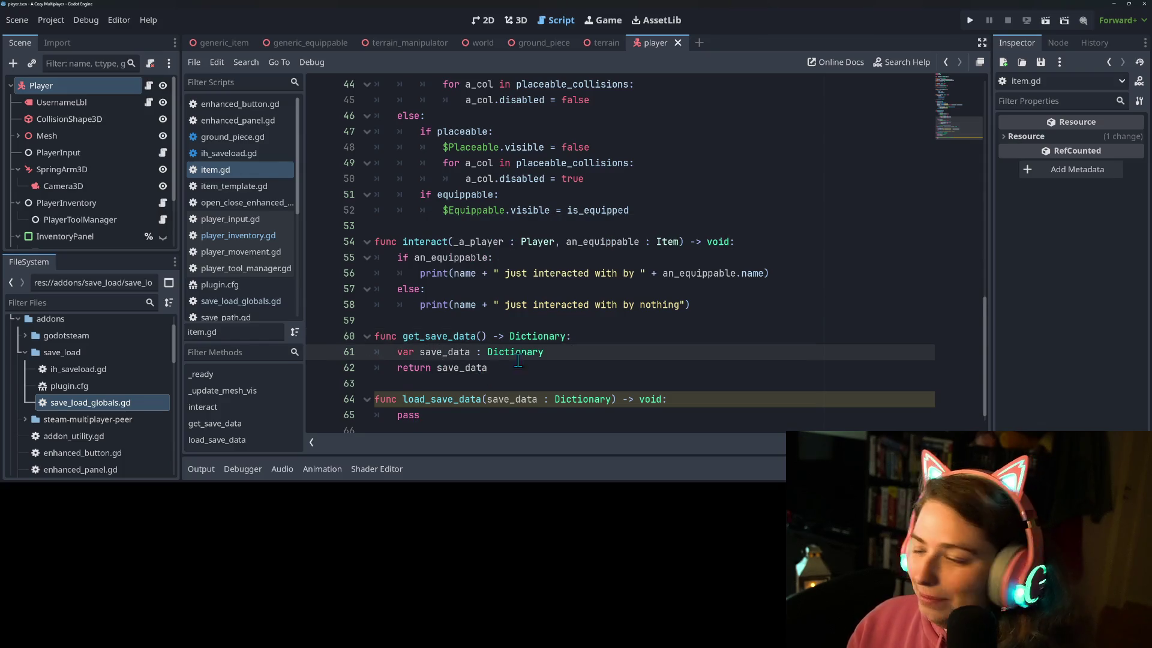
pyautogui.scroll(15, 589, 375)
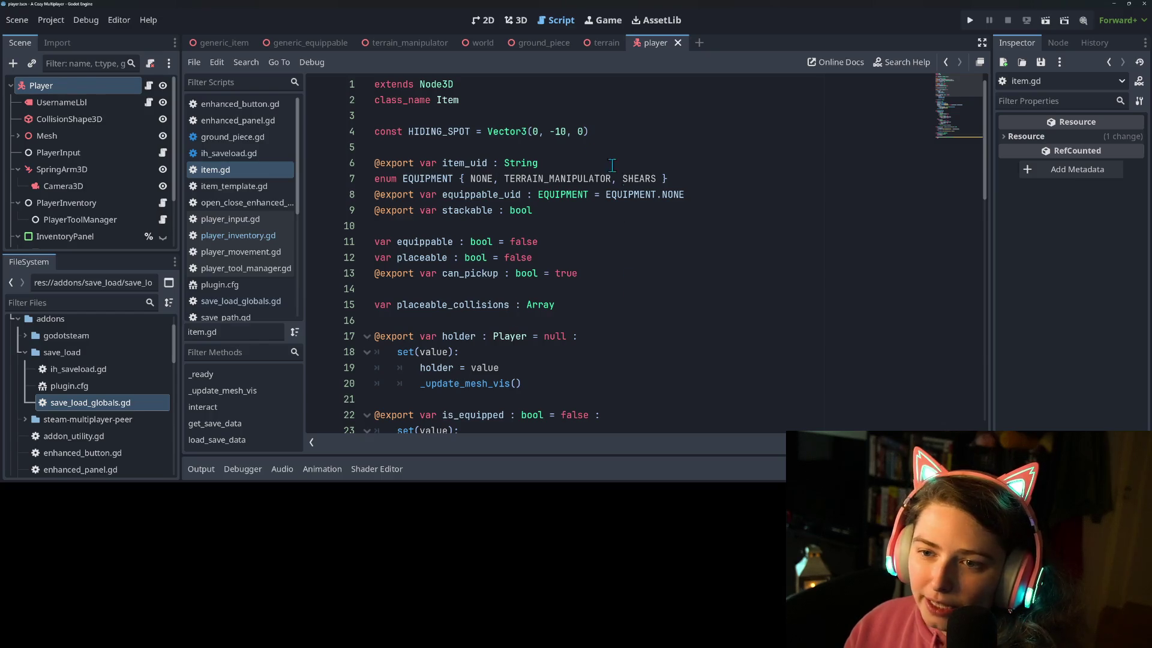
# - Inspect item.gd's HIDING_SPOT constant, NONE equipment value, and the end of load_save_data
pyautogui.doubleClick(447, 131)
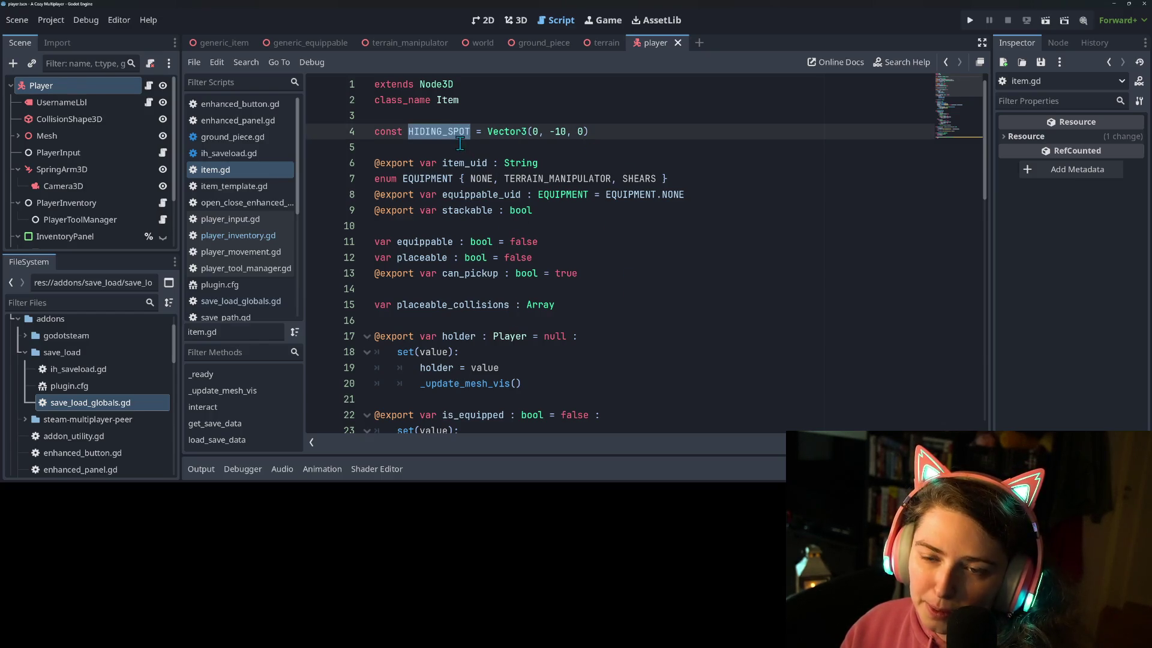
pyautogui.click(460, 146)
pyautogui.doubleClick(442, 130)
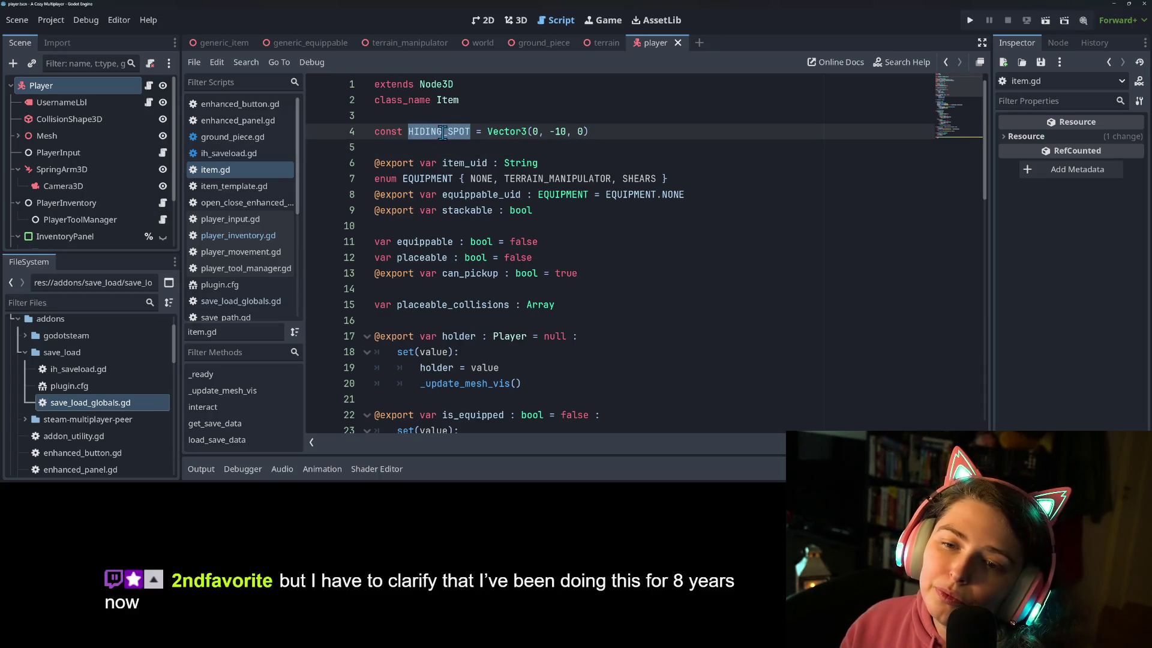
pyautogui.scroll(-1, 495, 251)
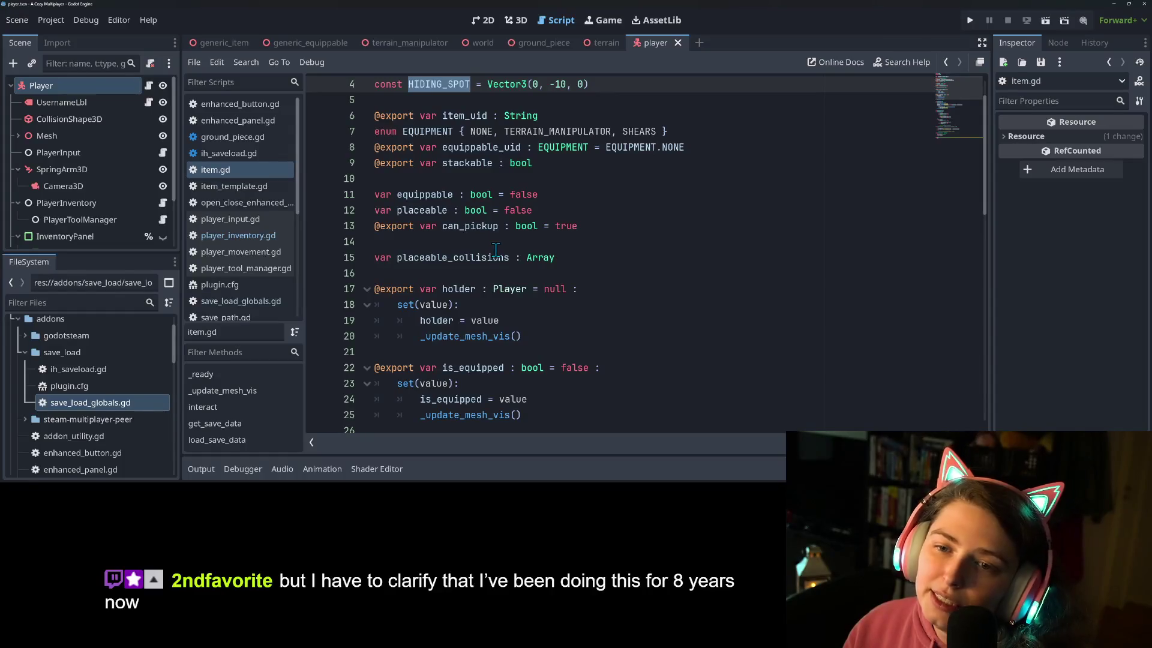
pyautogui.doubleClick(476, 130)
pyautogui.scroll(-13, 726, 339)
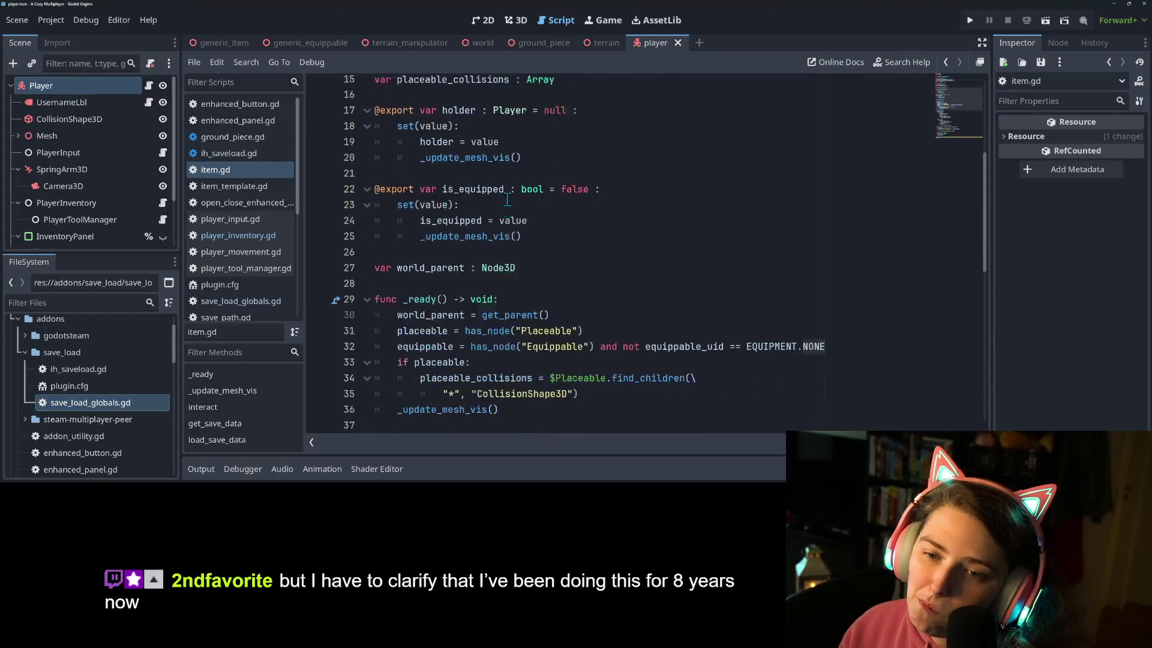
pyautogui.click(525, 399)
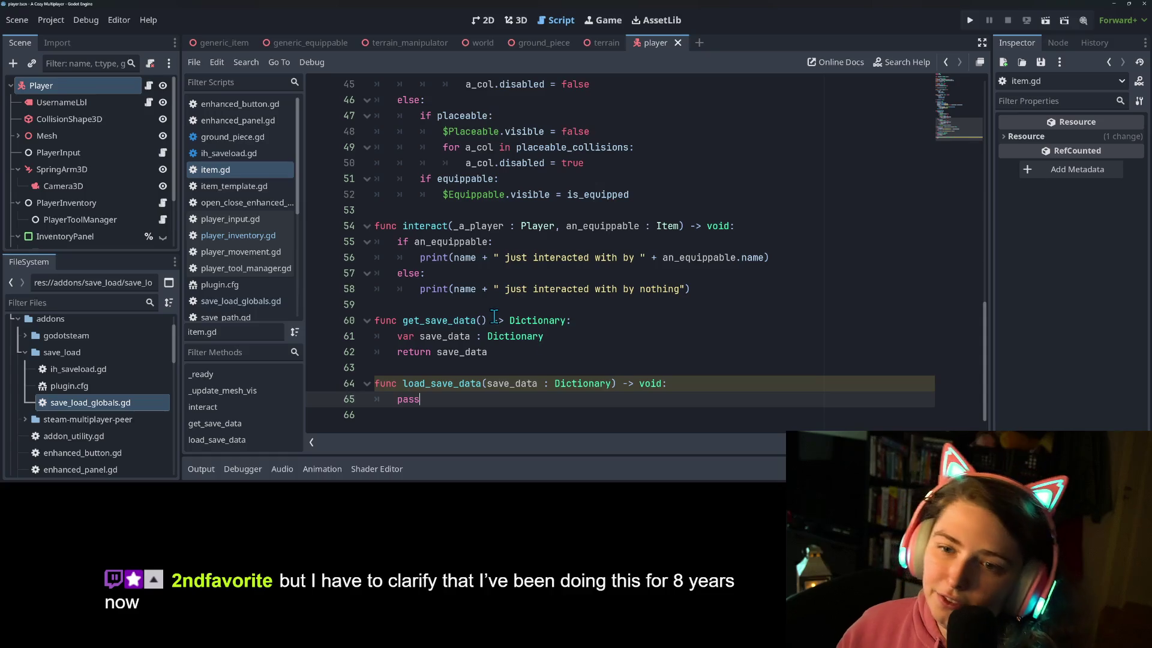
# - Select the item_uid and equippable_uid variable names in item.gd
pyautogui.scroll(15, 547, 342)
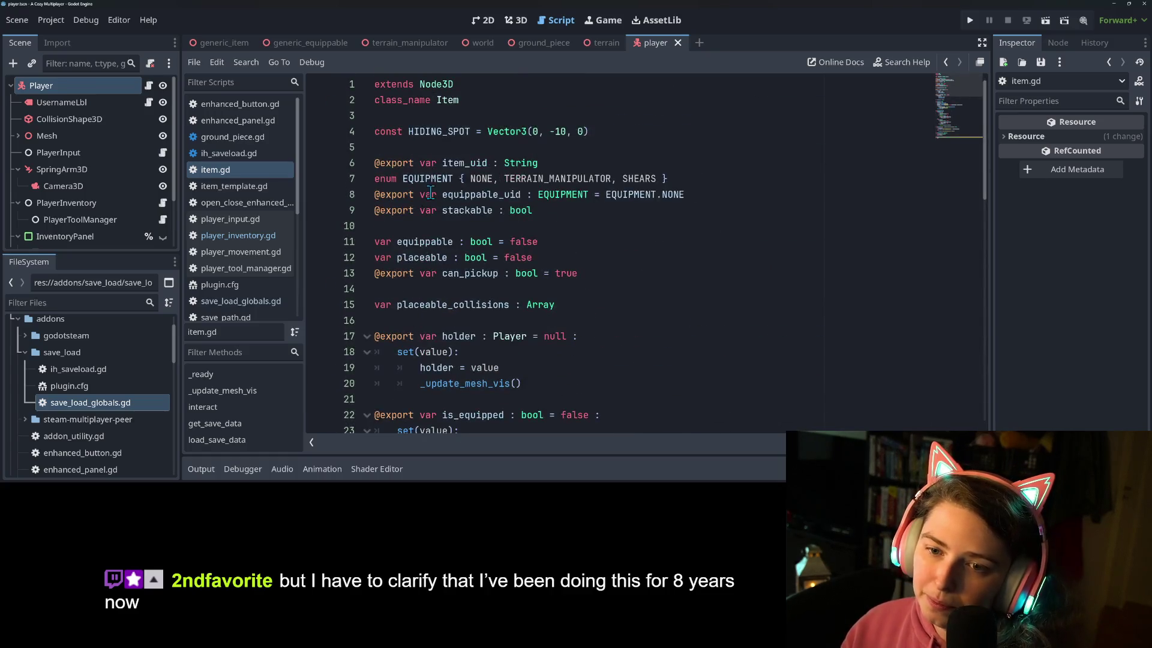
pyautogui.doubleClick(459, 163)
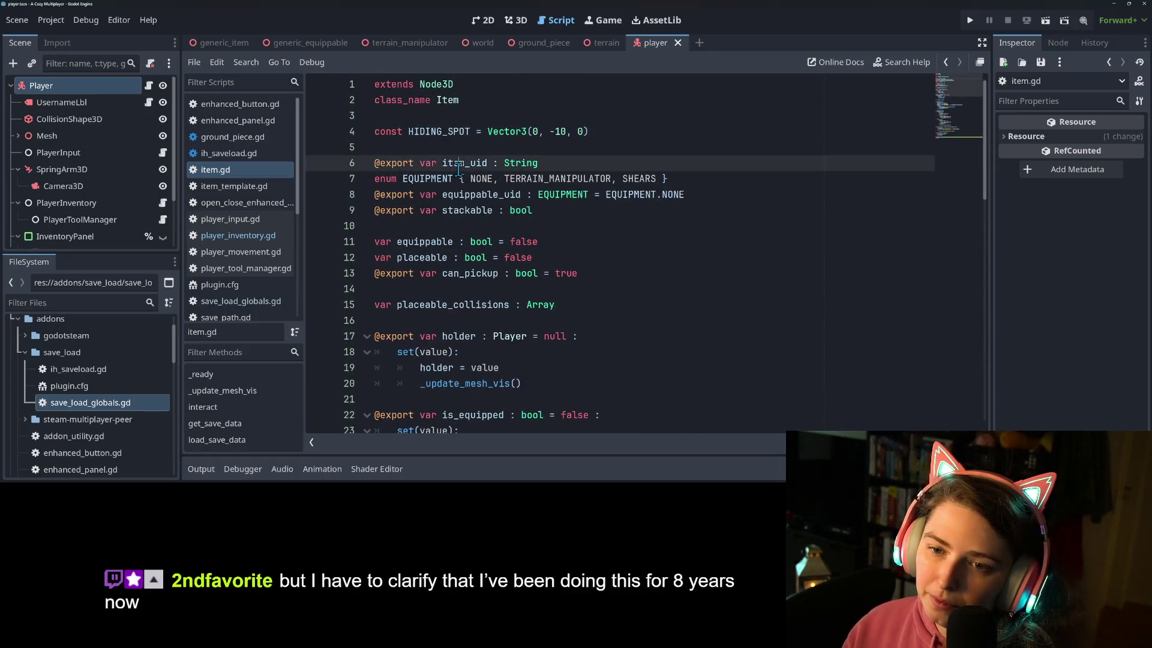
pyautogui.doubleClick(485, 197)
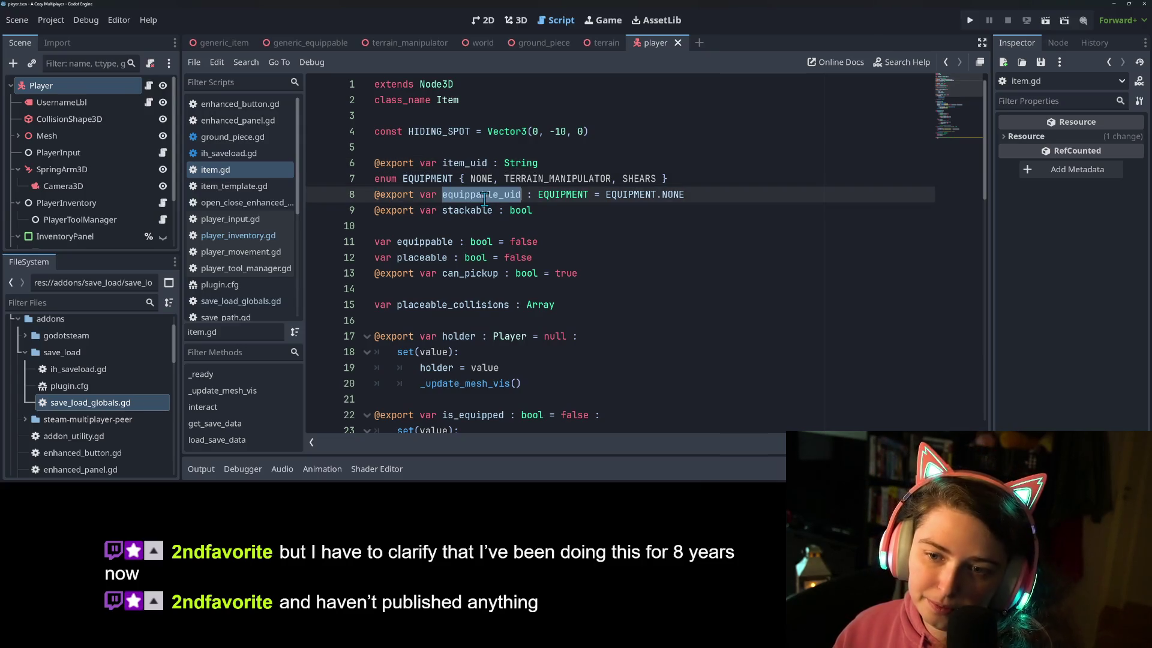
pyautogui.scroll(-1, 482, 268)
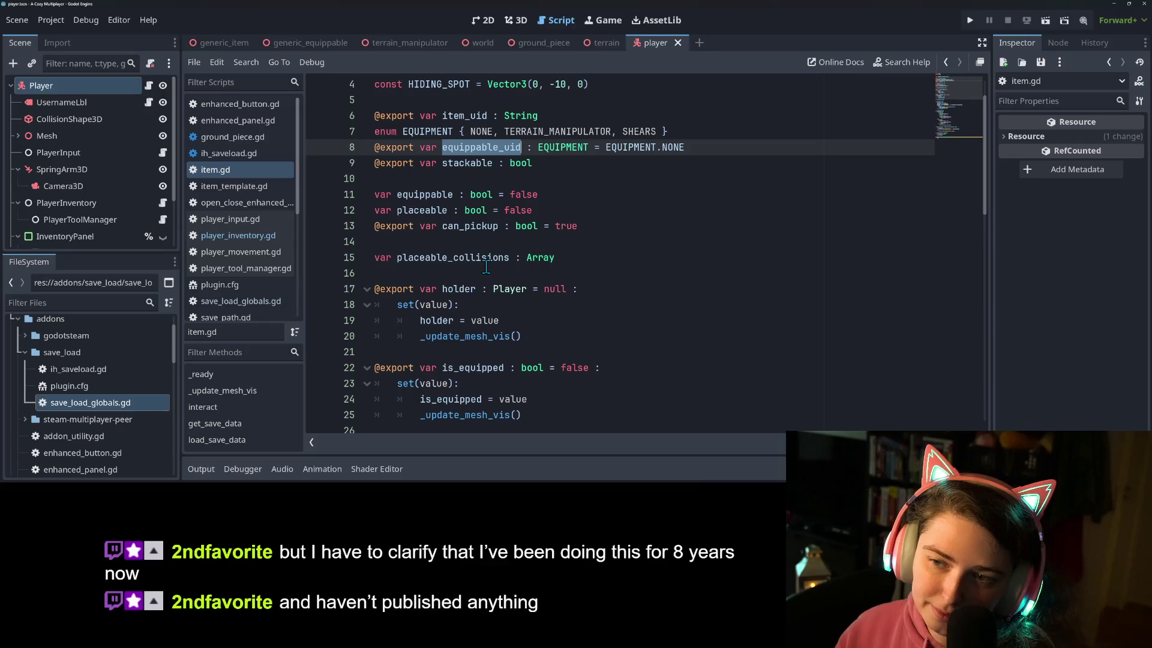
# - Open player_inventory.gd and set the editing position on line 10 near add_to_inventory
pyautogui.click(257, 237)
pyautogui.click(585, 163)
pyautogui.click(567, 225)
pyautogui.scroll(-1, 567, 229)
pyautogui.scroll(-8, 567, 229)
pyautogui.scroll(8, 524, 282)
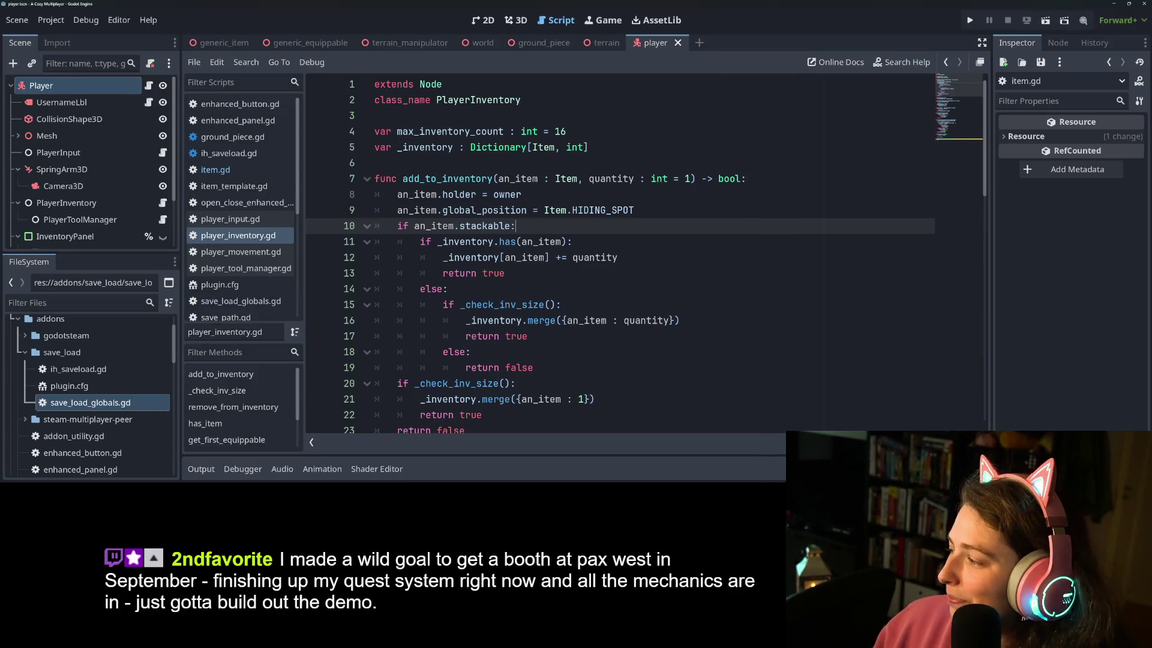
# - Go up one folder in File Explorer and open the Glorious Venture album folder
pyautogui.hotkey('alt', 'Tab')
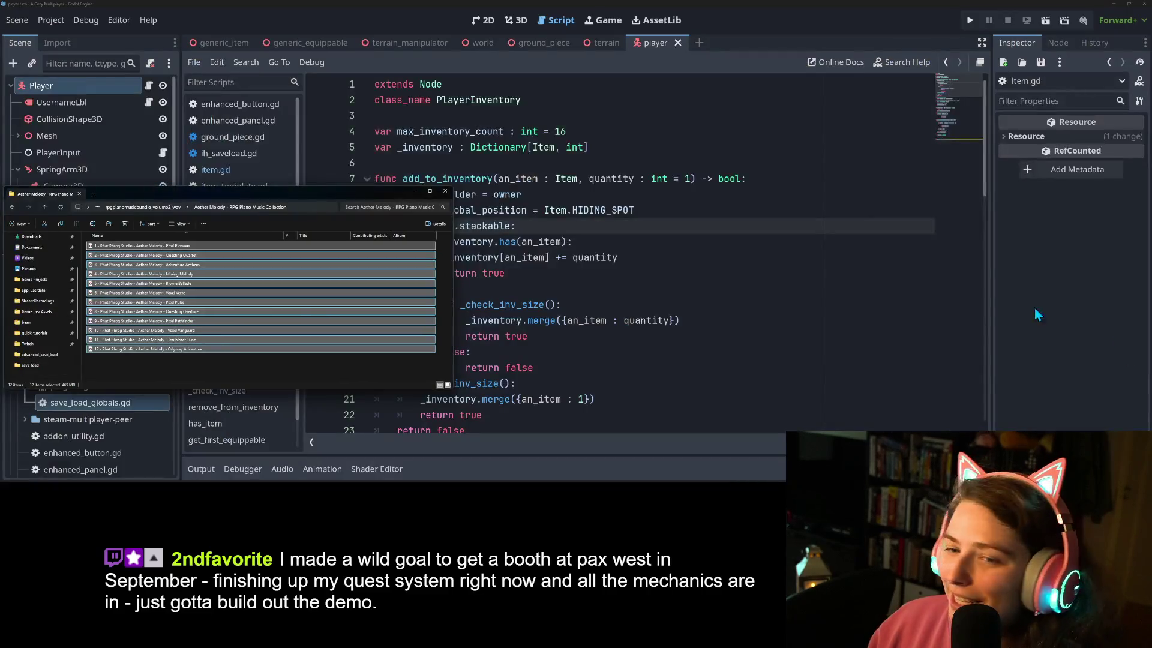
pyautogui.click(157, 208)
pyautogui.click(156, 257)
pyautogui.doubleClick(157, 262)
# - Play all 12 Glorious Venture tracks in Media Player and minimize File Explorer
pyautogui.moveTo(127, 365); pyautogui.dragTo(135, 247)
pyautogui.press('Return')
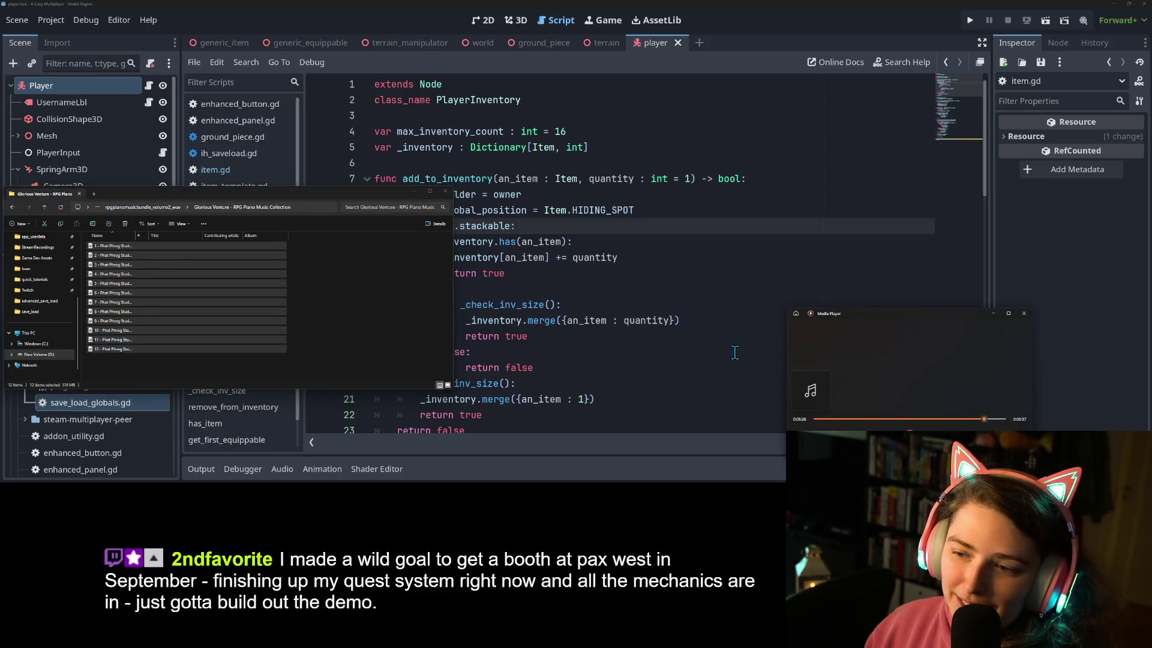
pyautogui.click(414, 191)
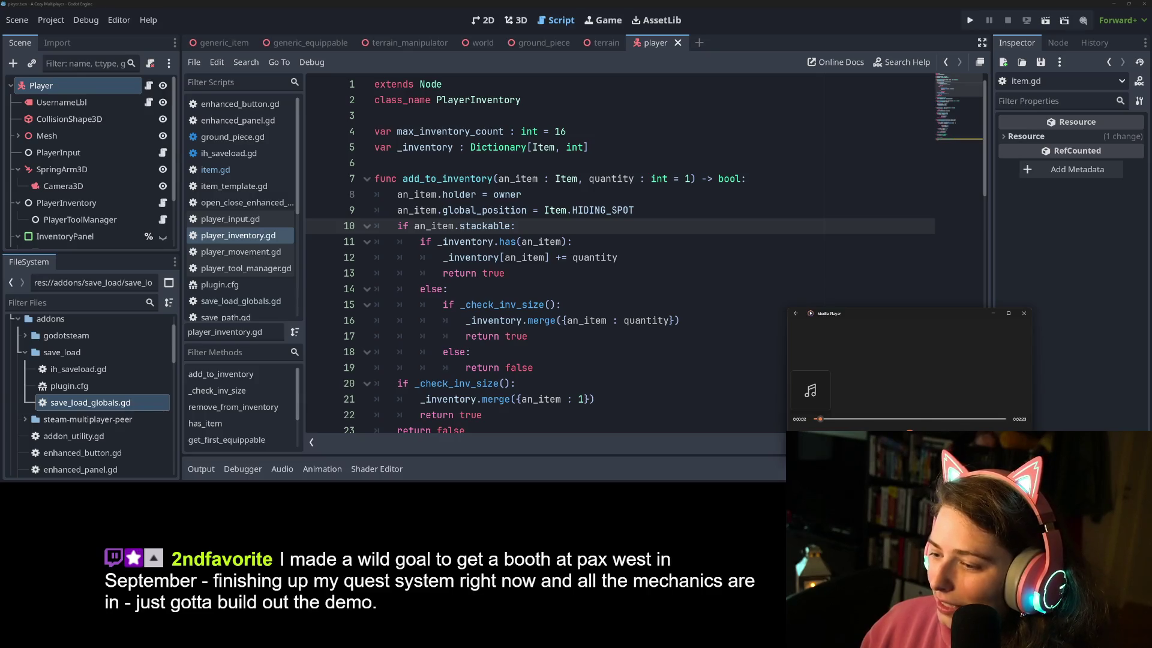
# - Minimize Media Player, review add_to_inventory in player_inventory.gd, then switch to the browser
pyautogui.click(993, 313)
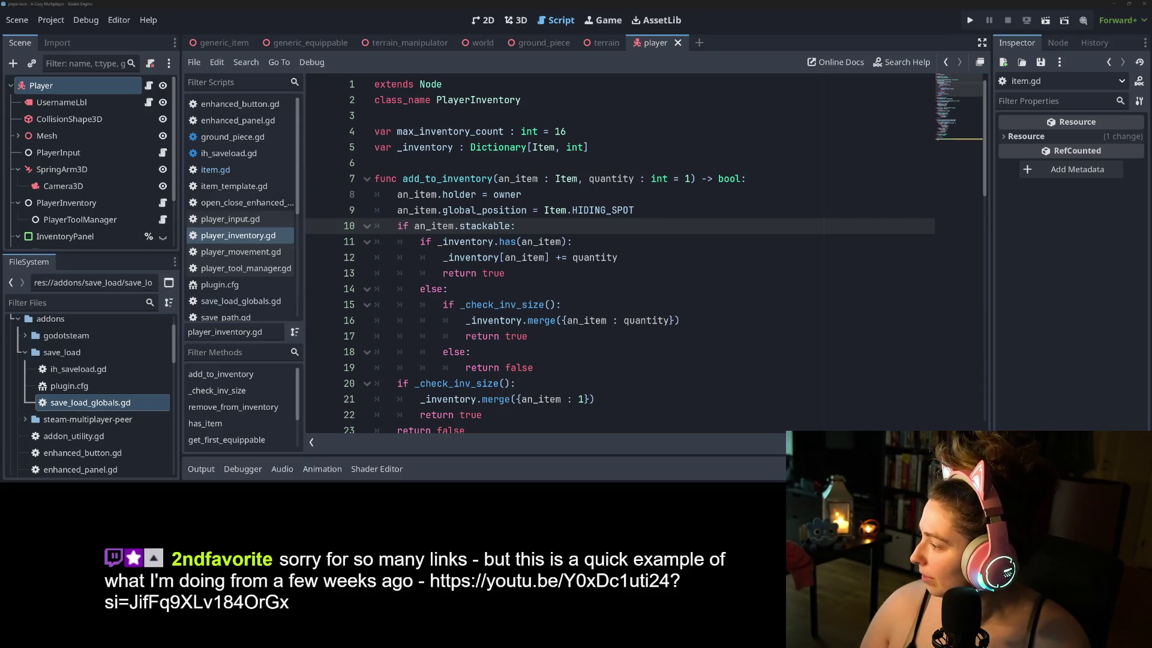
pyautogui.hotkey('alt', 'Tab')
# - Paste the shared youtu.be link in a new Firefox tab and watch Wings & Smoke Poof fullscreen
pyautogui.click(329, 12)
pyautogui.write('https://youtu.be/Y0xDc1uti24?si=JifFq9XLv184OrGx')
pyautogui.press('Return')
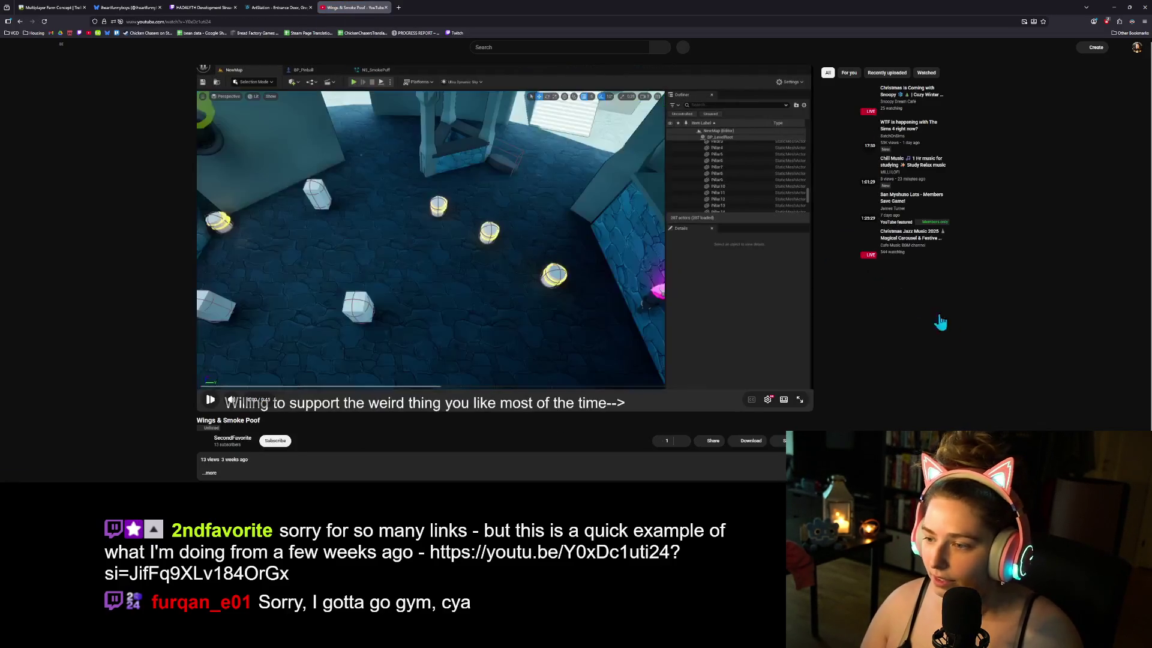
pyautogui.click(801, 400)
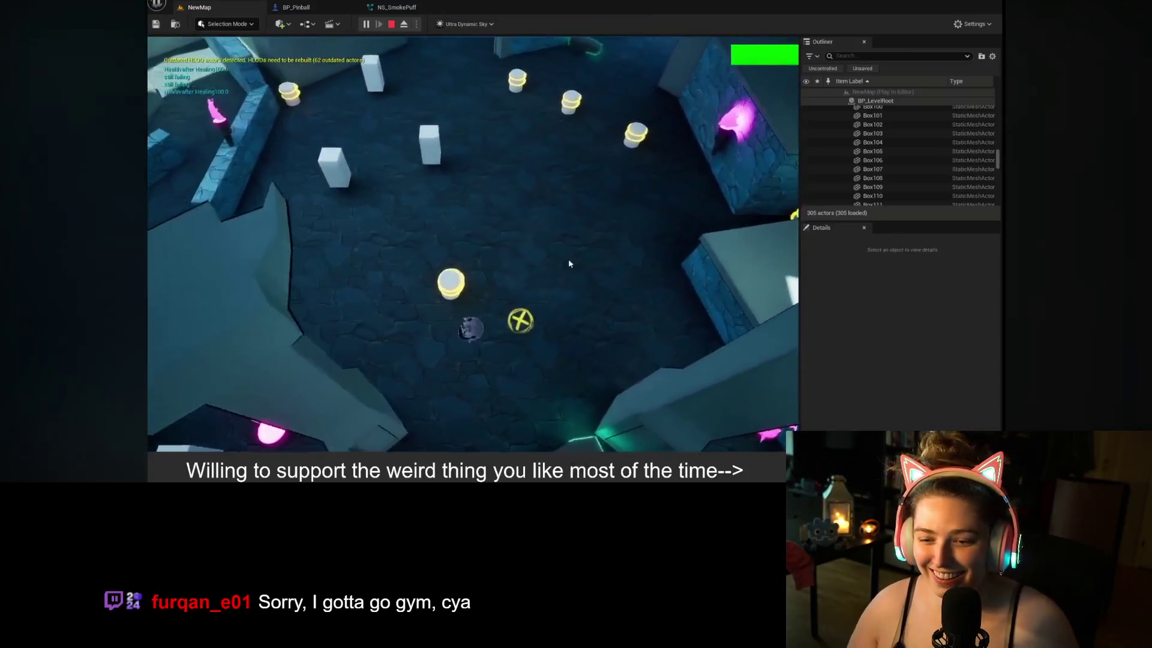
pyautogui.moveTo(883, 362)
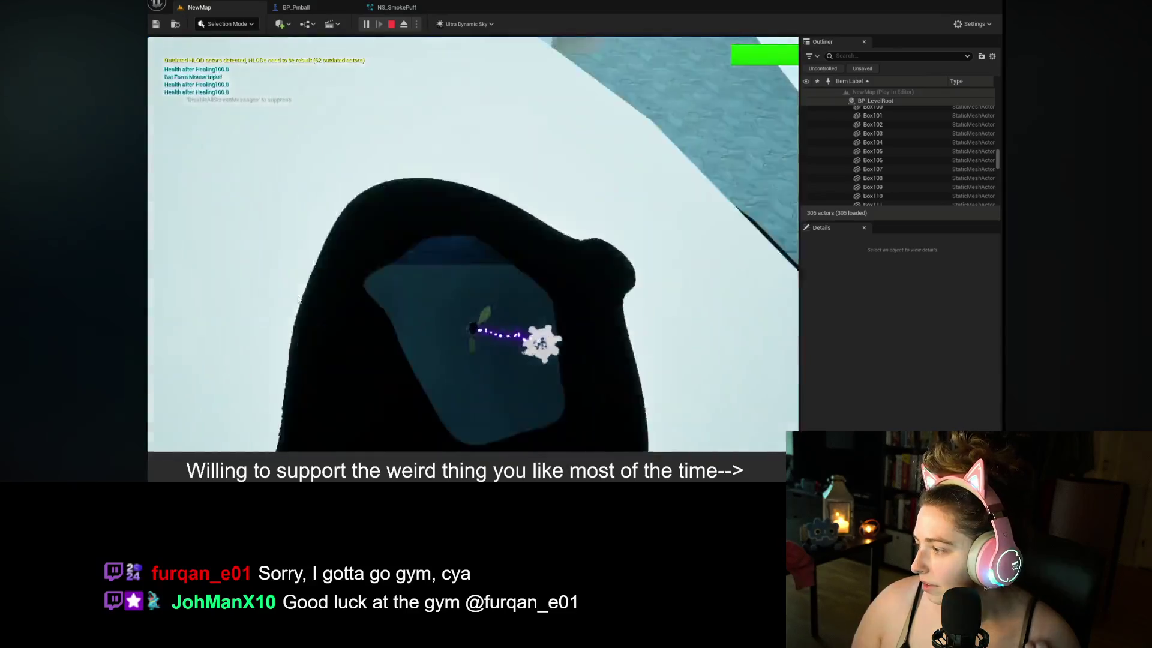
pyautogui.moveTo(901, 386)
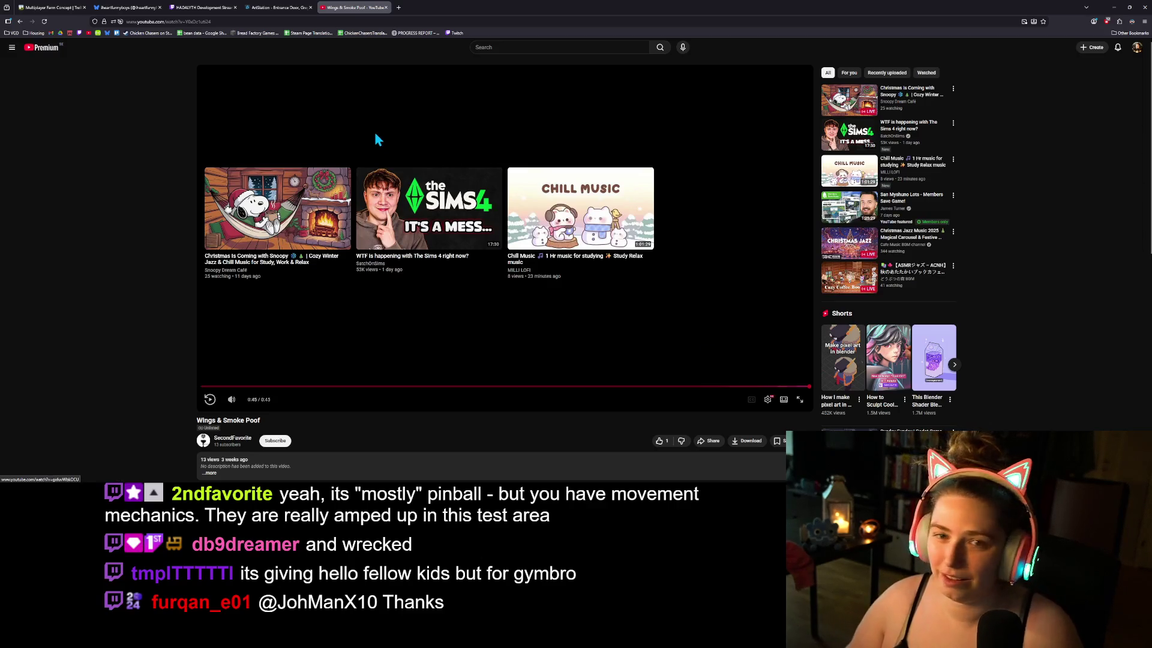
# - On the Multiplayer Farm Concept board, drag Terrain Persistent Data from To Do to Done
pyautogui.click(51, 7)
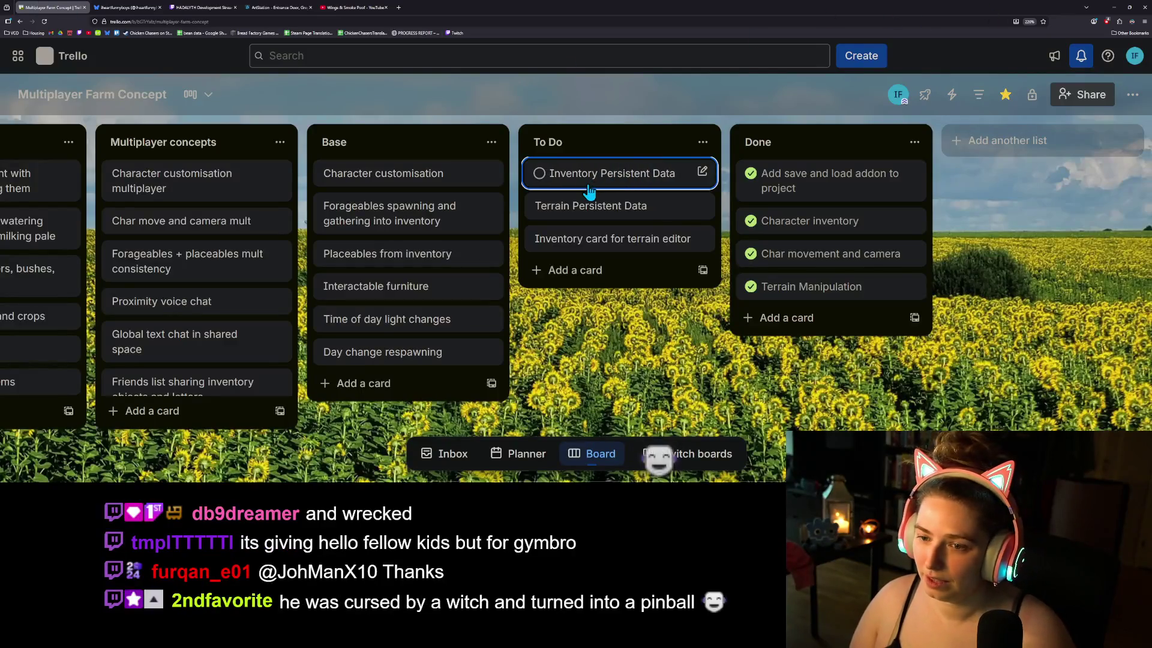
pyautogui.moveTo(596, 204); pyautogui.dragTo(856, 174)
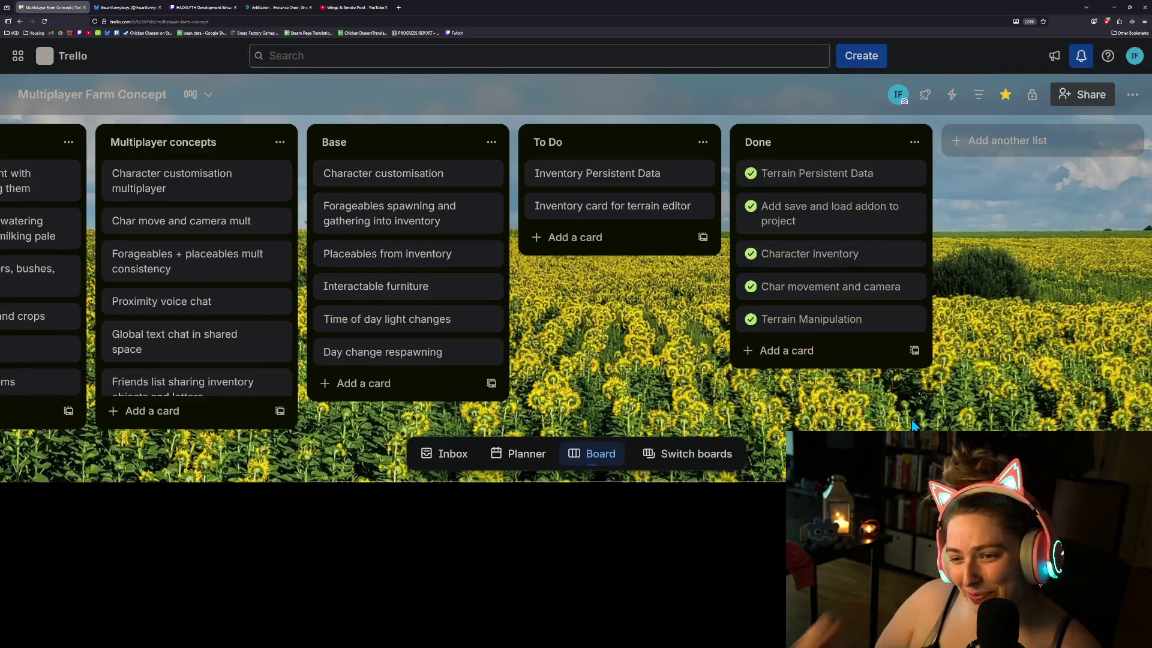
# - Minimize the browser, select Item on line 5 and read the HIDING_SPOT tooltip
pyautogui.click(1113, 8)
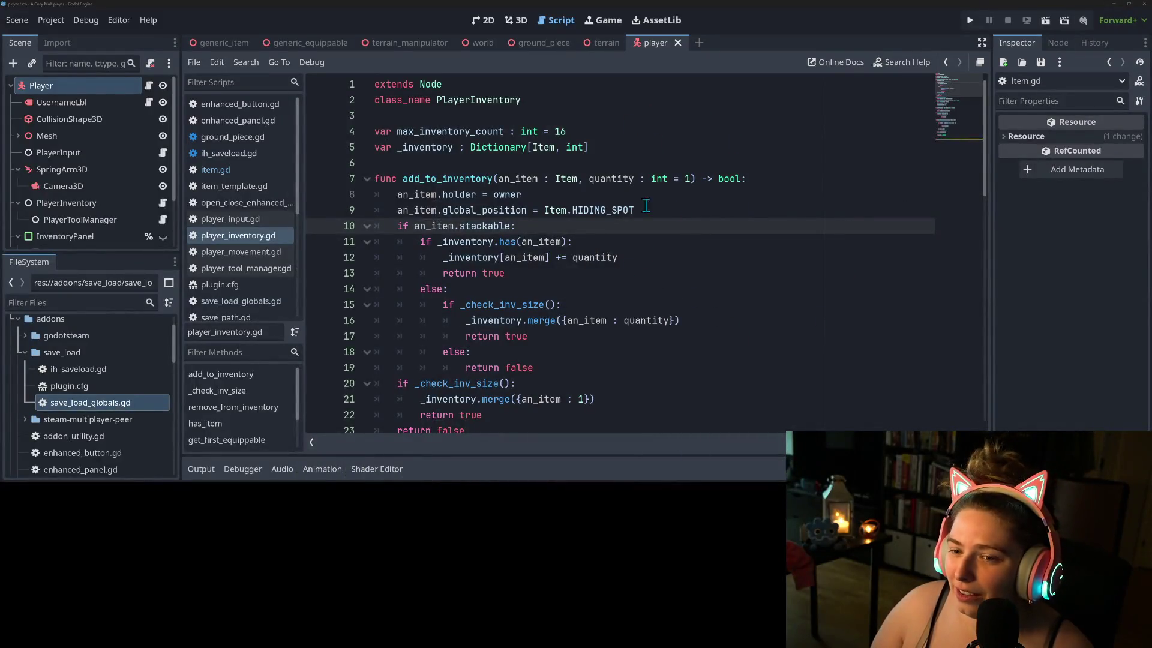
pyautogui.scroll(-1, 588, 301)
pyautogui.scroll(1, 588, 301)
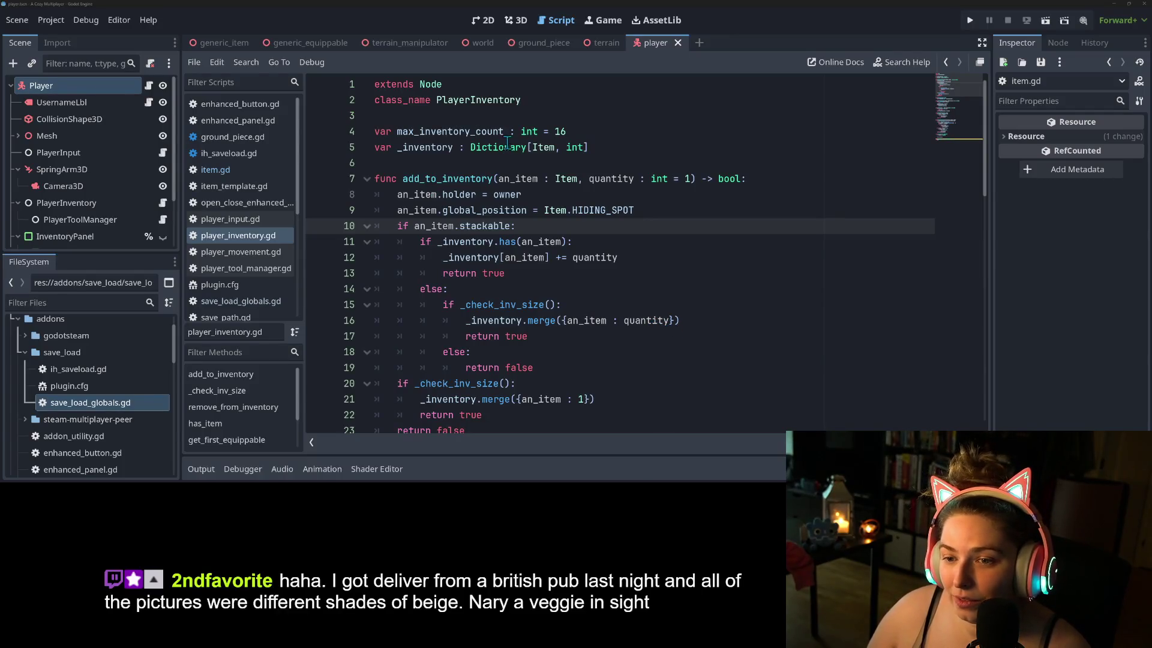
pyautogui.doubleClick(549, 147)
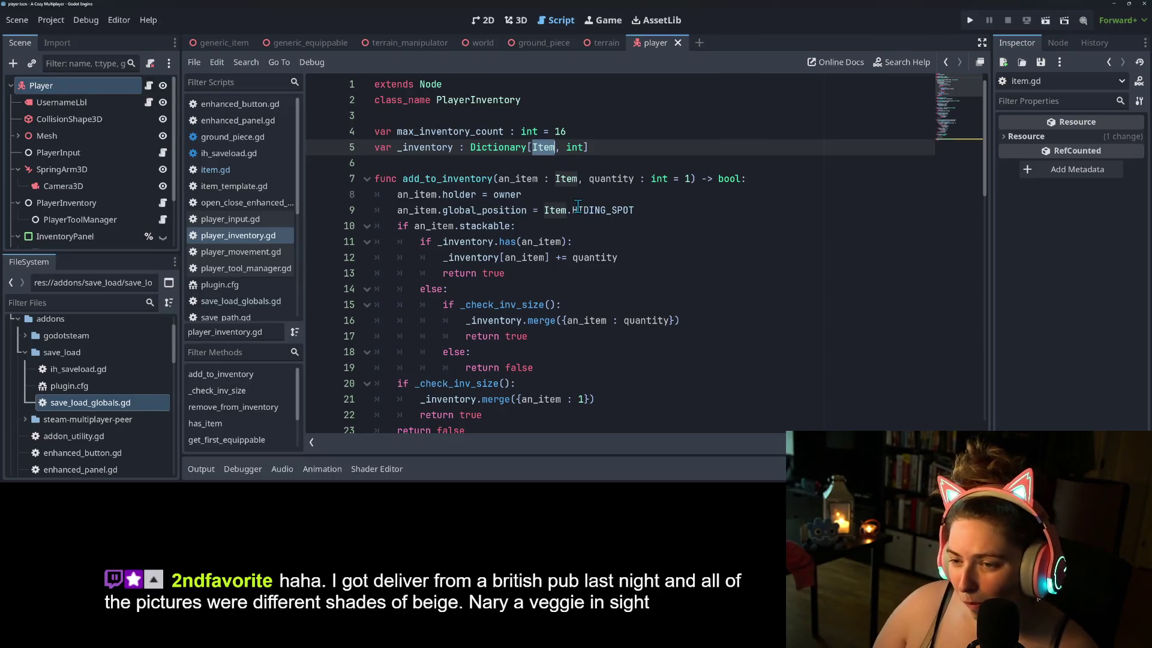
pyautogui.moveTo(583, 205)
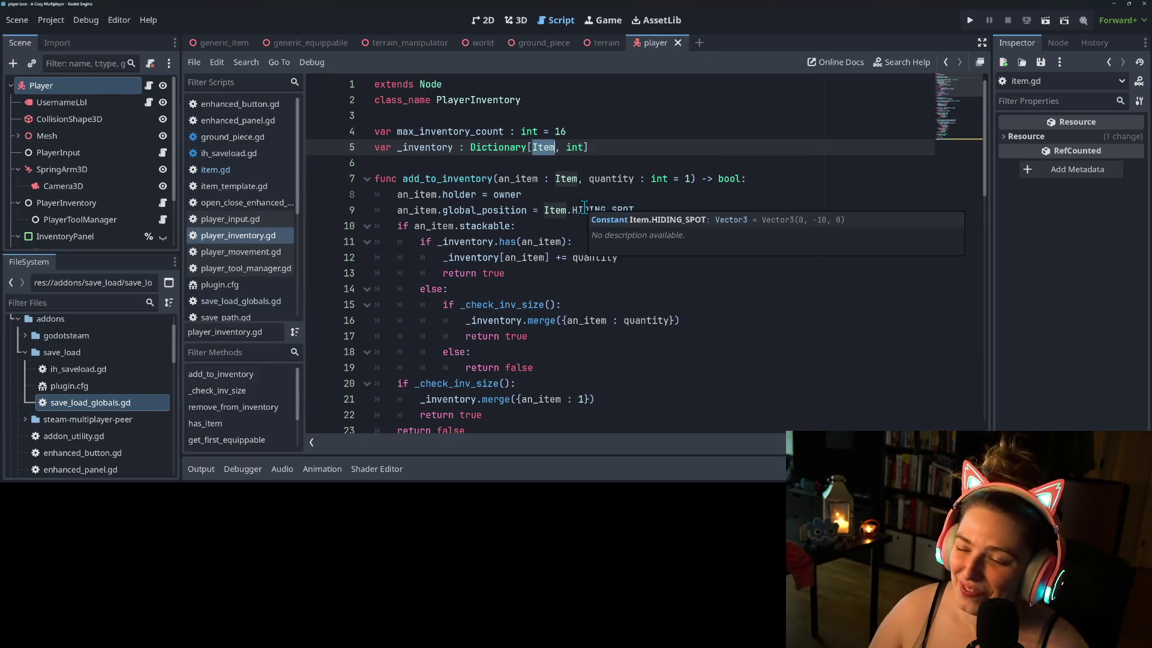
pyautogui.click(780, 178)
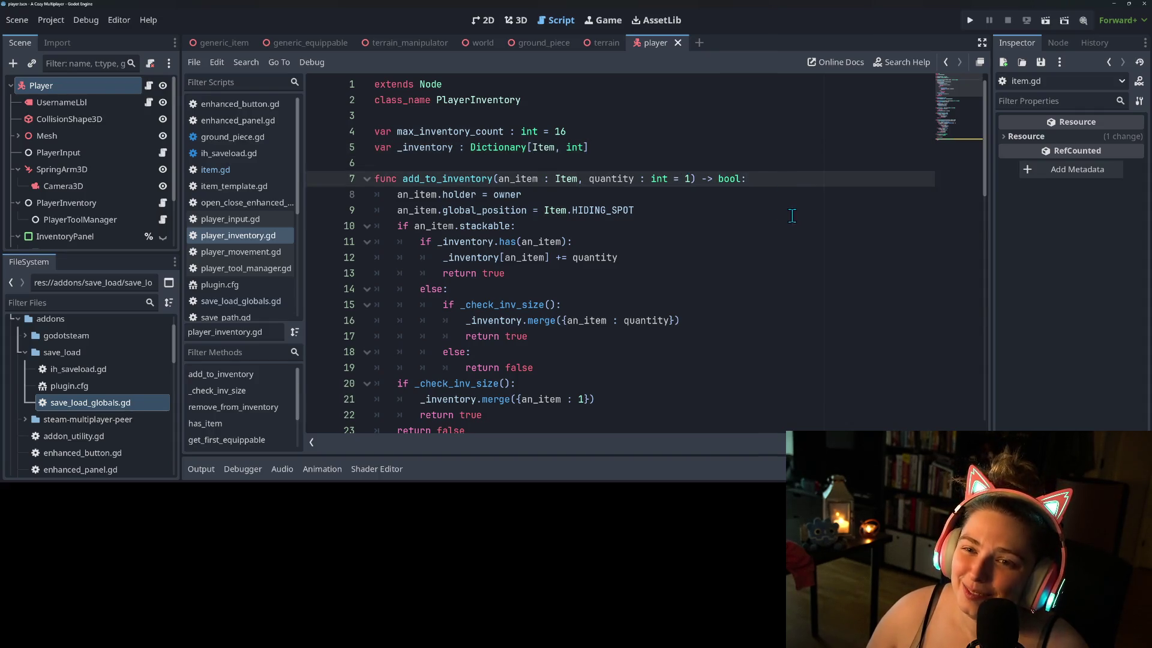
pyautogui.click(788, 213)
pyautogui.click(797, 198)
pyautogui.click(826, 183)
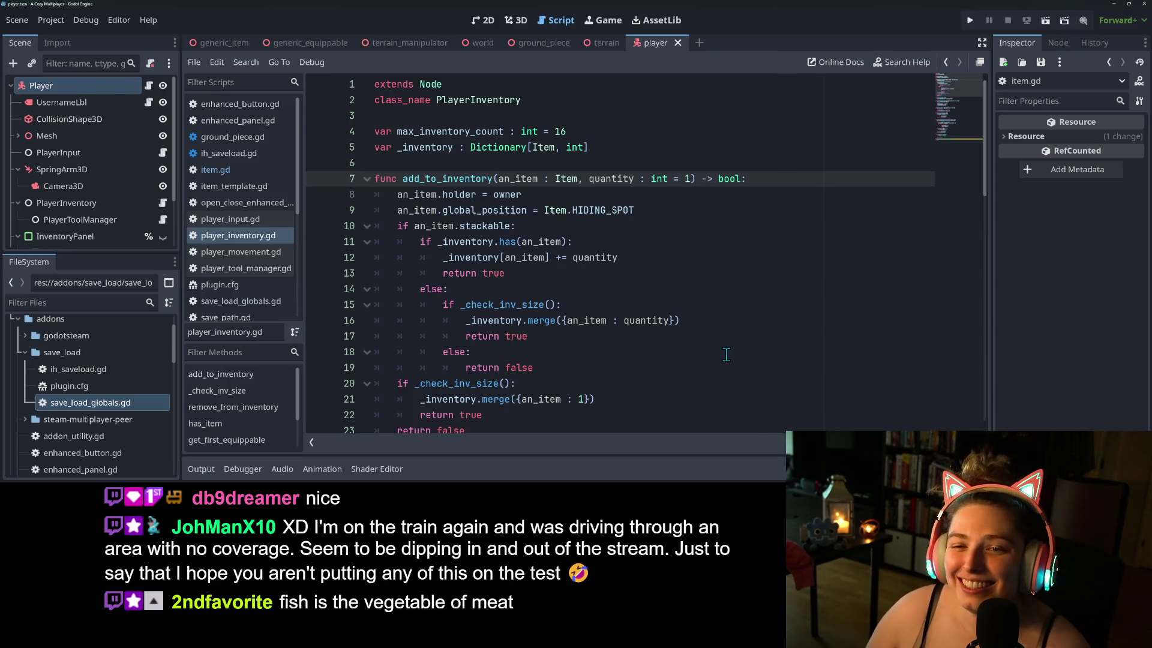
pyautogui.click(596, 290)
pyautogui.click(613, 243)
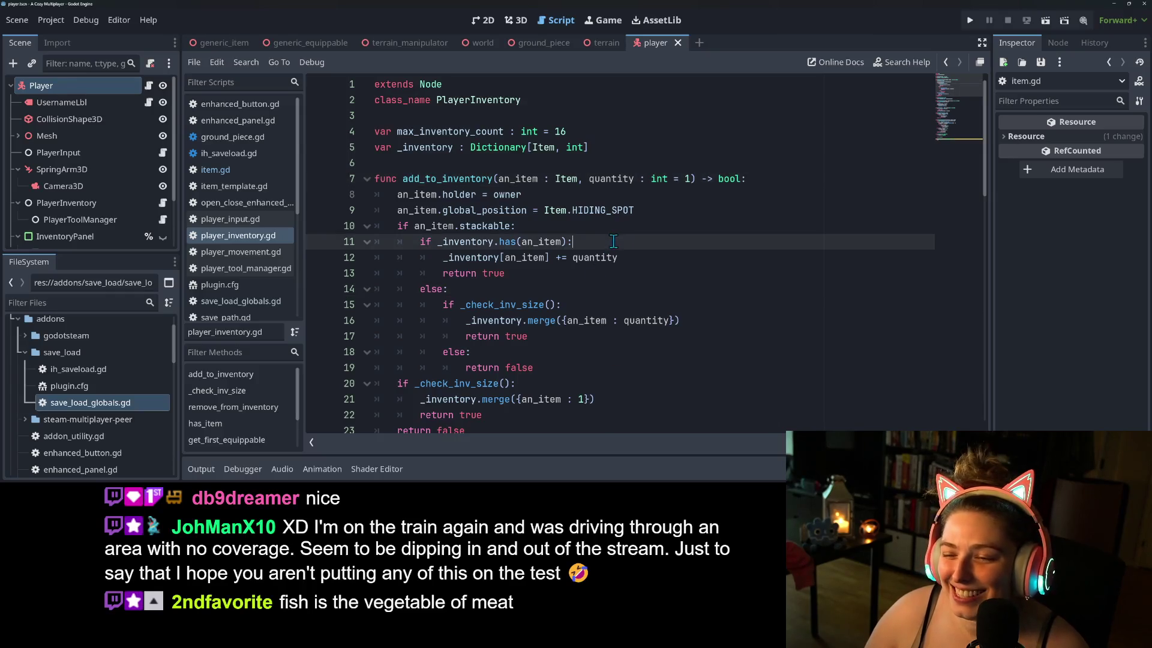
pyautogui.click(651, 262)
pyautogui.click(530, 211)
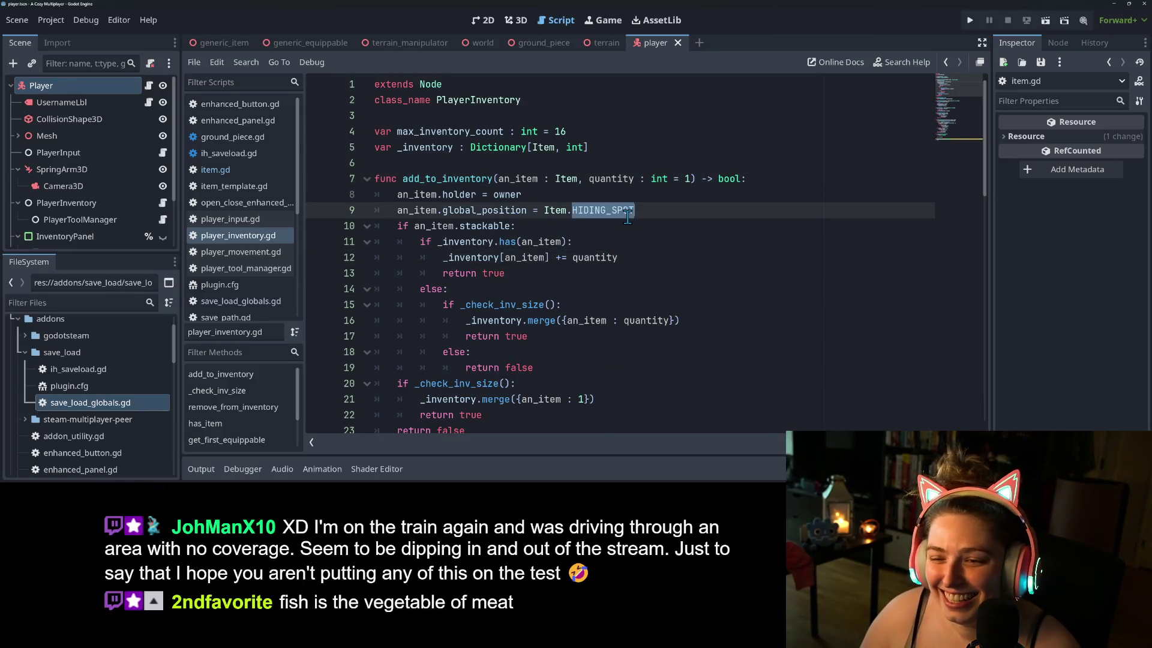
pyautogui.doubleClick(627, 211)
pyautogui.doubleClick(498, 213)
pyautogui.doubleClick(464, 179)
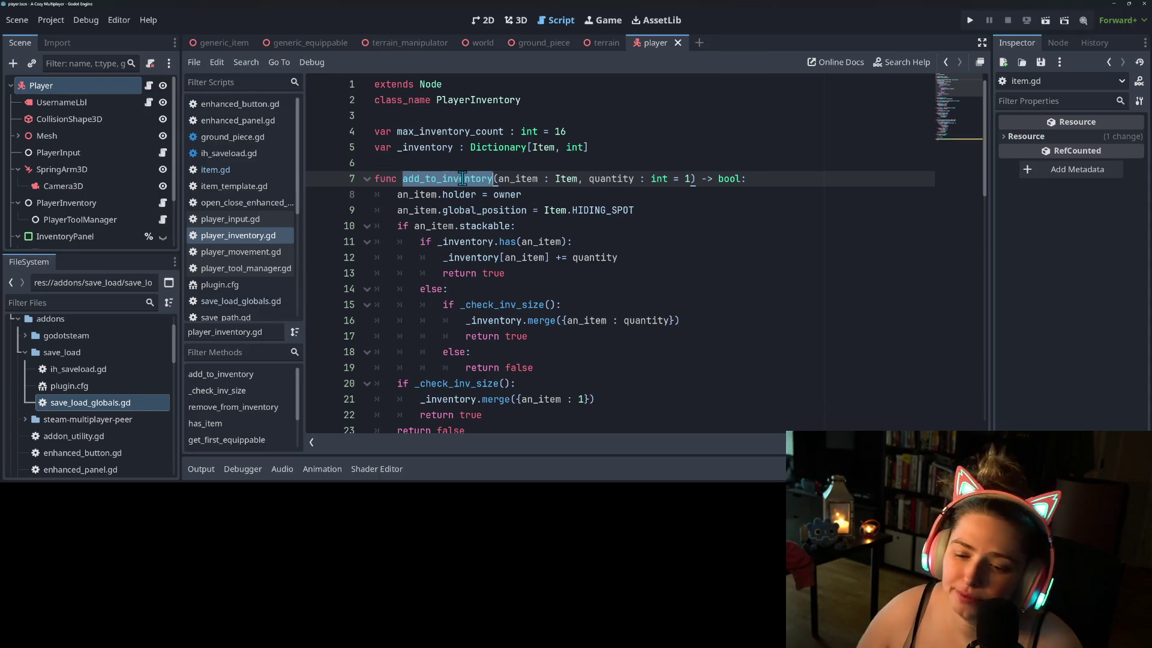
pyautogui.scroll(-5, 471, 282)
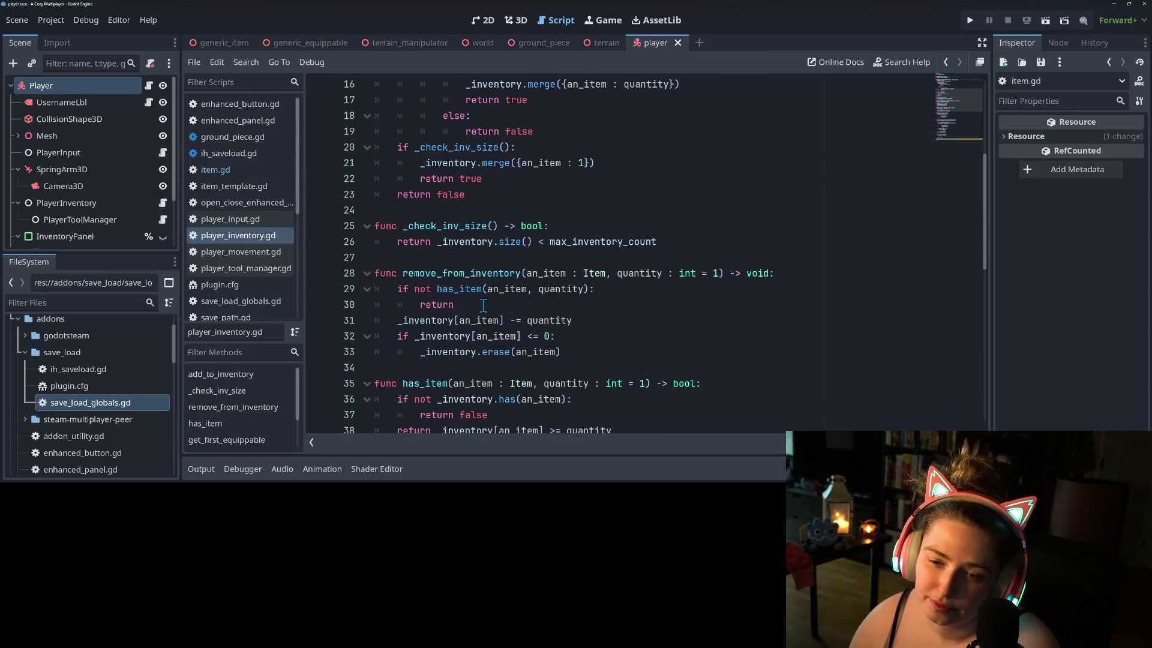
pyautogui.scroll(-3, 481, 300)
pyautogui.scroll(-6, 483, 306)
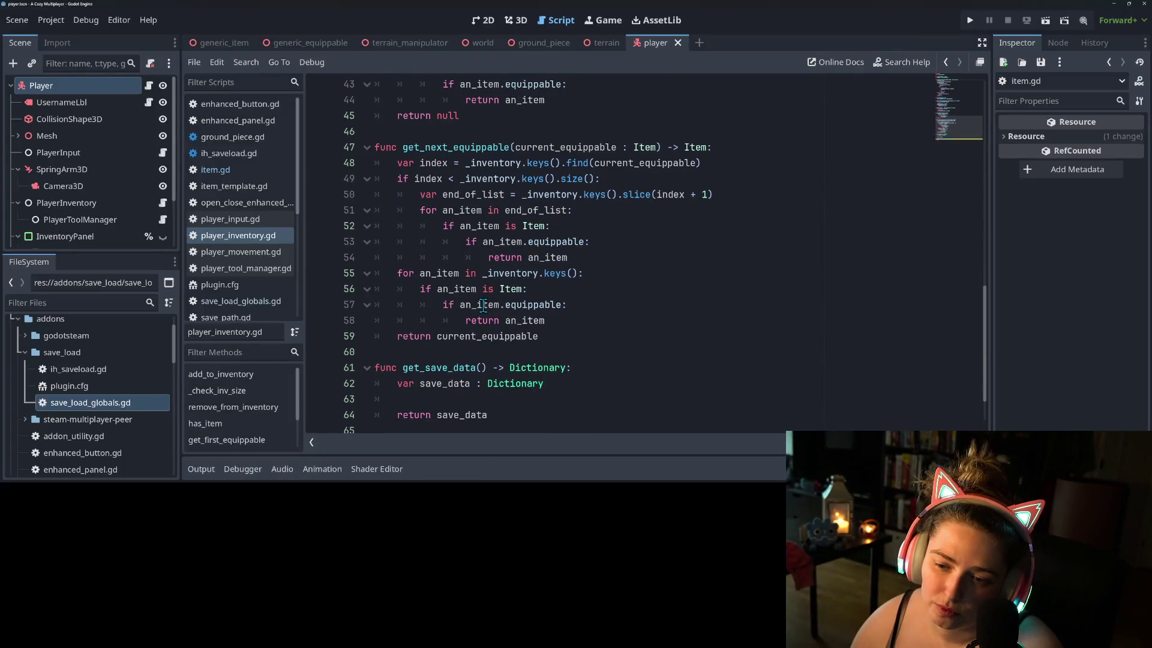
pyautogui.scroll(1, 483, 306)
pyautogui.doubleClick(497, 209)
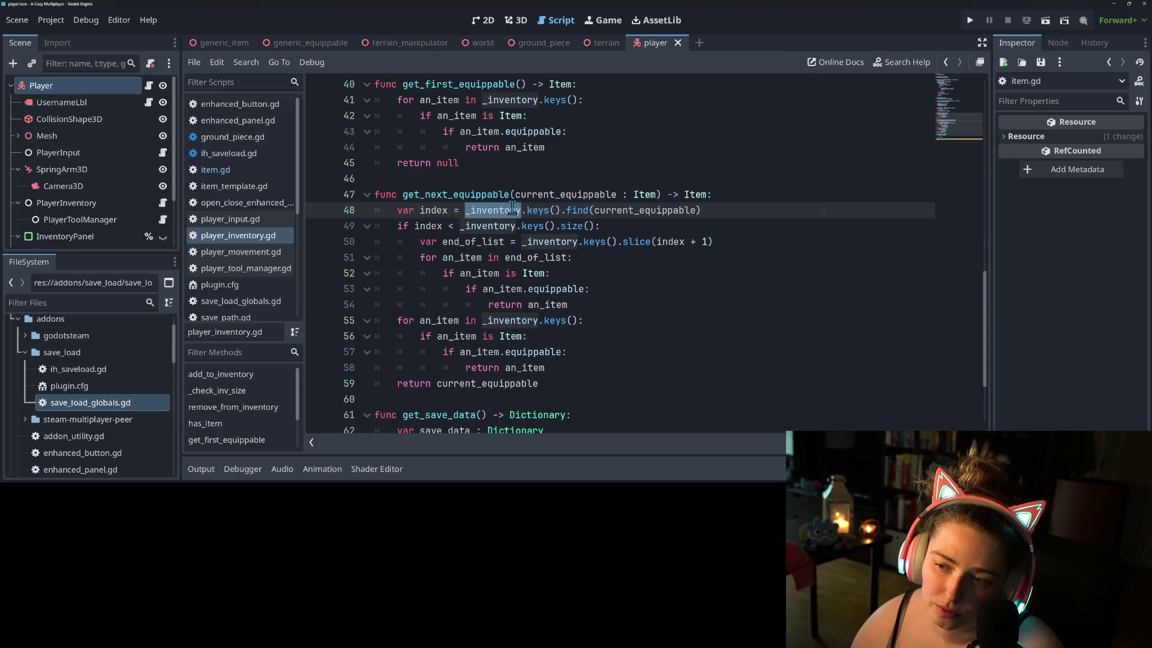
pyautogui.doubleClick(620, 210)
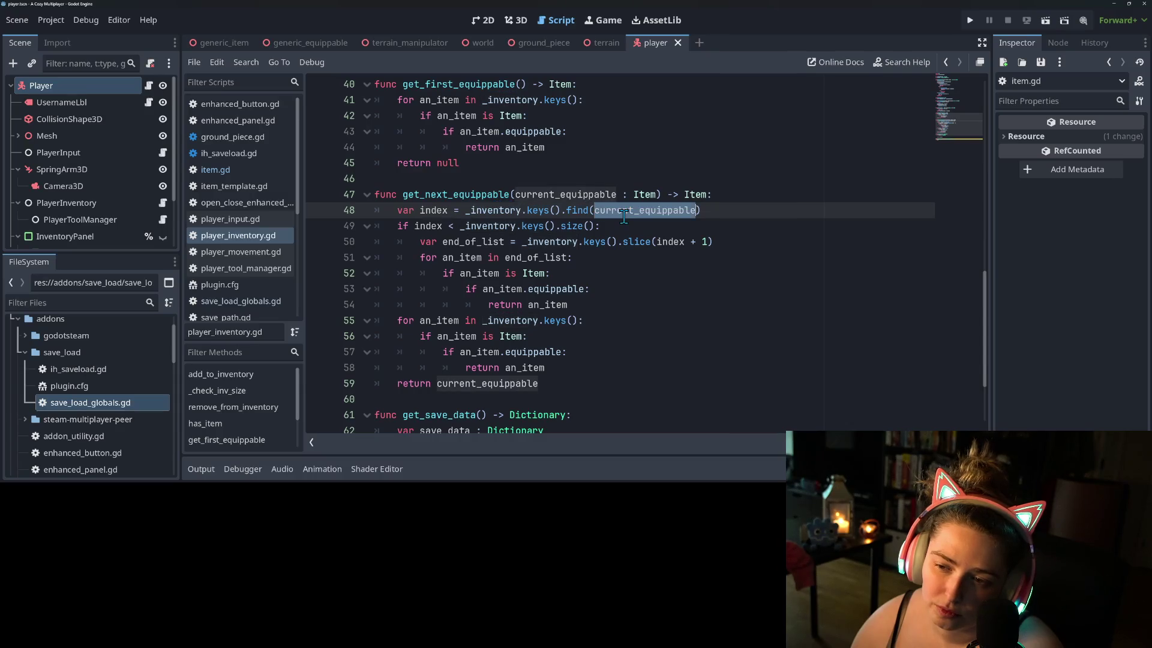
pyautogui.doubleClick(492, 226)
pyautogui.scroll(3, 482, 287)
pyautogui.click(501, 242)
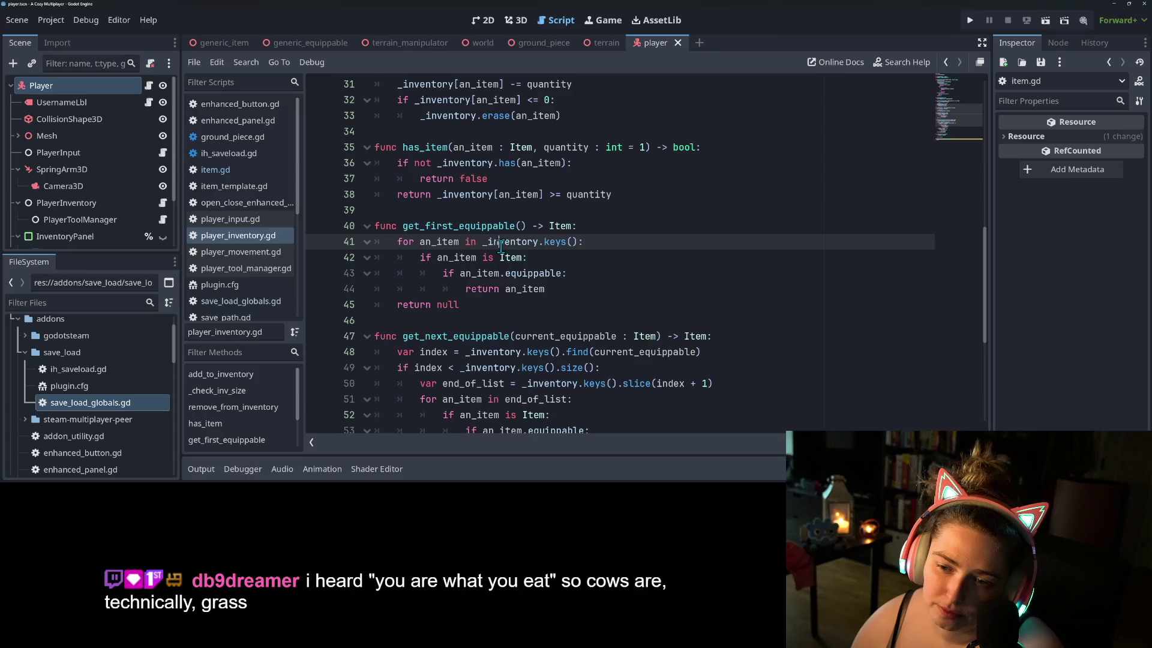
pyautogui.doubleClick(501, 242)
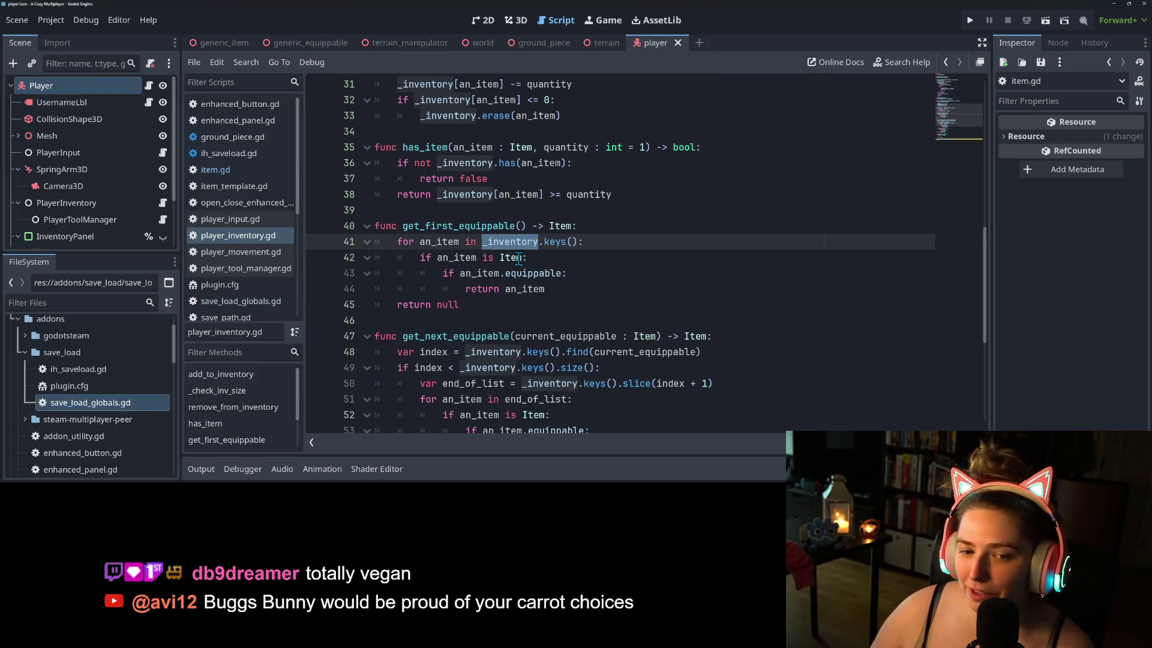
pyautogui.click(534, 318)
pyautogui.click(551, 312)
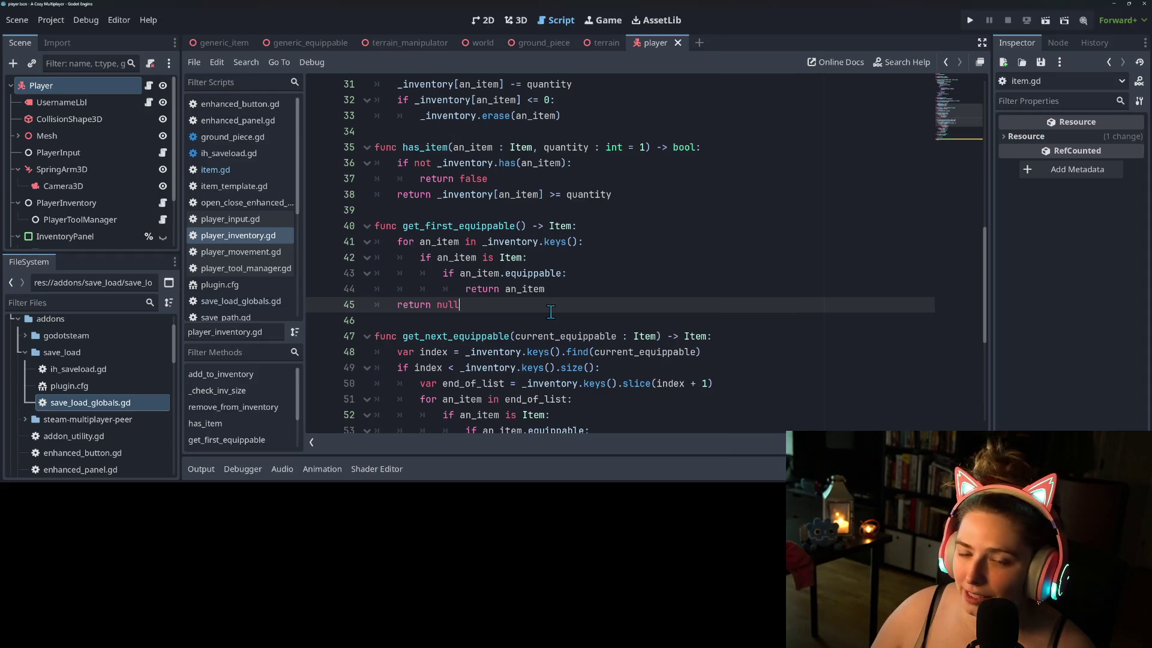
pyautogui.scroll(-2, 551, 311)
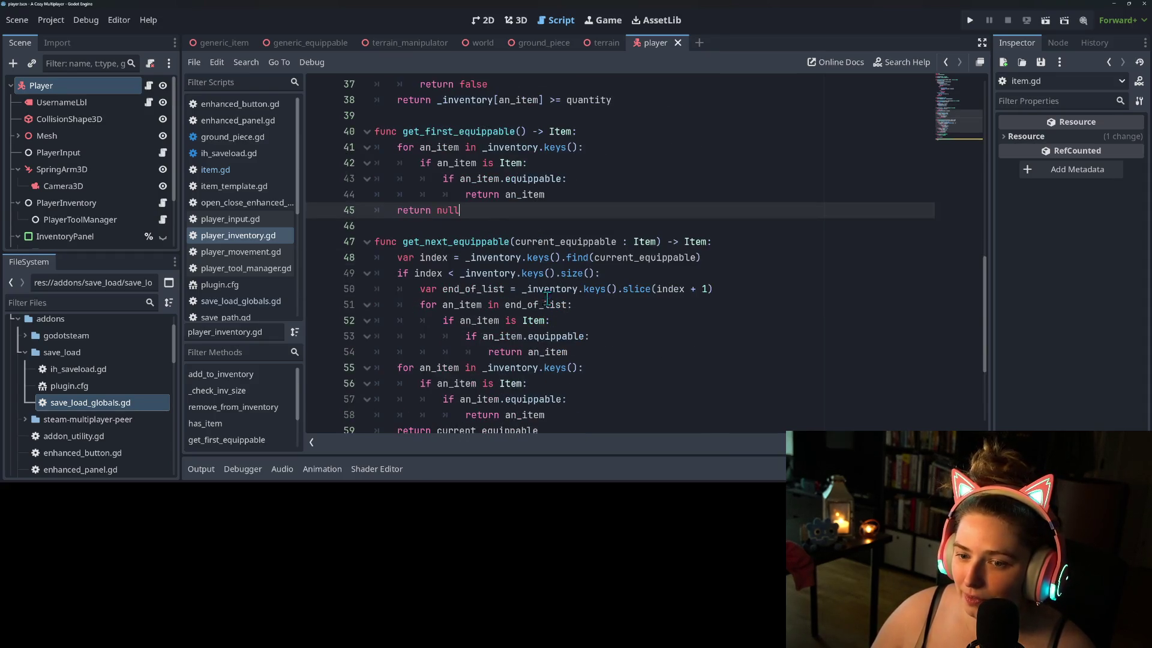
pyautogui.click(739, 243)
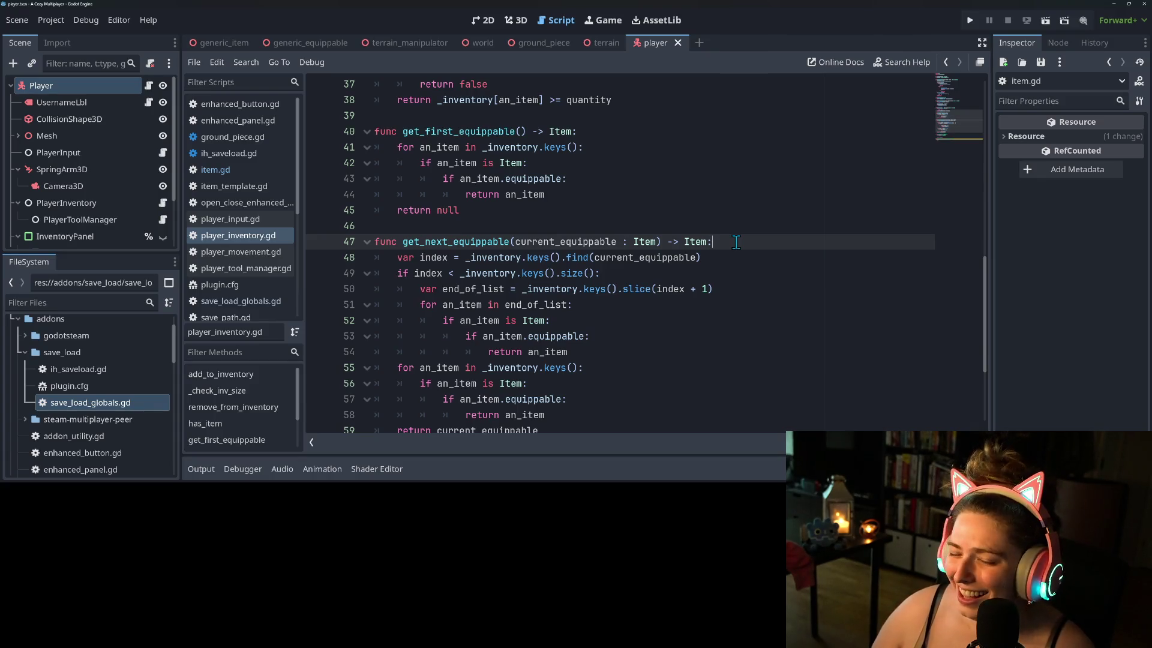
pyautogui.click(721, 257)
pyautogui.click(746, 241)
pyautogui.scroll(-2, 513, 250)
pyautogui.scroll(-1, 513, 251)
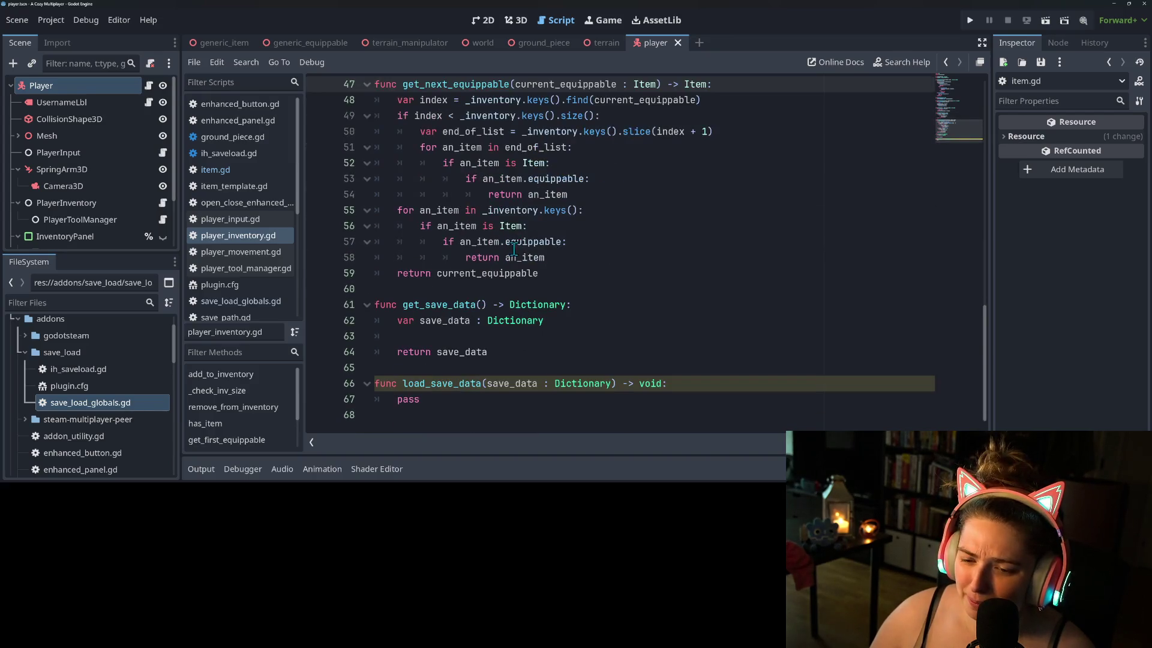
pyautogui.click(570, 333)
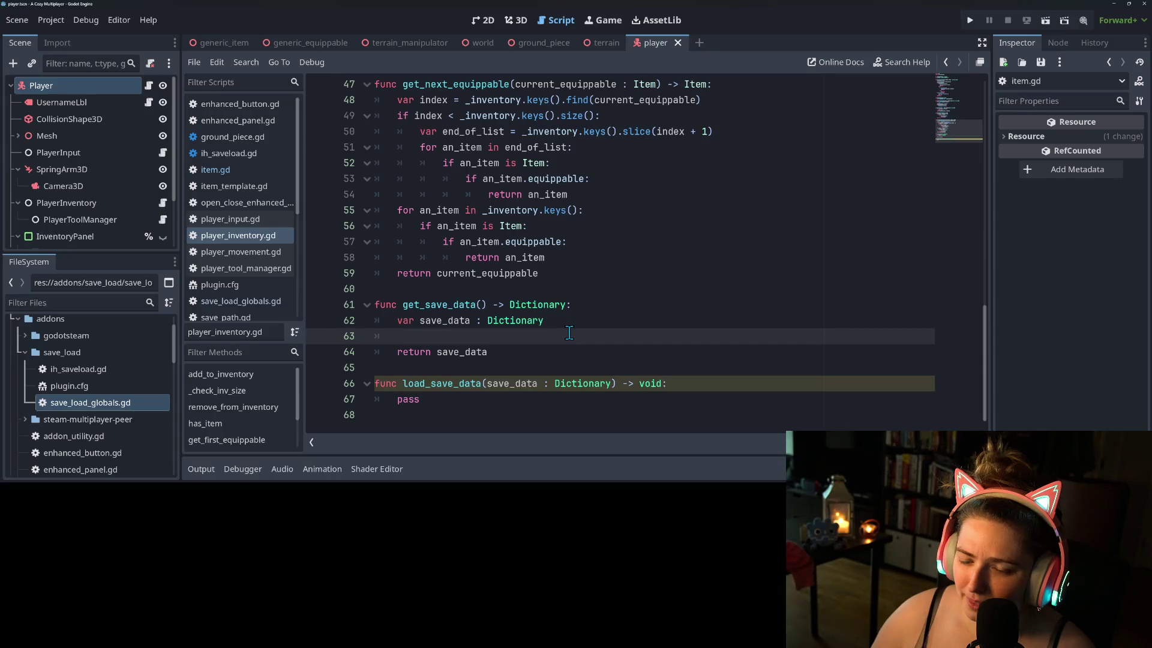
pyautogui.scroll(1, 569, 333)
pyautogui.click(542, 306)
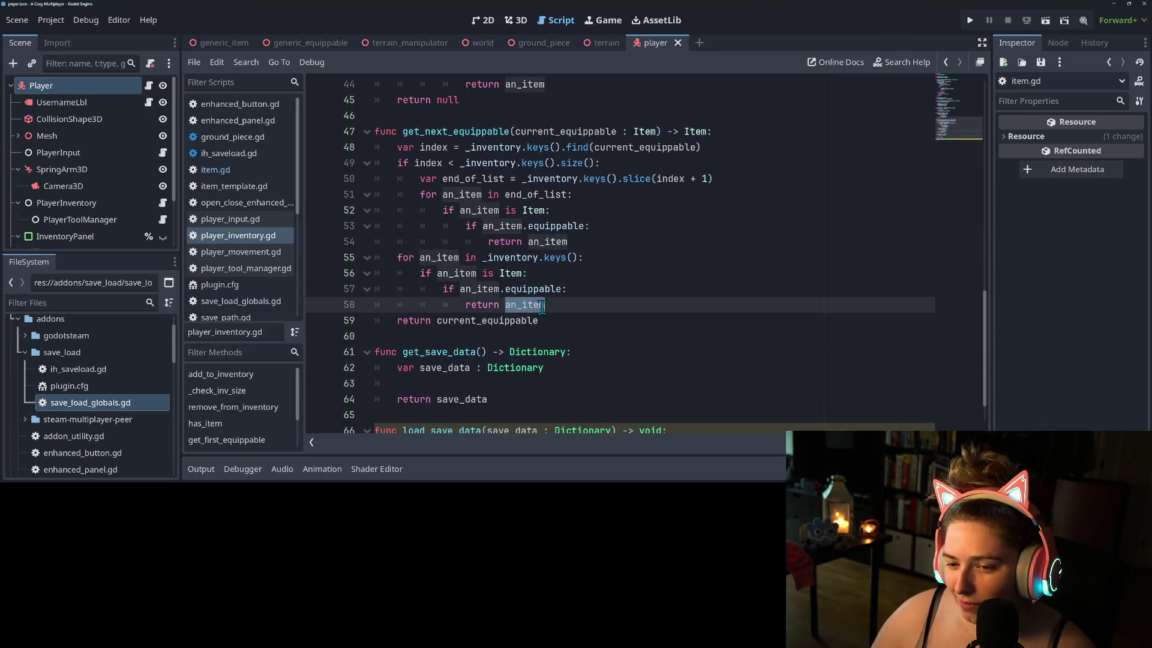
pyautogui.click(584, 370)
pyautogui.click(586, 384)
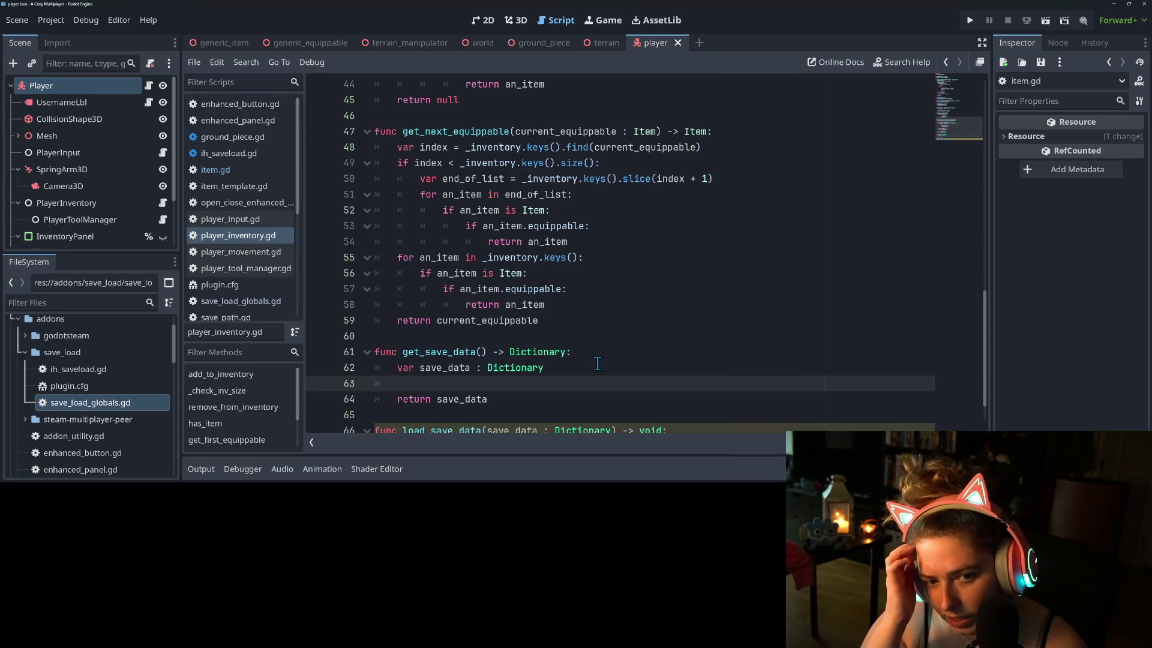
pyautogui.click(215, 169)
pyautogui.scroll(1, 467, 170)
pyautogui.doubleClick(453, 163)
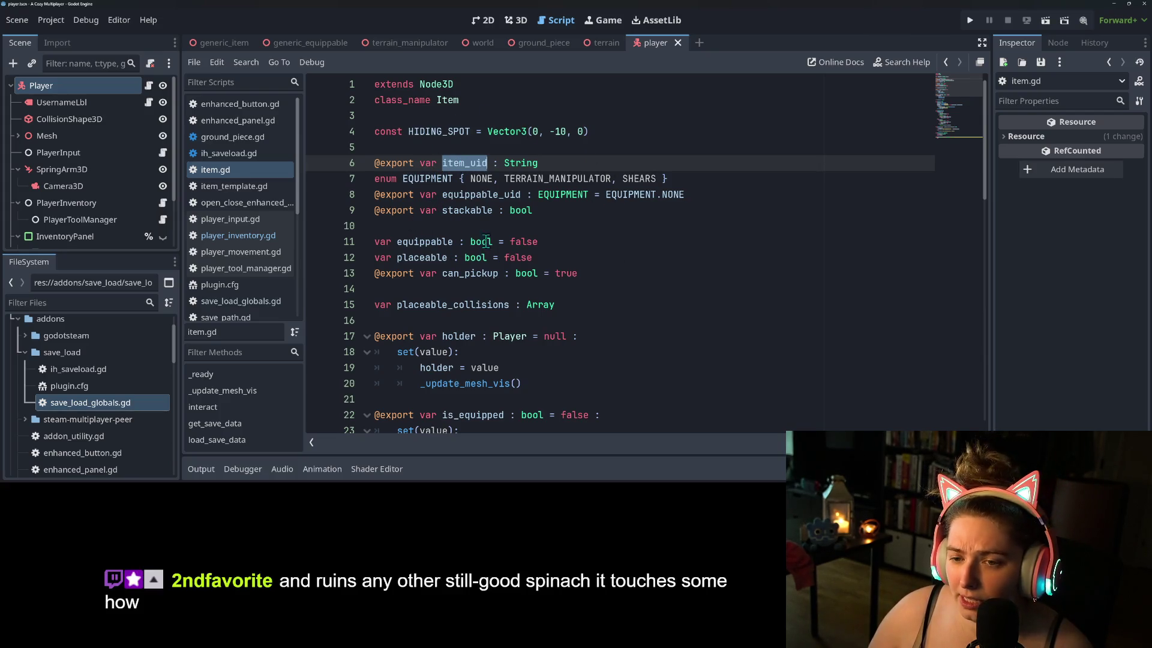
pyautogui.doubleClick(468, 161)
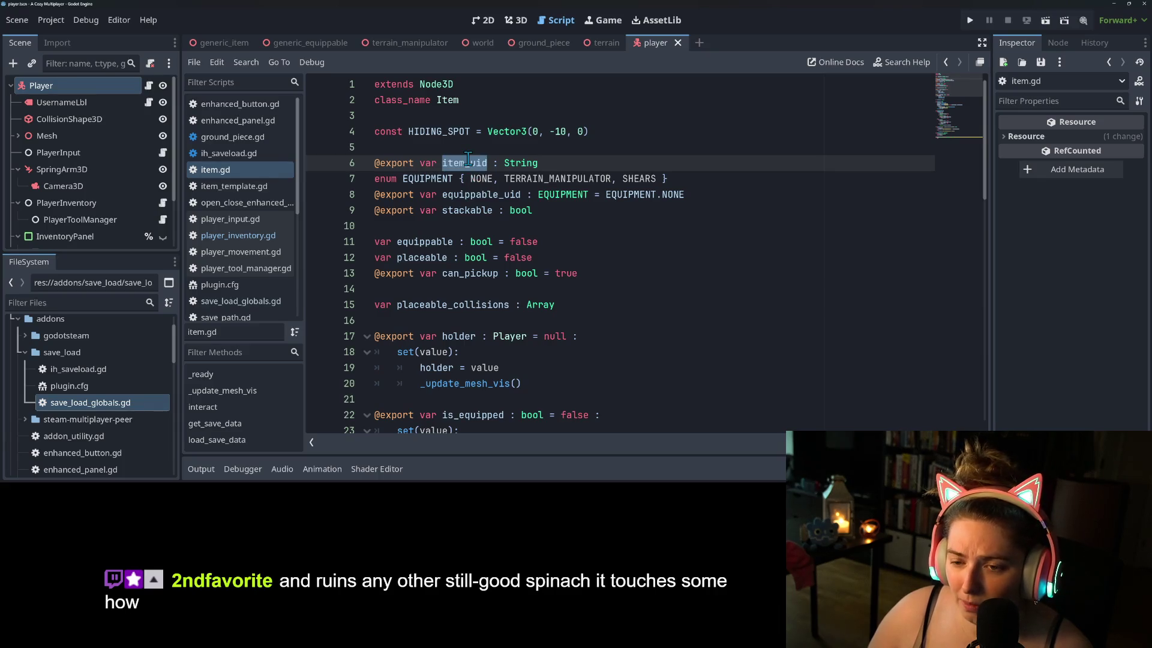
pyautogui.click(250, 234)
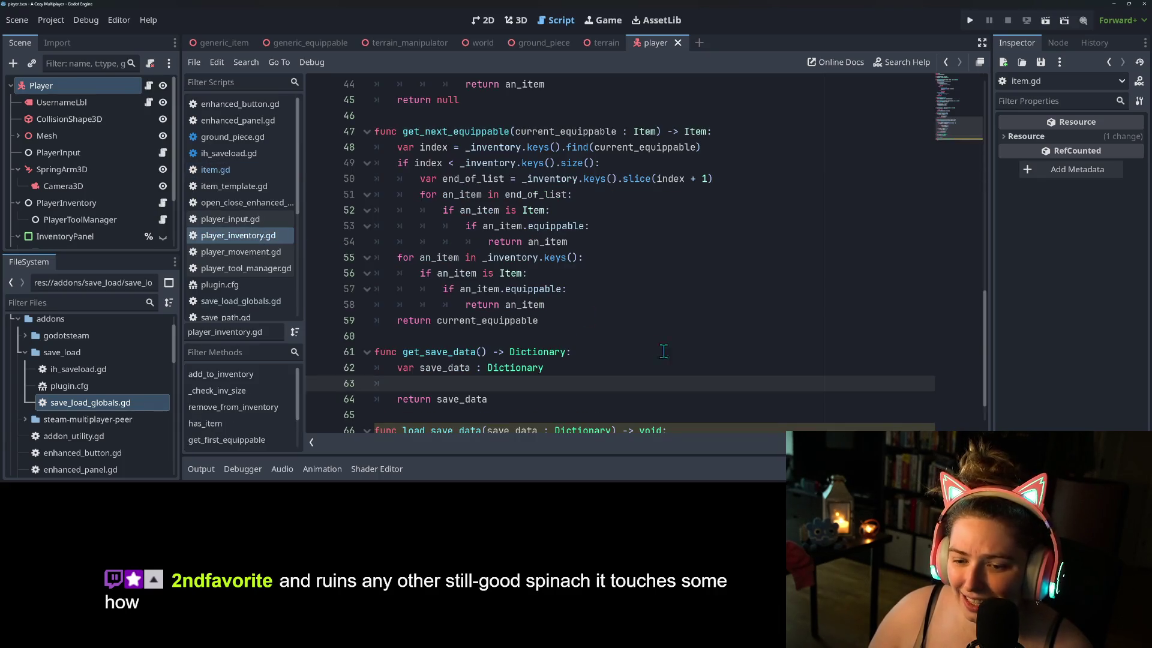
pyautogui.scroll(-1, 663, 351)
pyautogui.doubleClick(438, 384)
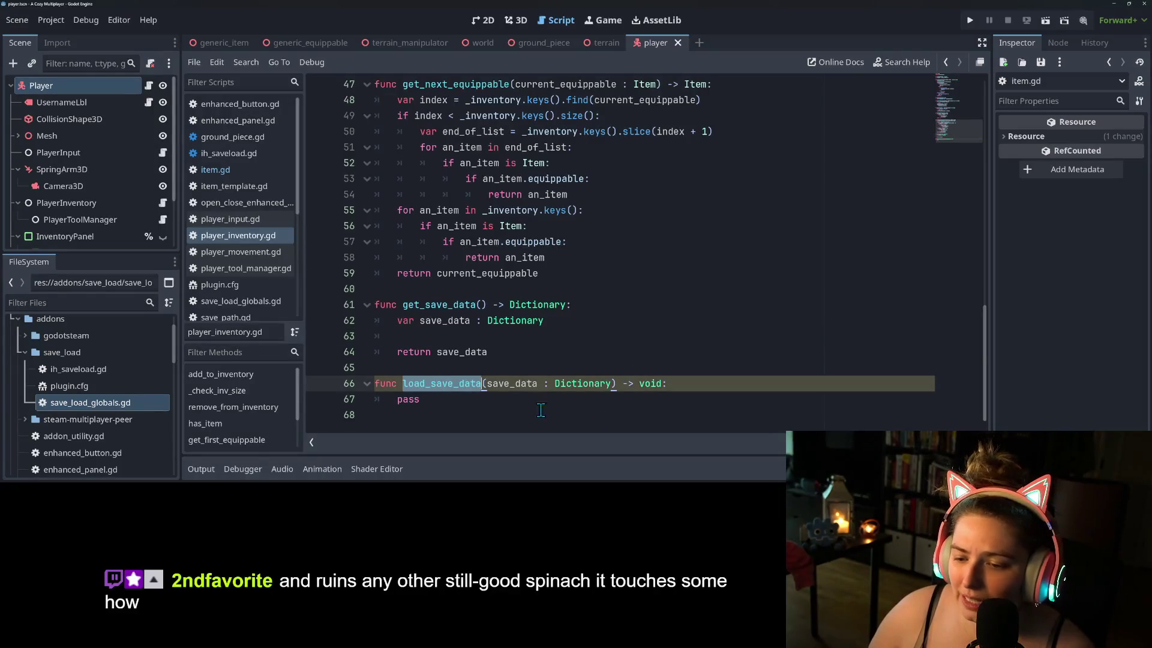
pyautogui.doubleClick(408, 399)
pyautogui.click(554, 401)
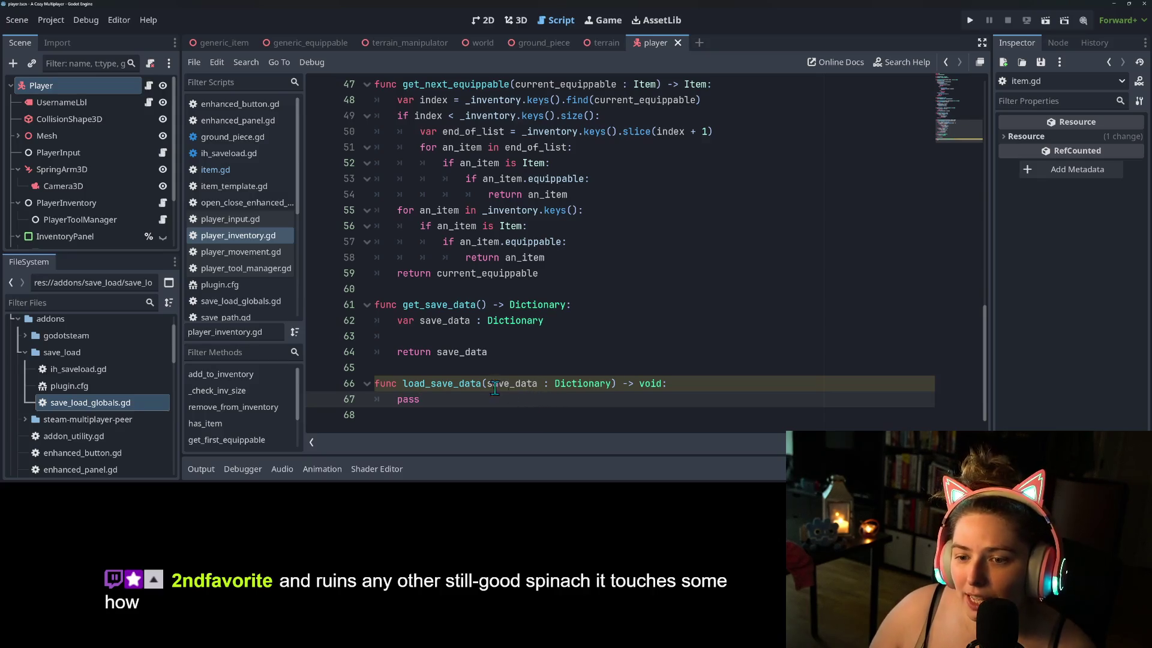
pyautogui.scroll(4, 602, 393)
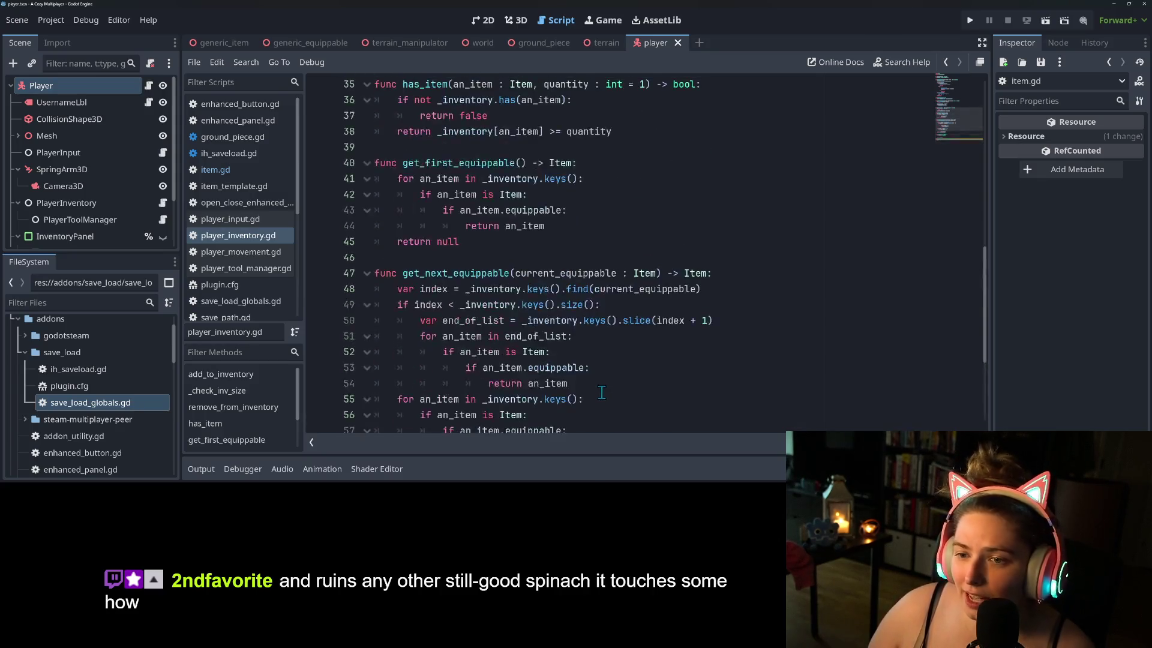
pyautogui.scroll(11, 602, 392)
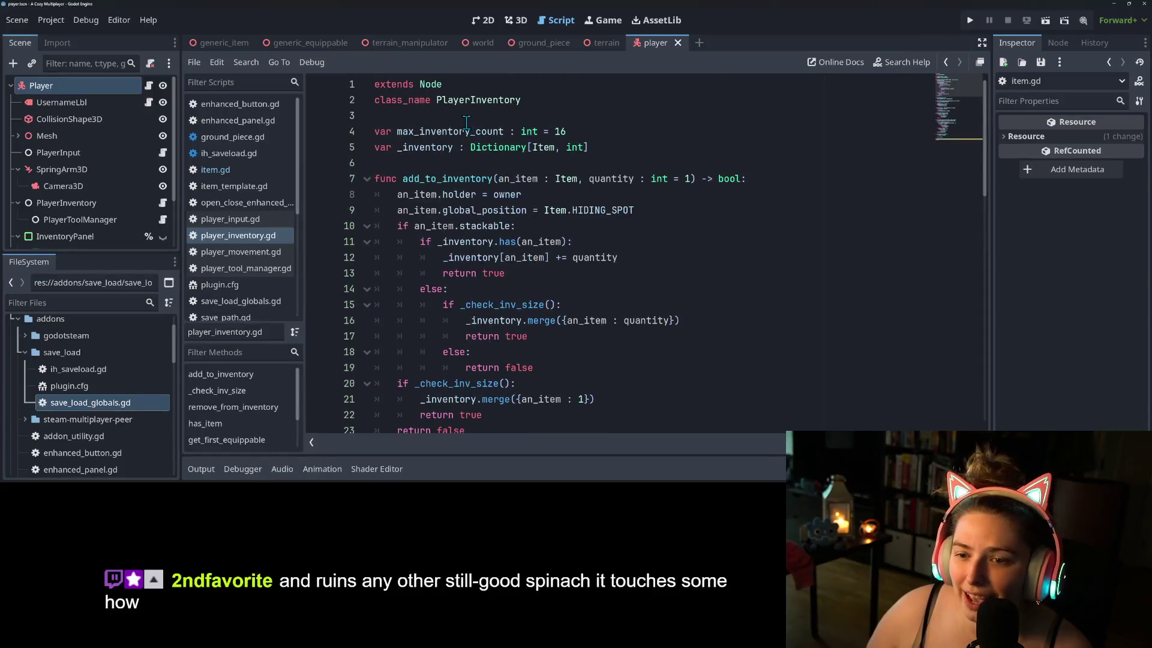
pyautogui.doubleClick(543, 147)
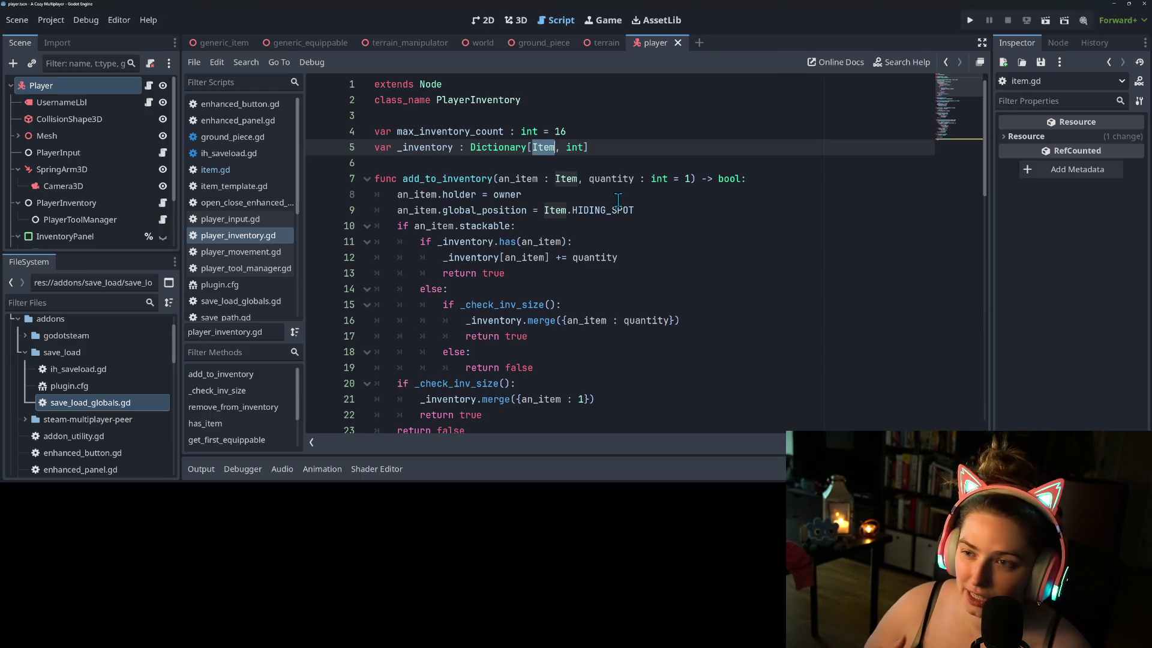
pyautogui.click(646, 239)
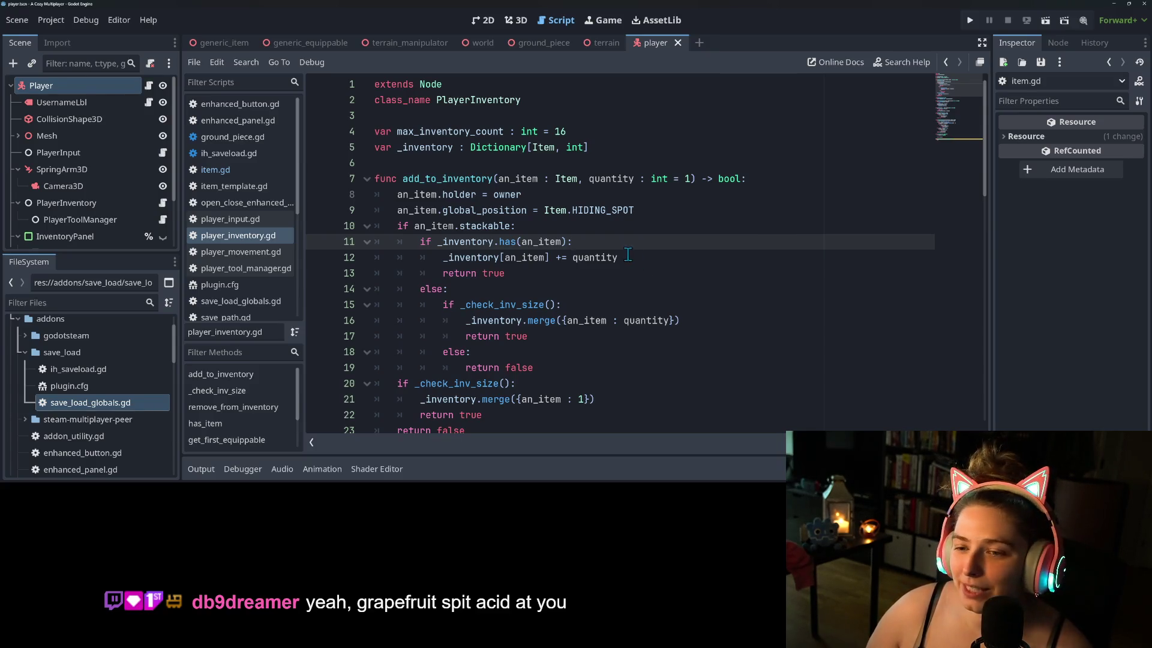
pyautogui.scroll(-2, 627, 255)
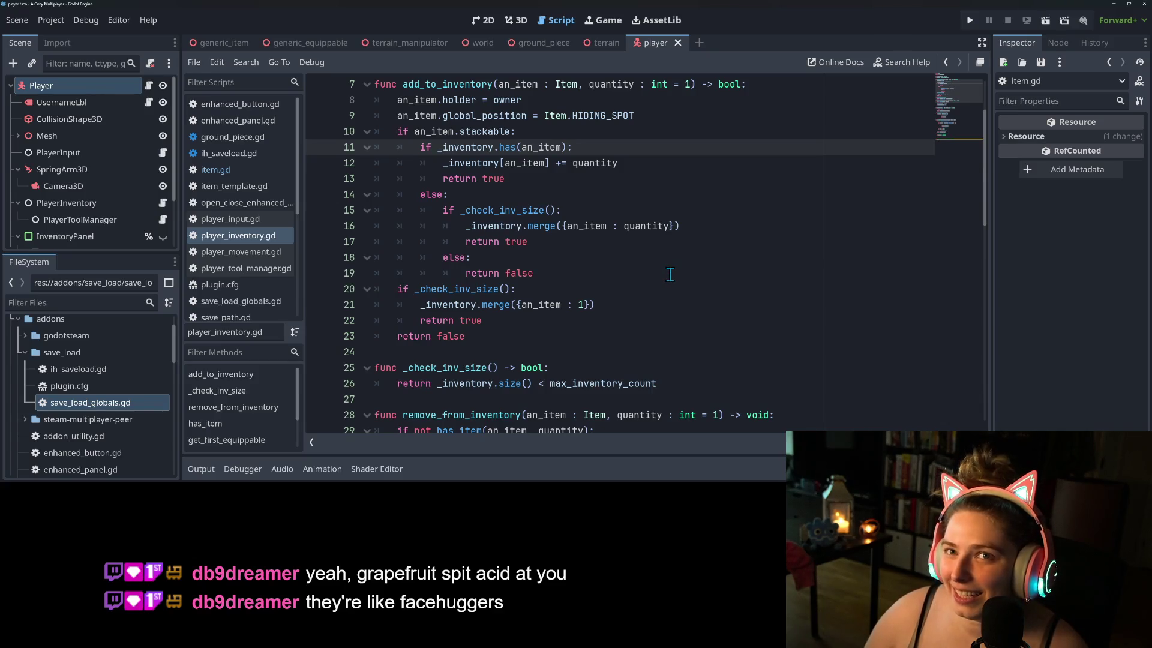
pyautogui.click(670, 274)
pyautogui.click(675, 258)
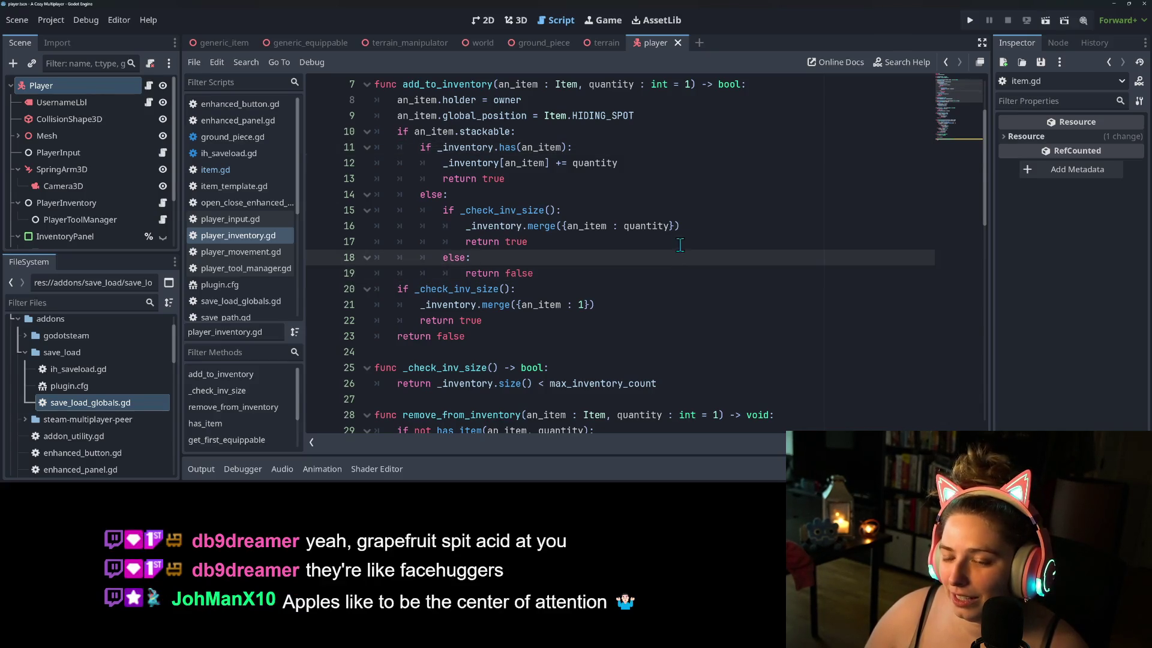
pyautogui.click(682, 241)
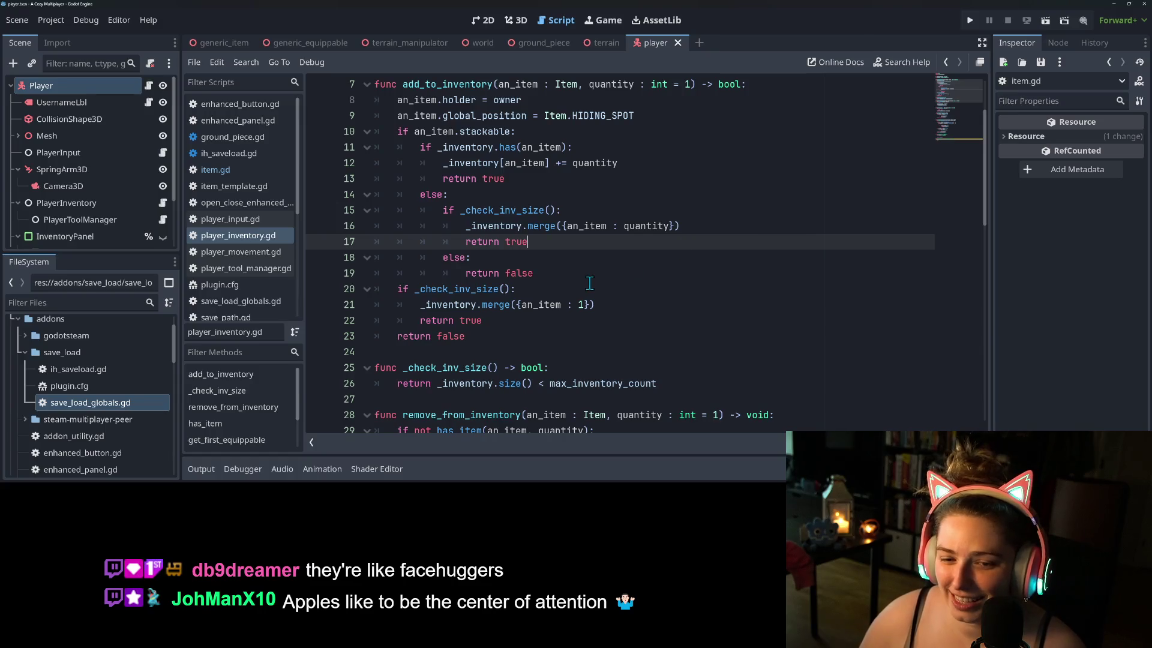
pyautogui.scroll(-4, 591, 283)
pyautogui.scroll(-9, 591, 283)
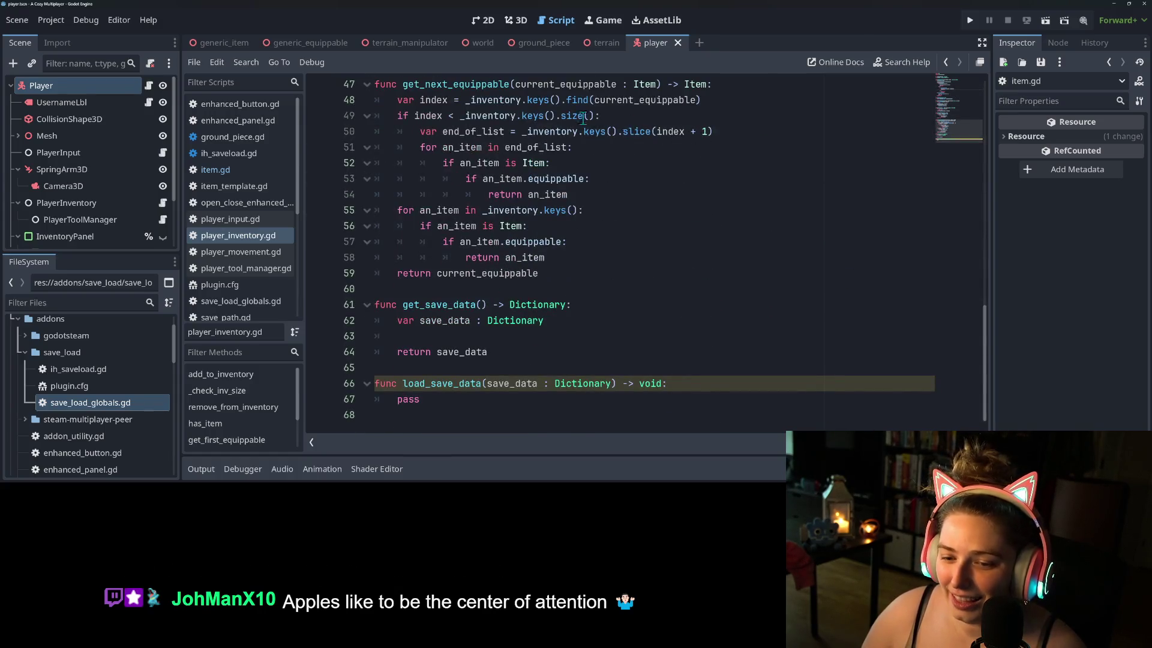
# - Move the caret around get_save_data's lines 63–67, settling on empty line 63
pyautogui.click(703, 402)
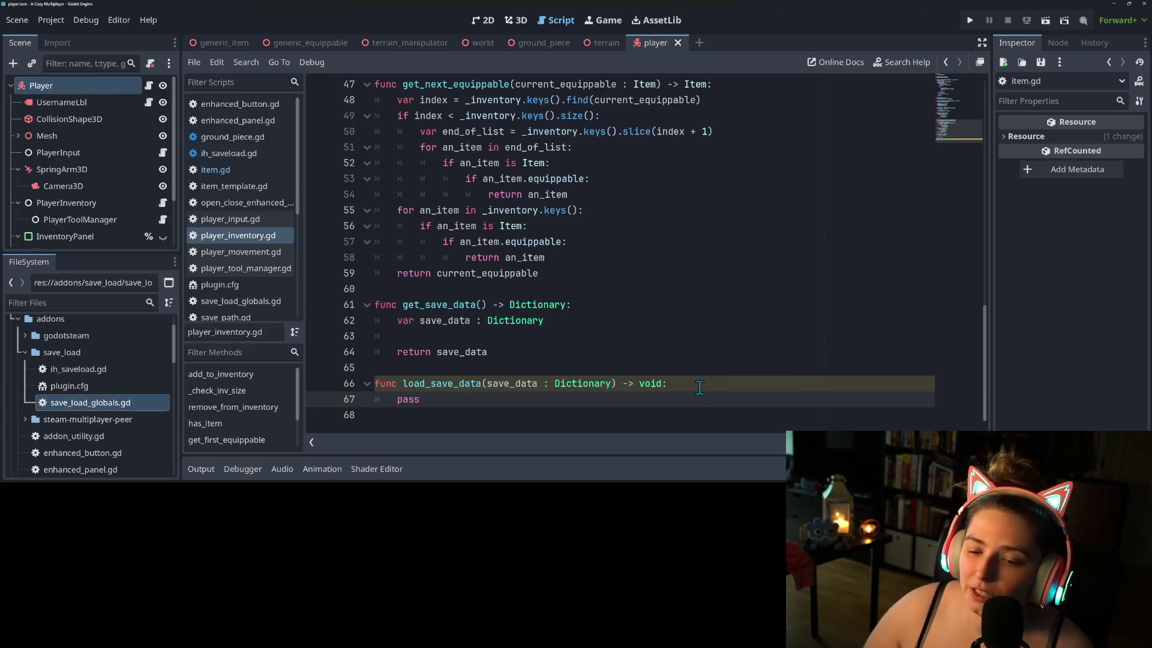
pyautogui.click(700, 385)
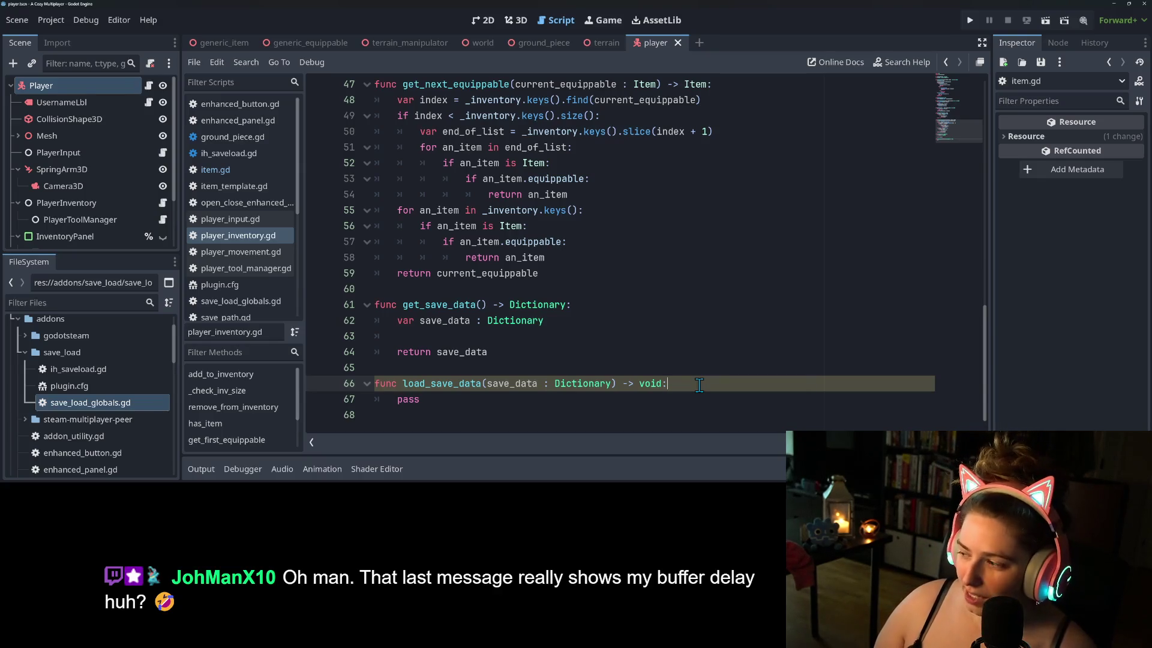
pyautogui.click(733, 359)
pyautogui.click(725, 372)
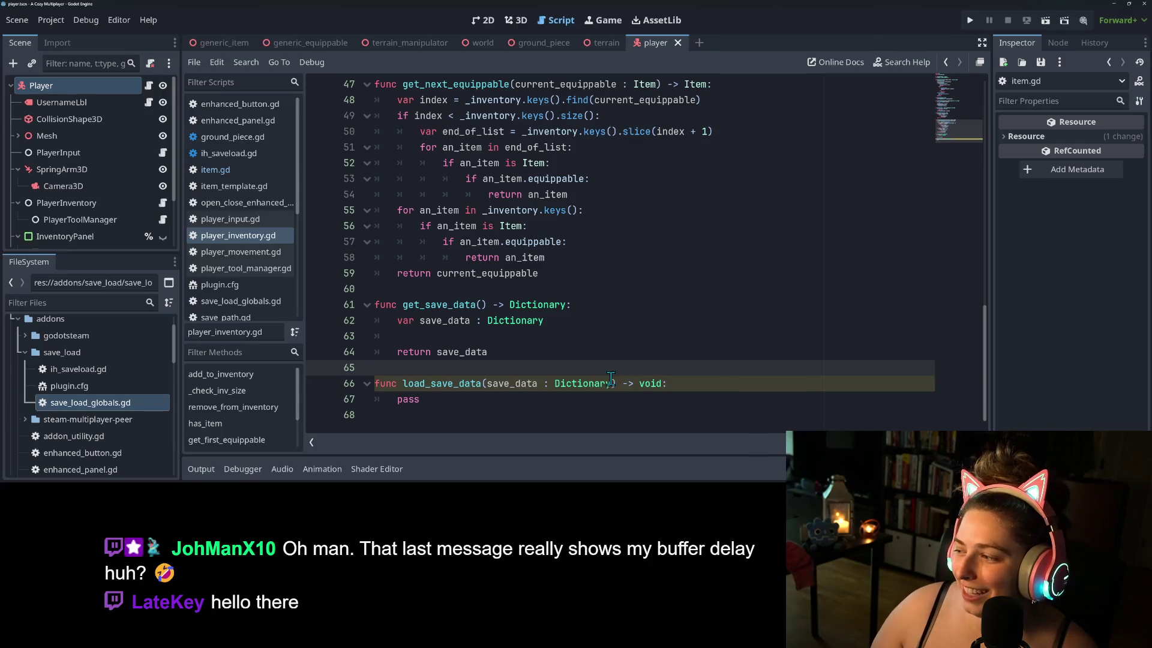
pyautogui.click(493, 336)
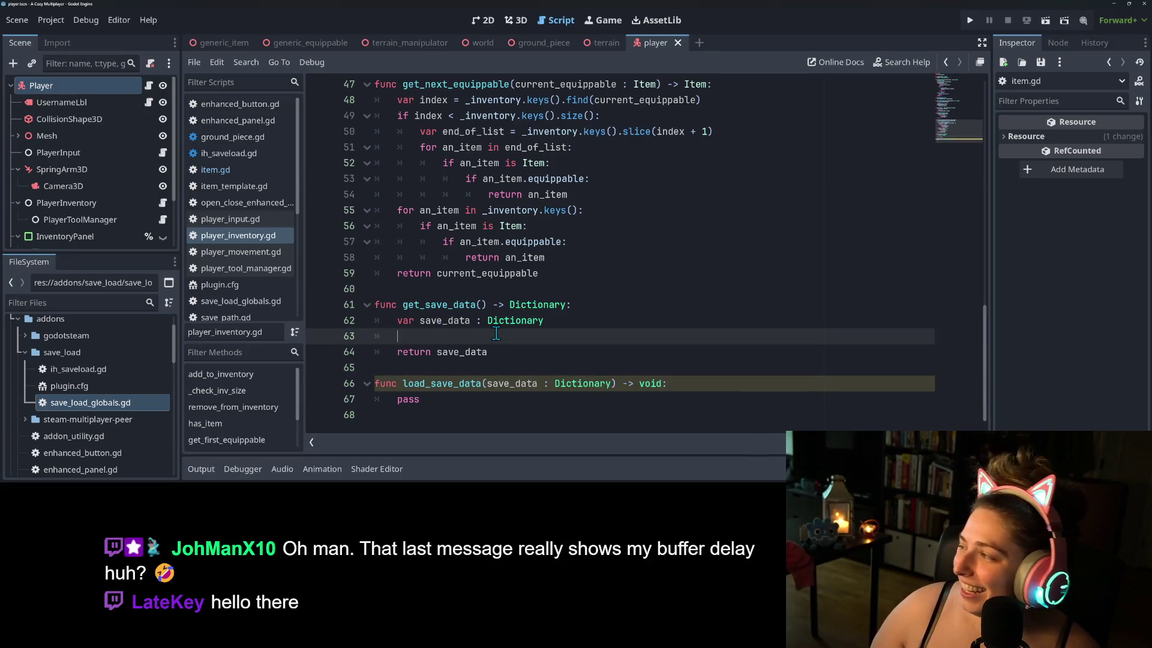
pyautogui.click(551, 370)
pyautogui.click(570, 336)
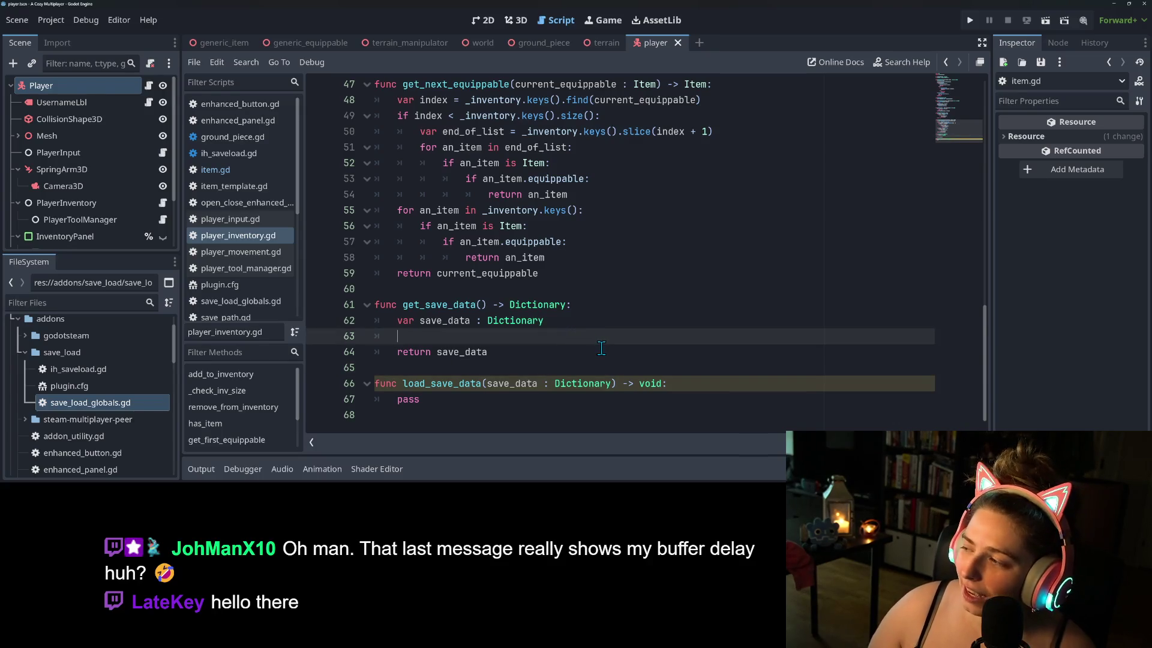
pyautogui.click(596, 300)
pyautogui.click(601, 321)
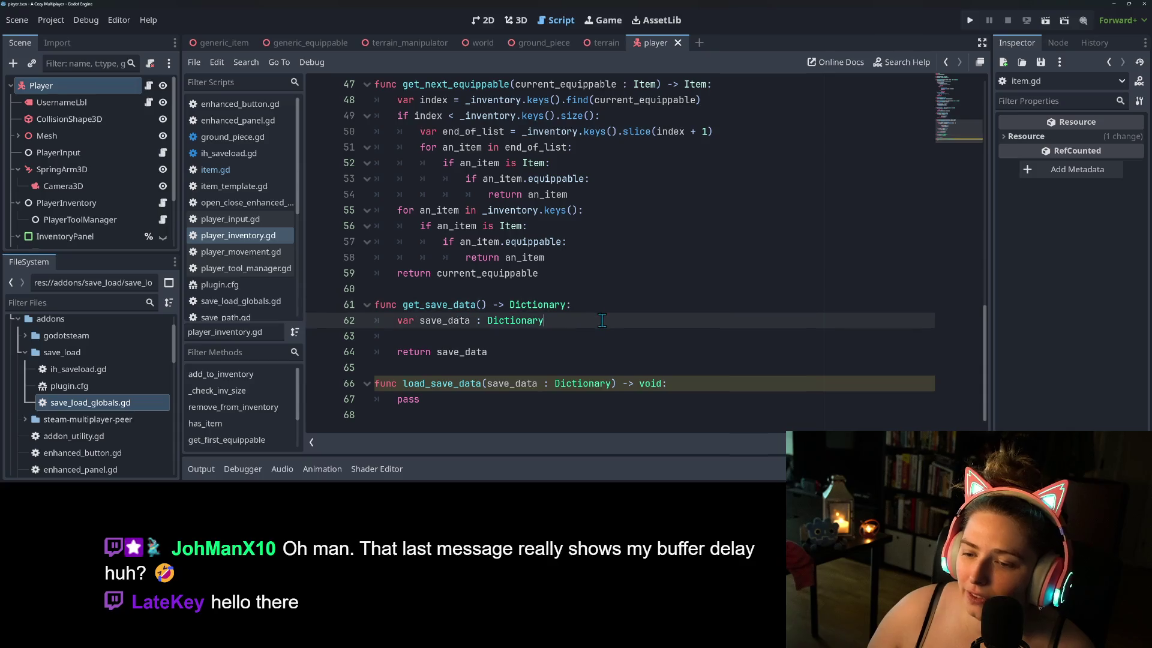
pyautogui.click(600, 335)
pyautogui.click(576, 414)
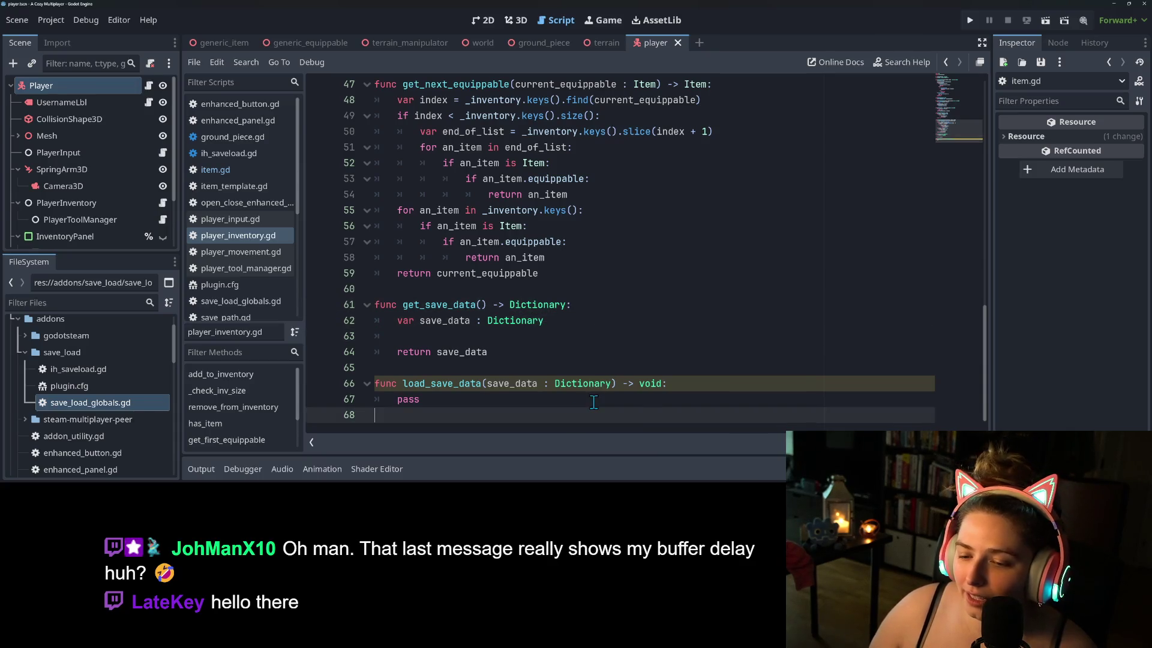
pyautogui.click(596, 401)
pyautogui.click(711, 387)
pyautogui.click(585, 414)
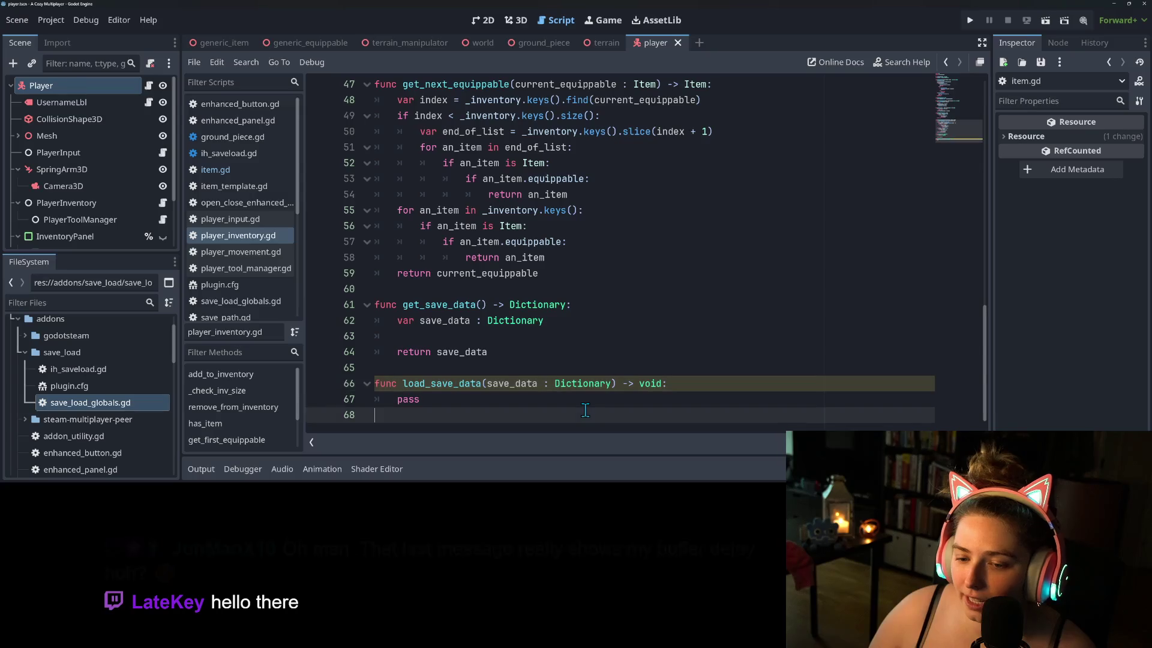
pyautogui.click(585, 399)
pyautogui.click(432, 339)
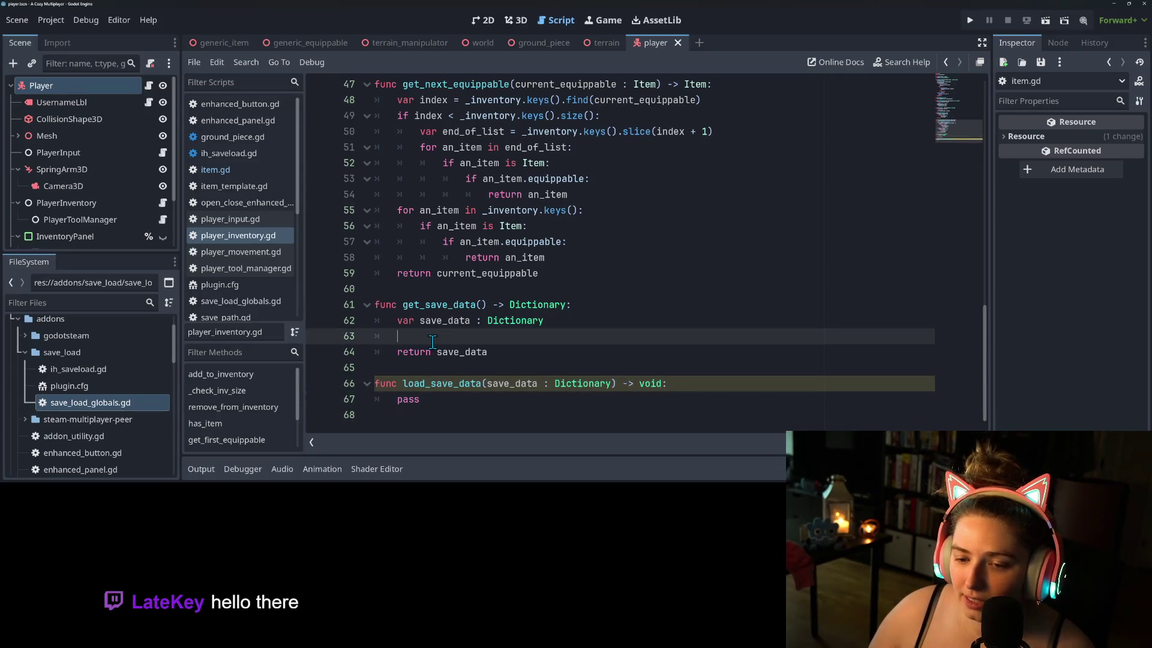
pyautogui.scroll(11, 444, 351)
pyautogui.scroll(5, 450, 367)
pyautogui.scroll(-15, 528, 347)
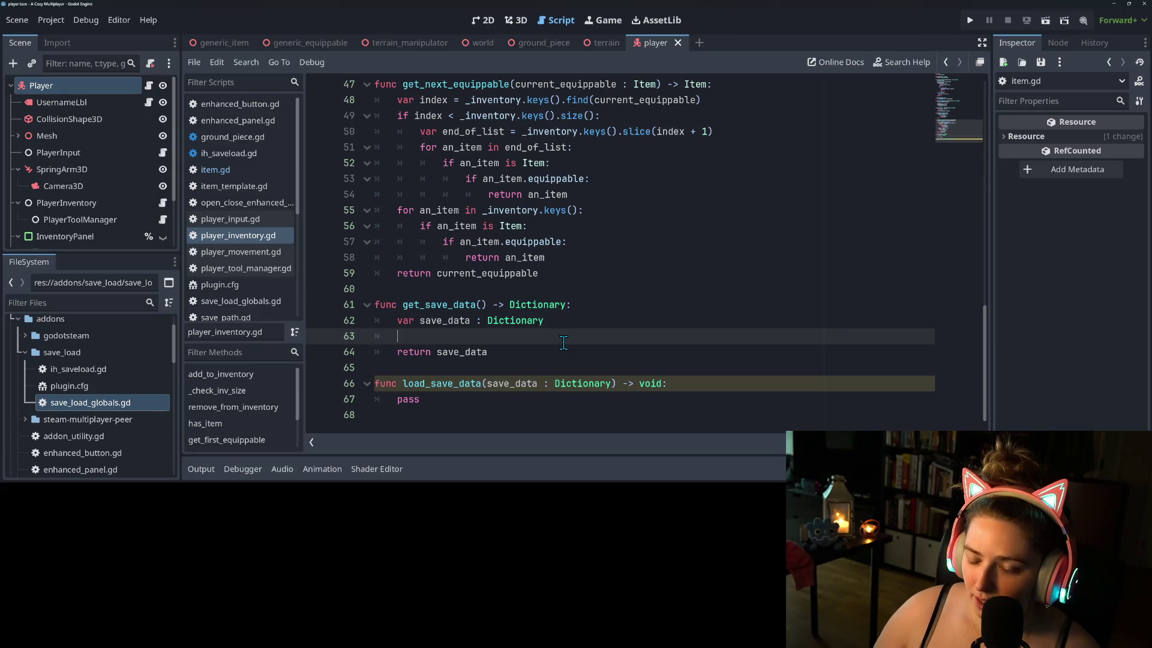
# - Write 'for an_item in _inventory.keys():' on line 63 with autocomplete and start its body
pyautogui.write('for')
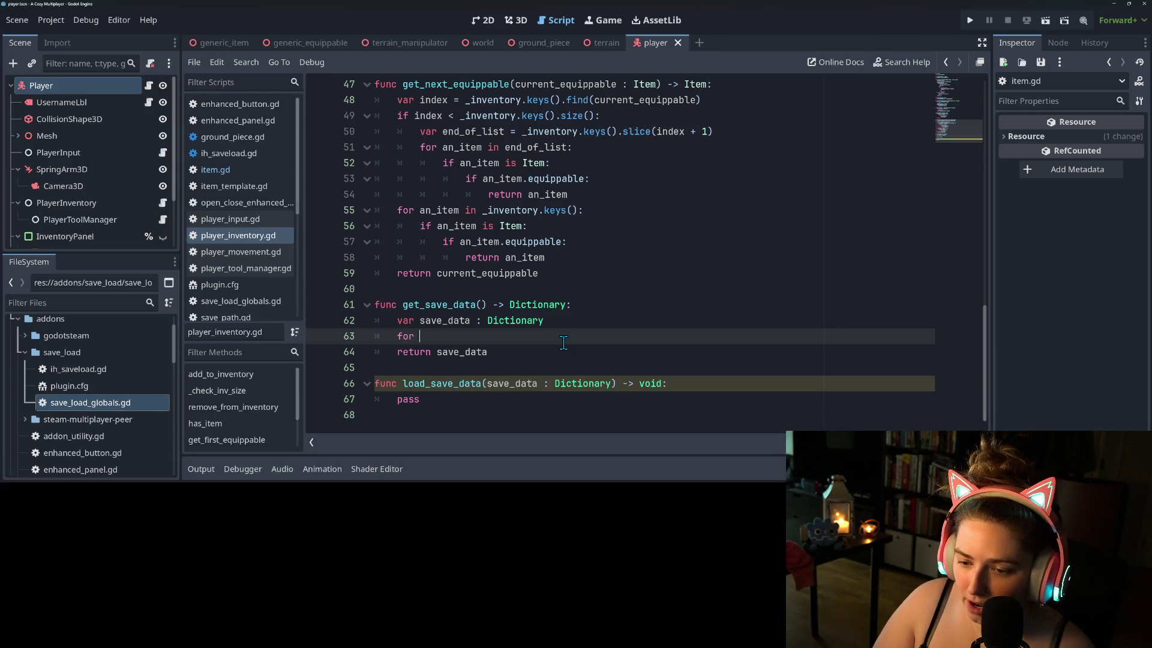
pyautogui.write(' a_')
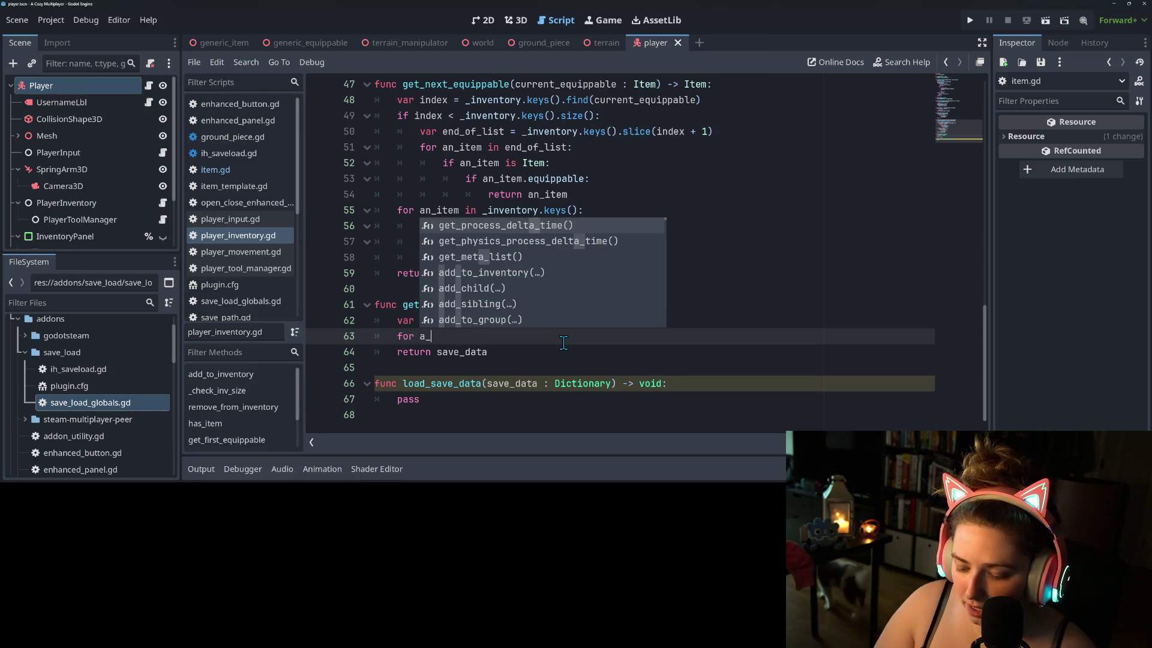
pyautogui.press('BackSpace')
pyautogui.write('n_item in i')
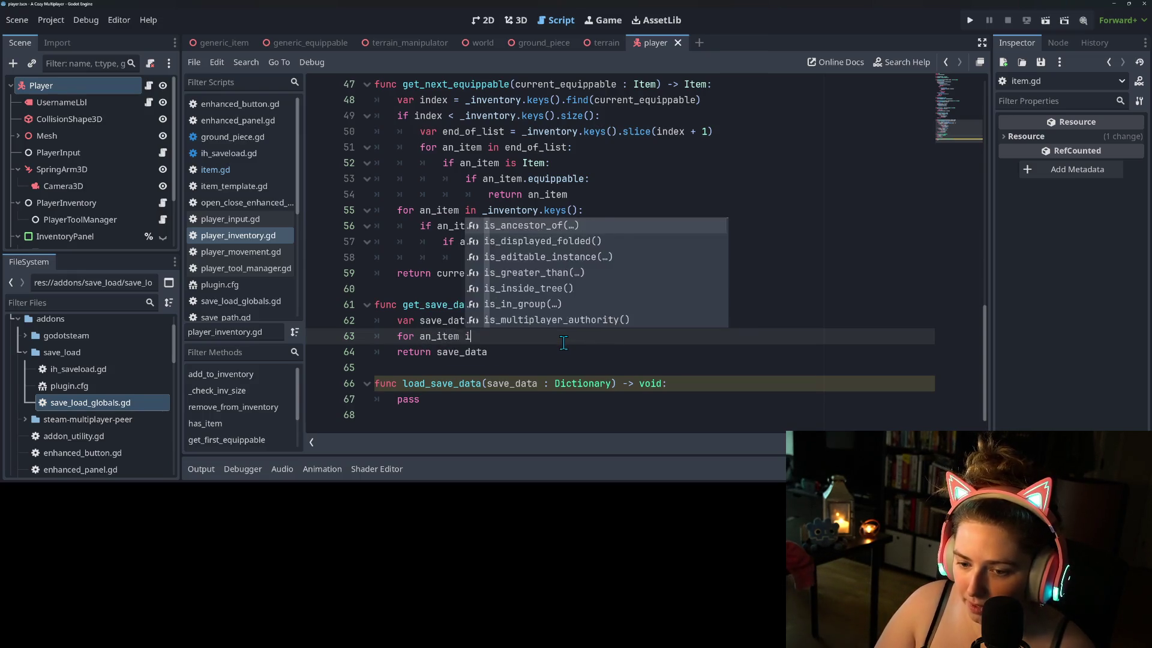
pyautogui.press('BackSpace')
pyautogui.write('_inv')
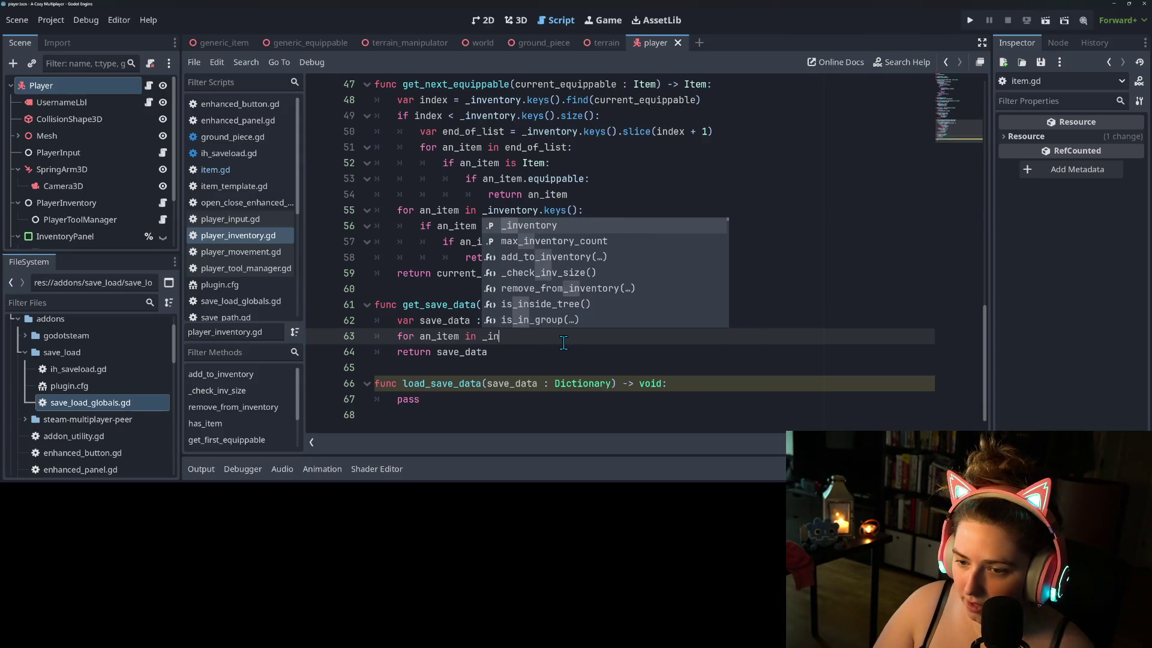
pyautogui.press('Return')
pyautogui.write('k')
pyautogui.press('Return')
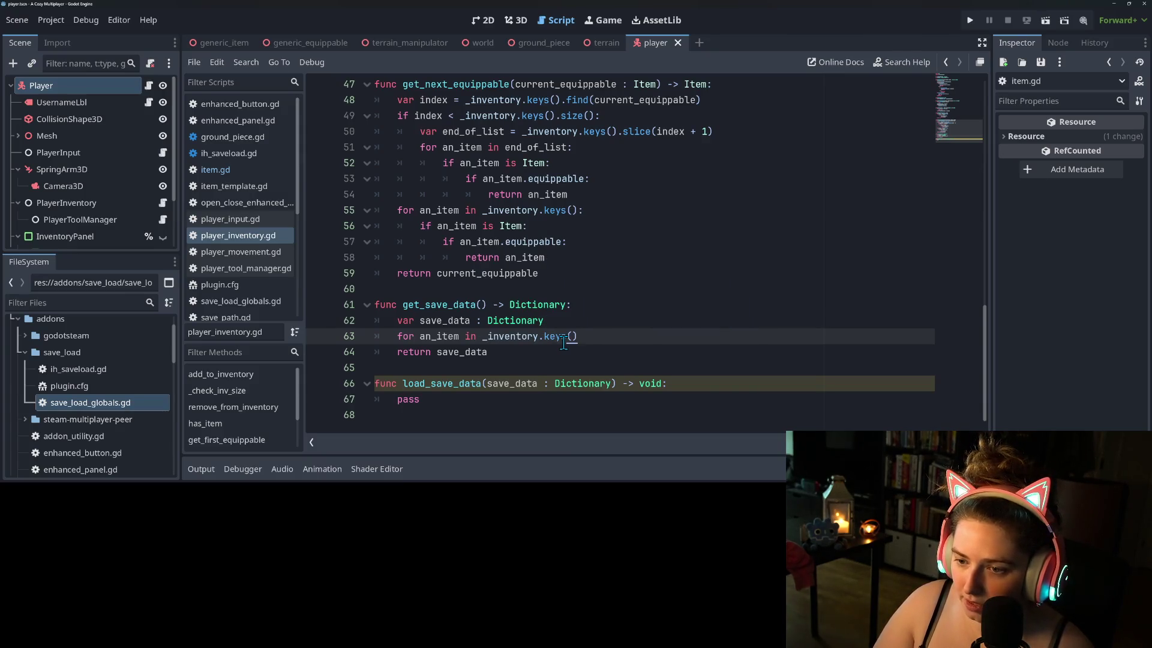
pyautogui.write(':')
pyautogui.press('Return')
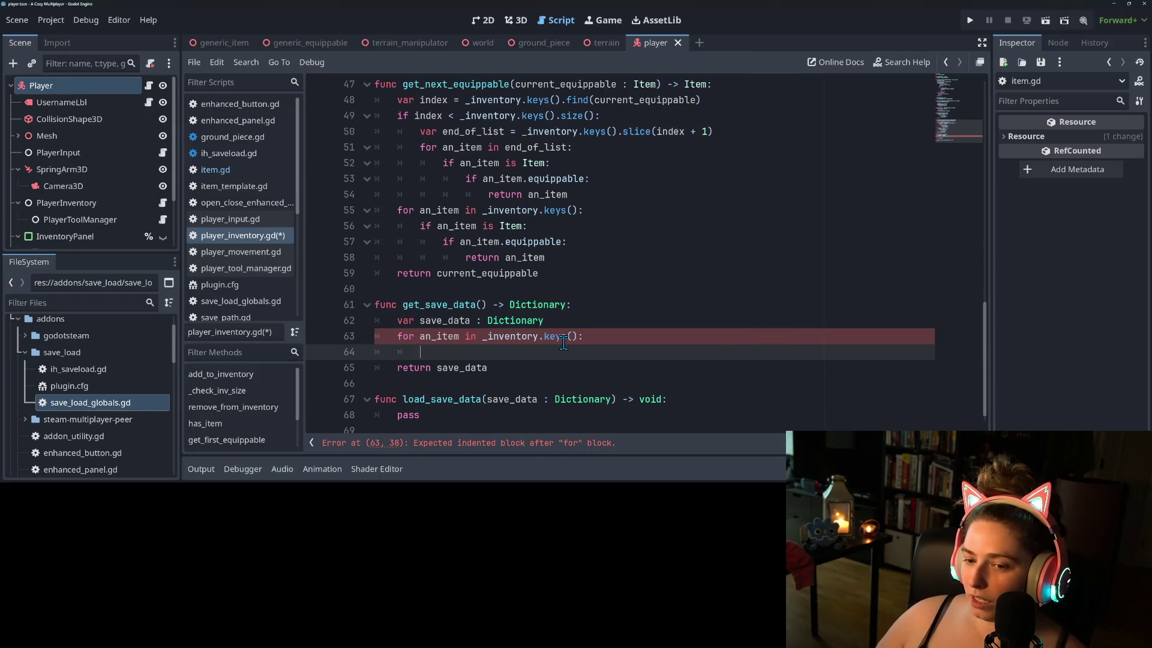
pyautogui.click(563, 343)
pyautogui.click(563, 348)
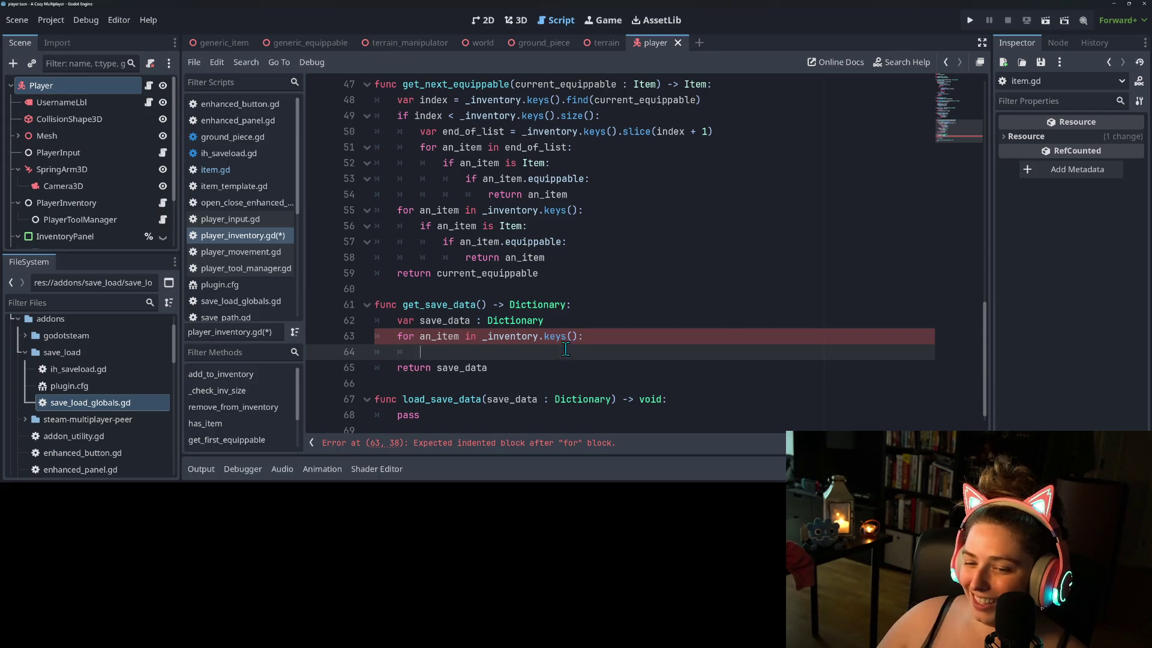
pyautogui.click(548, 337)
pyautogui.click(543, 354)
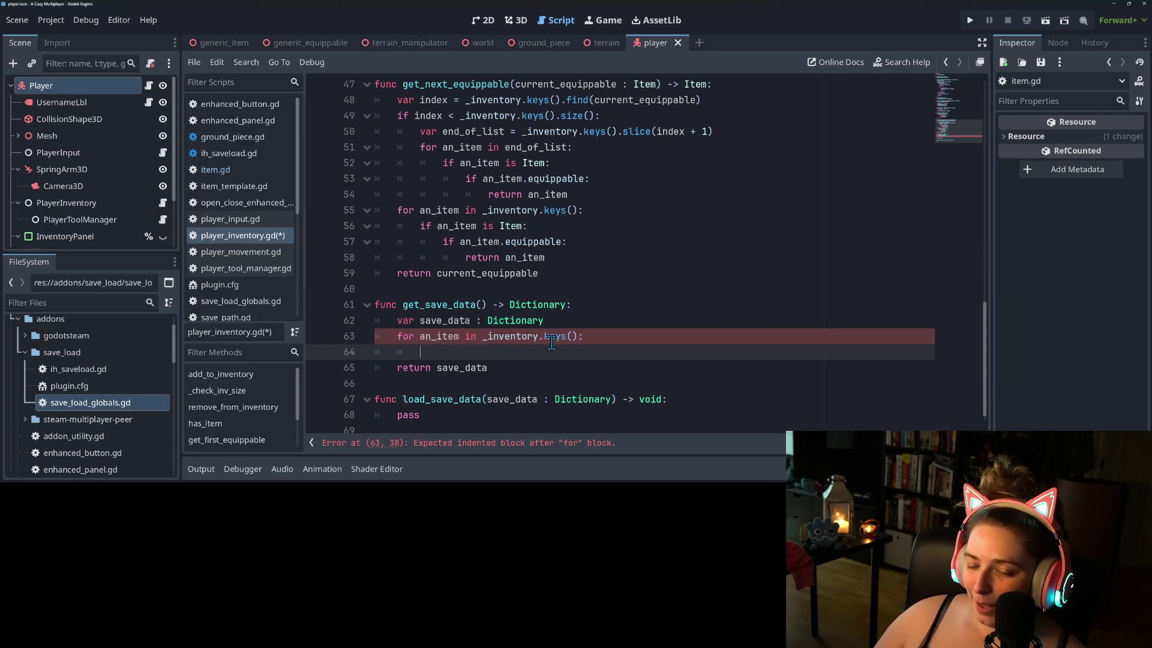
# - Select _inventory on line 63, scroll to the script top, and save player_inventory.gd
pyautogui.doubleClick(435, 337)
pyautogui.doubleClick(513, 337)
pyautogui.scroll(15, 527, 353)
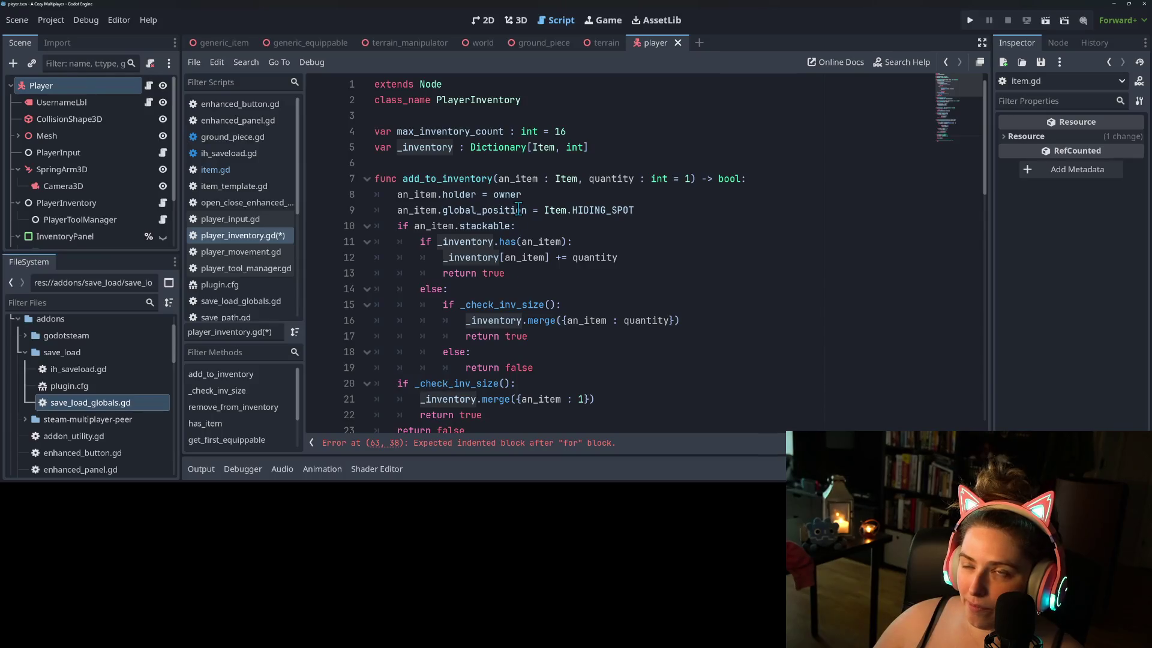
pyautogui.moveTo(518, 208)
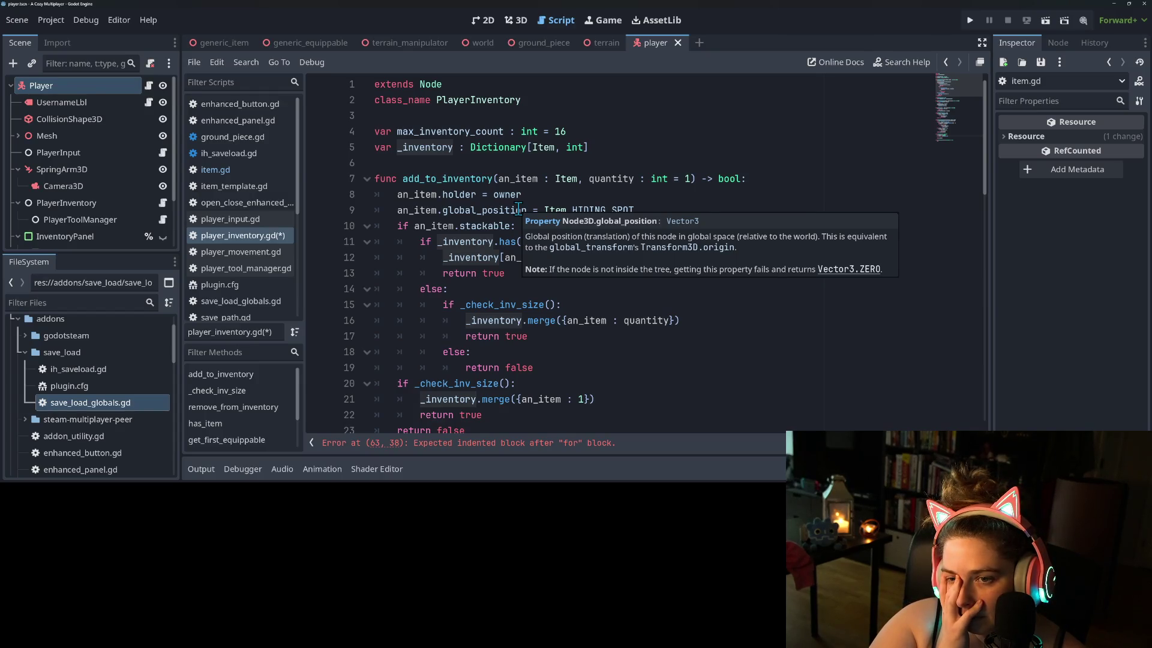
pyautogui.hotkey('ctrl', 's')
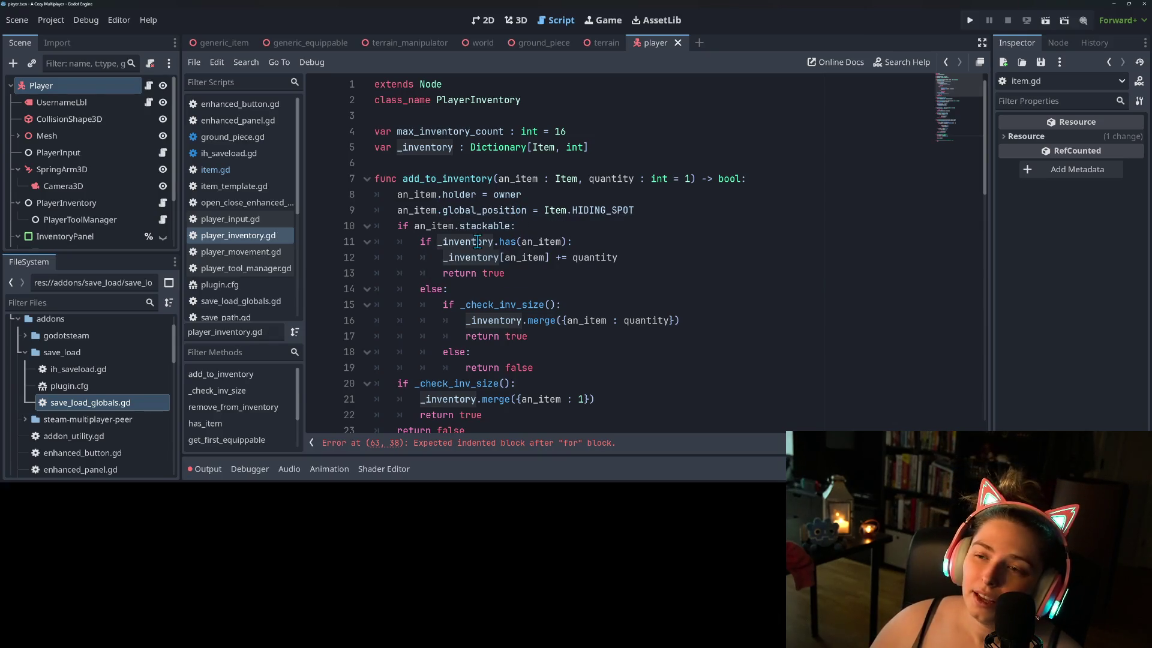
# - Inspect line 5's _inventory declaration and its Item key type in Dictionary[Item, int]
pyautogui.moveTo(573, 255)
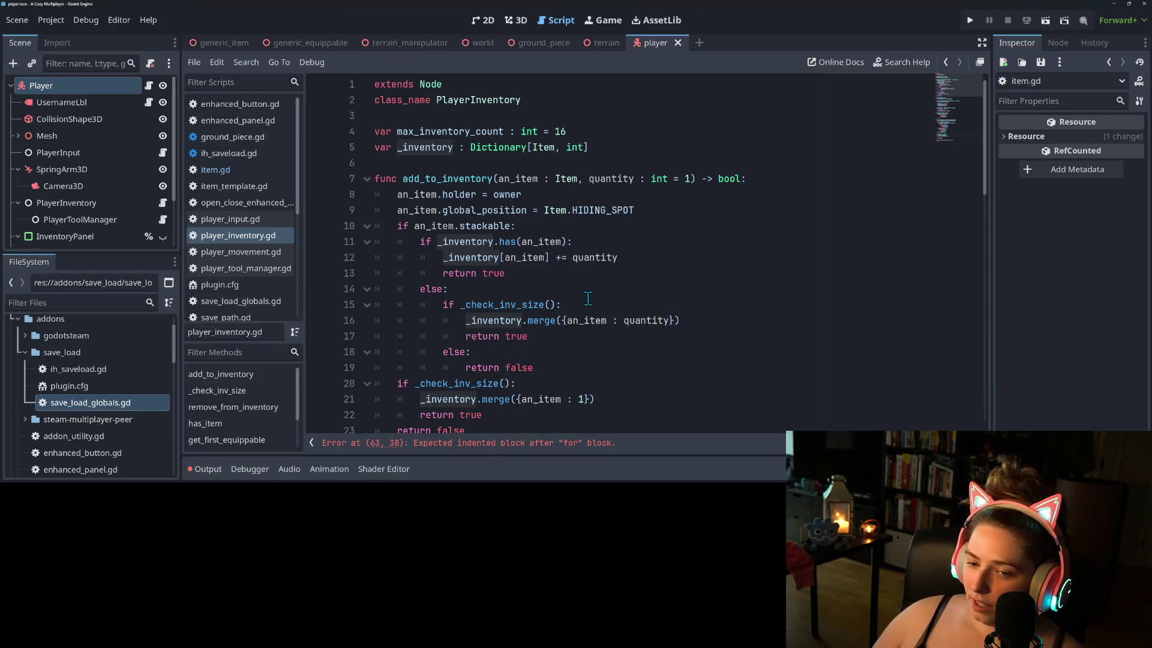
pyautogui.doubleClick(436, 146)
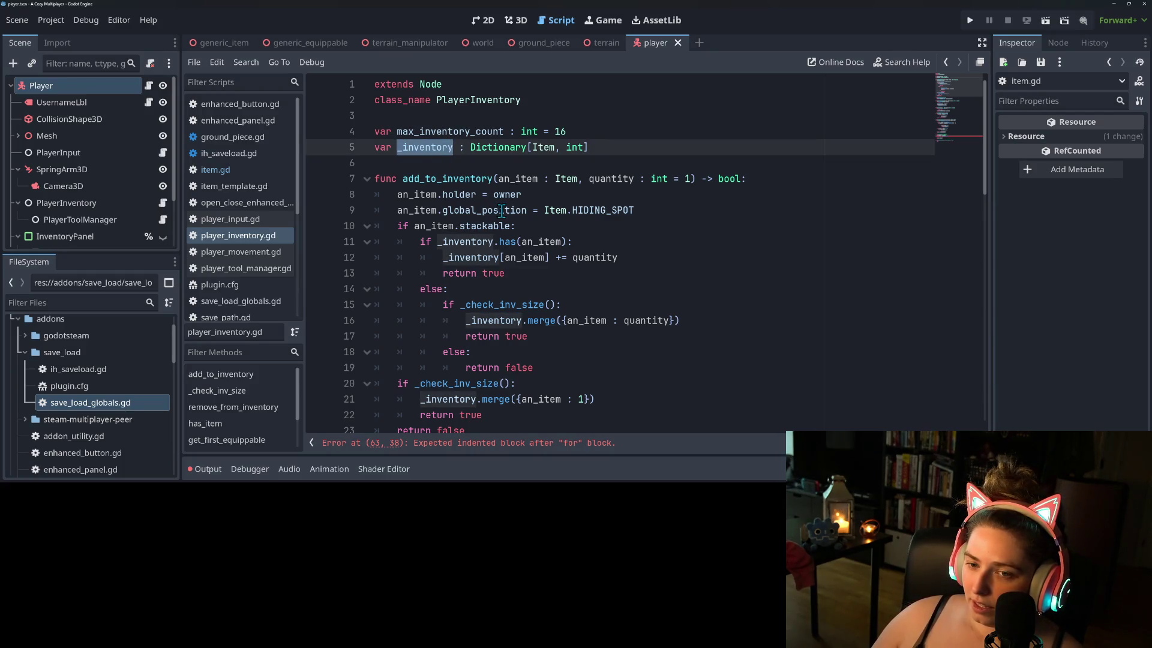
pyautogui.doubleClick(542, 148)
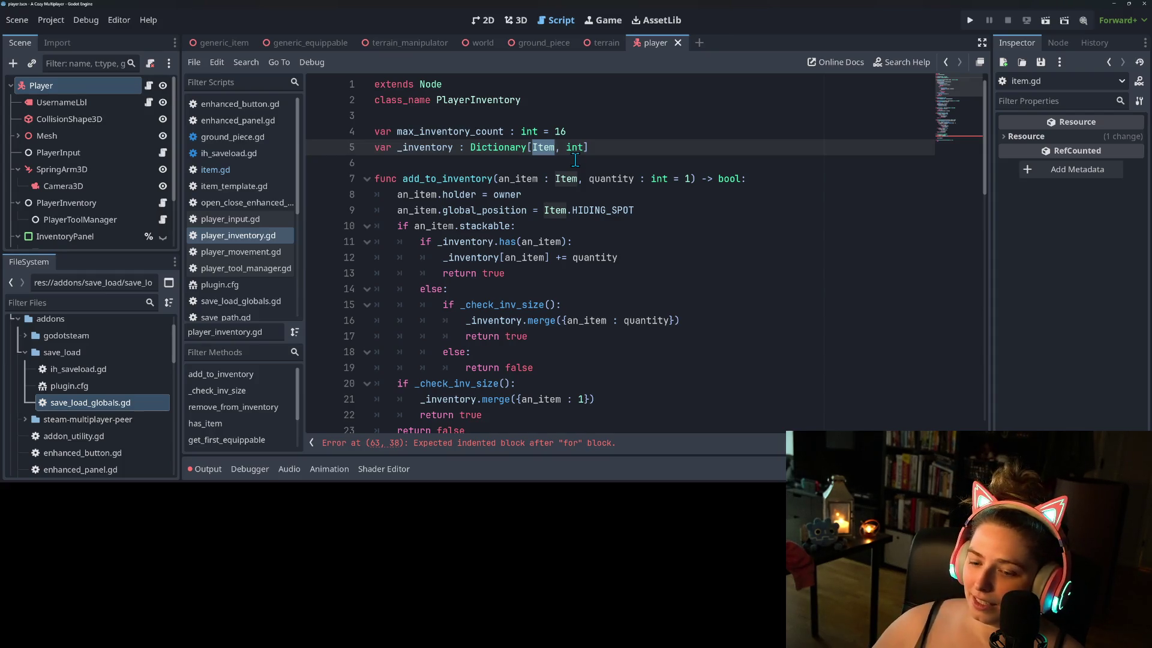
pyautogui.scroll(-3, 575, 158)
pyautogui.scroll(3, 531, 174)
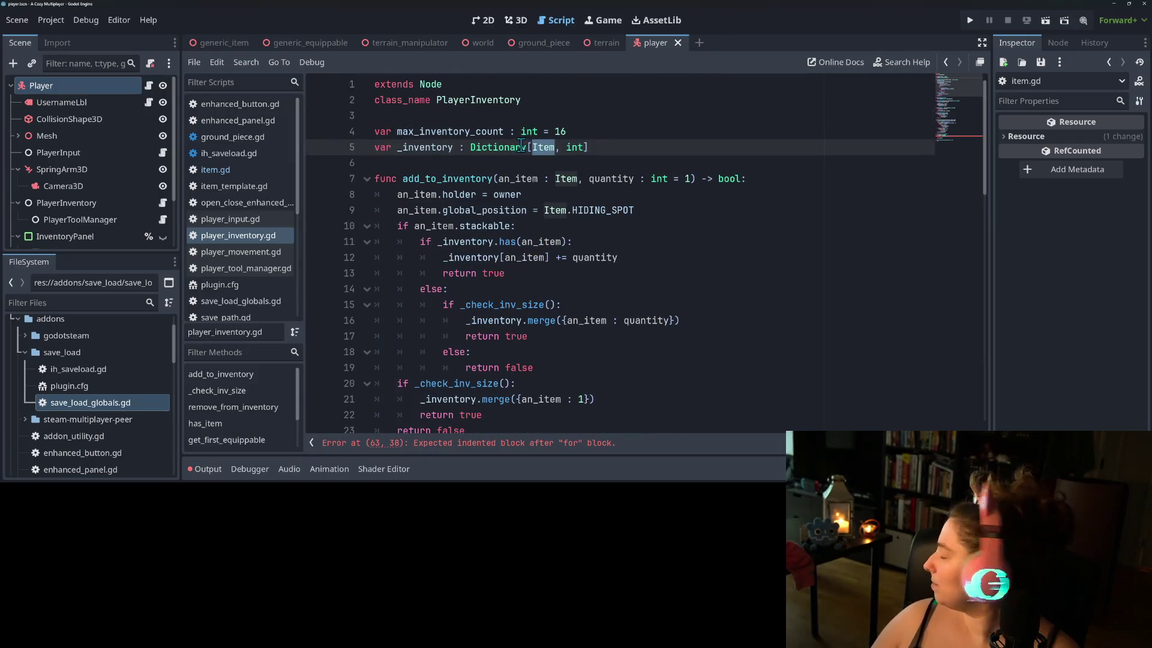
pyautogui.moveTo(519, 147)
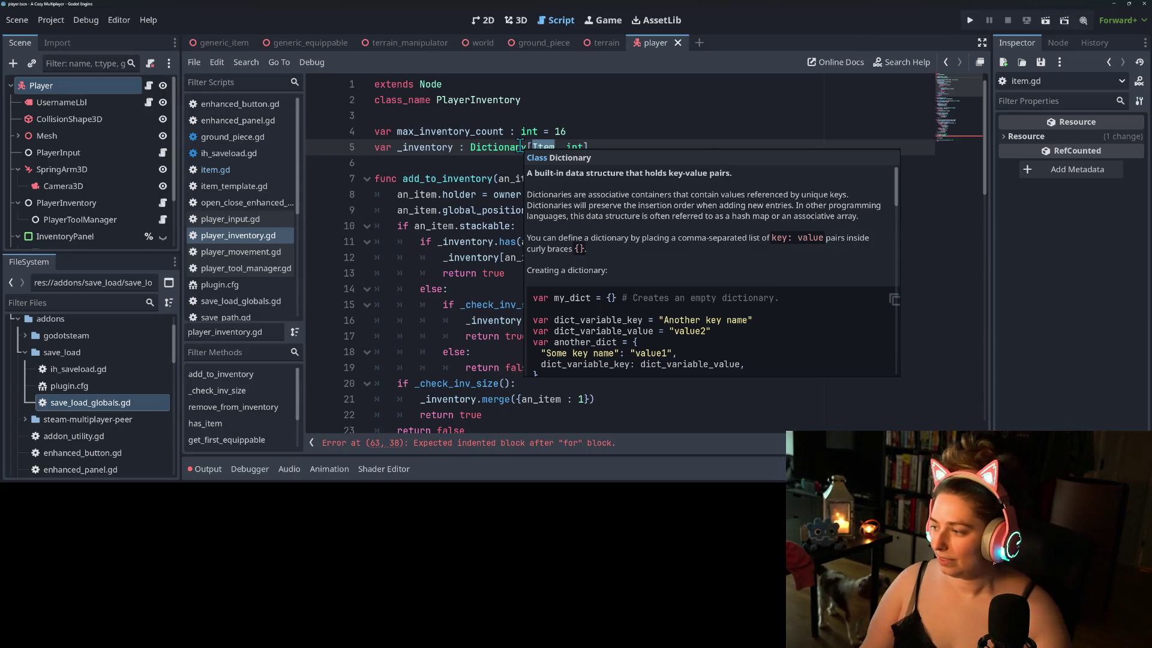
pyautogui.click(521, 147)
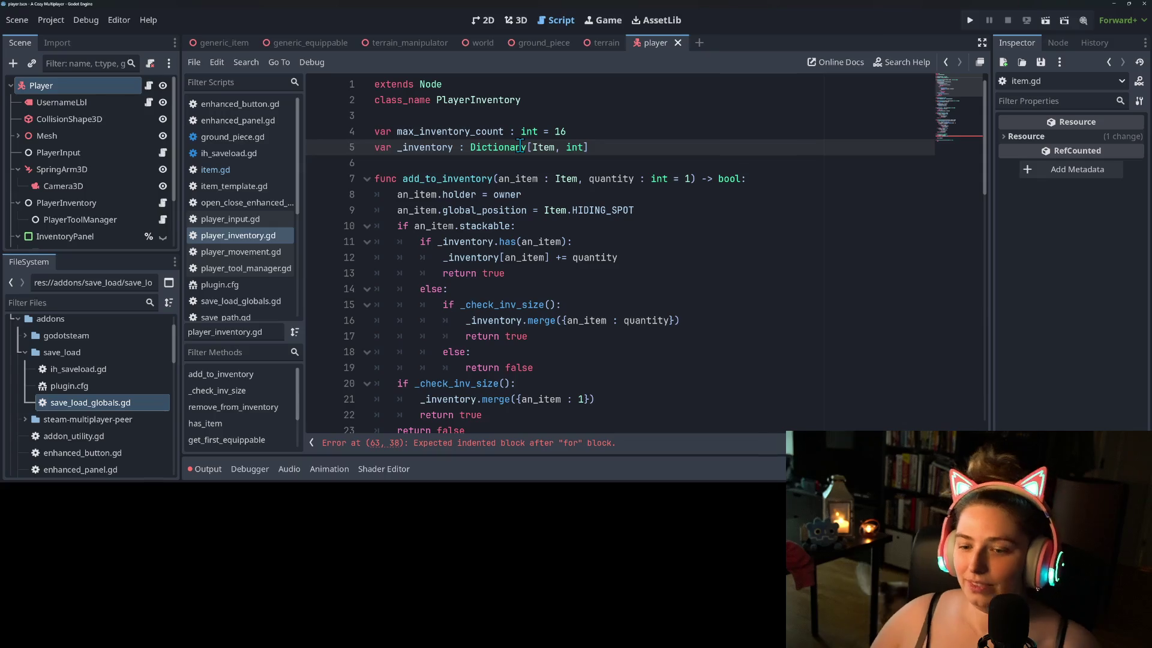
pyautogui.doubleClick(435, 133)
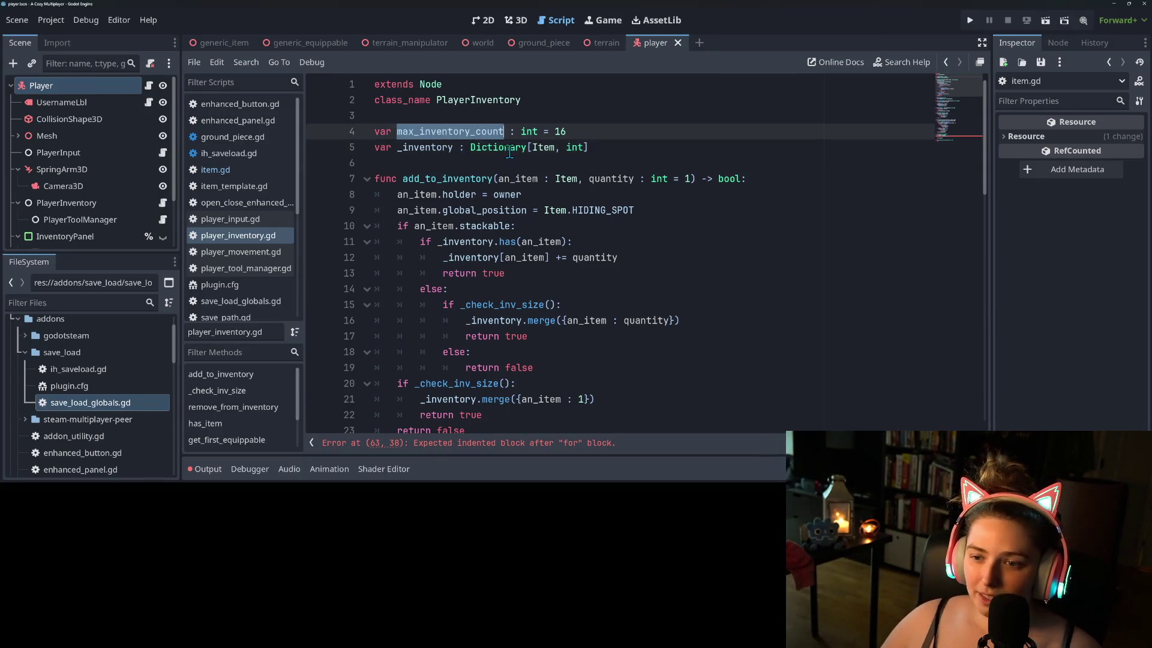
pyautogui.doubleClick(542, 148)
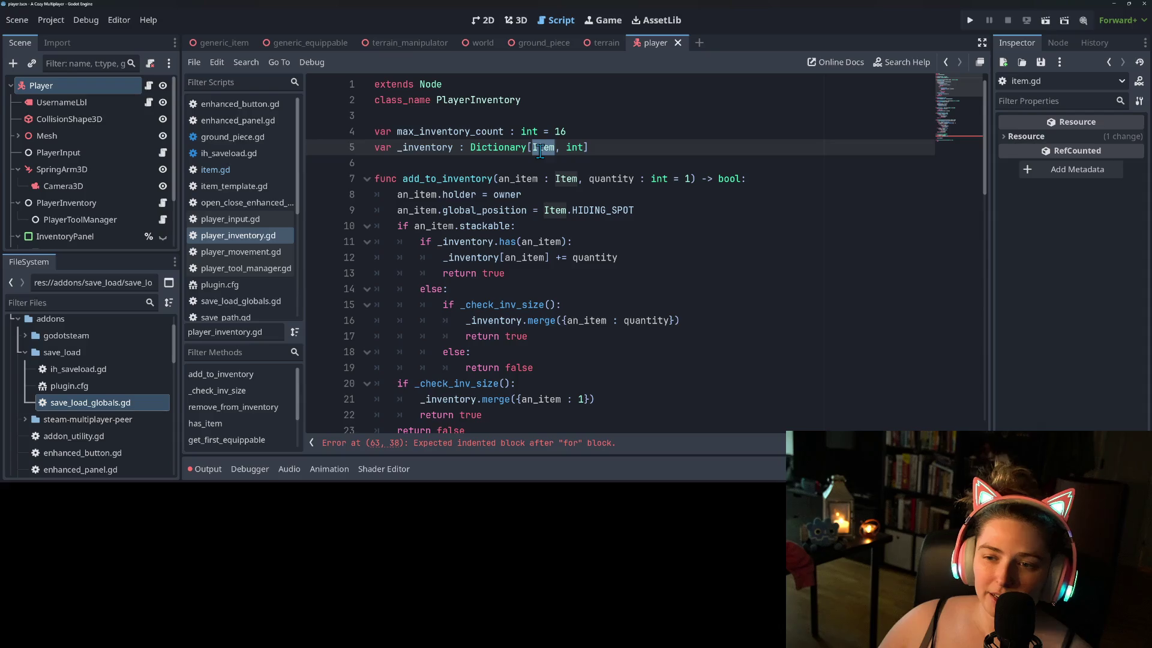
# - Start a save_data.merge({an_item.uid : ...}) call in the empty loop body
pyautogui.scroll(-13, 558, 198)
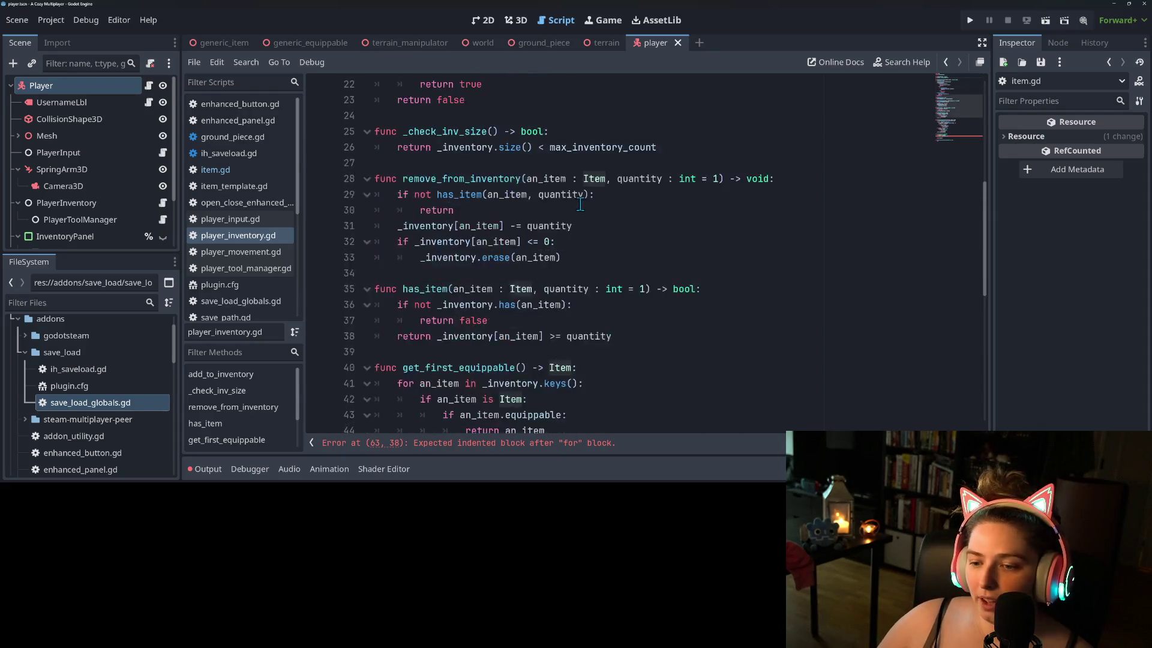
pyautogui.scroll(-3, 597, 239)
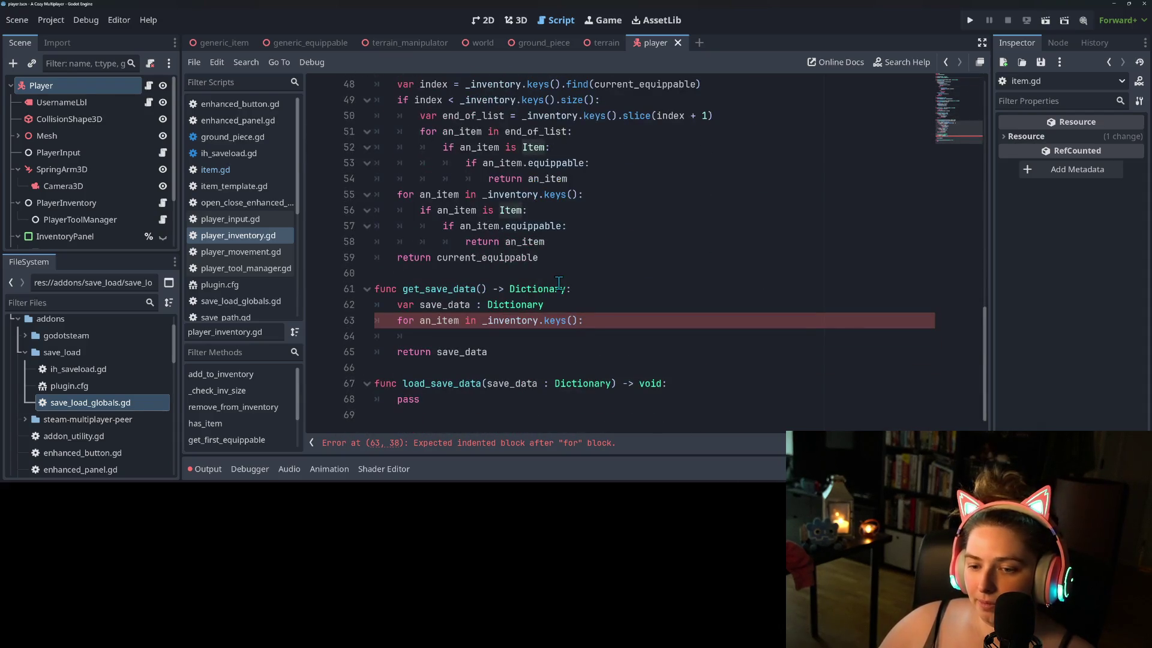
pyautogui.click(539, 338)
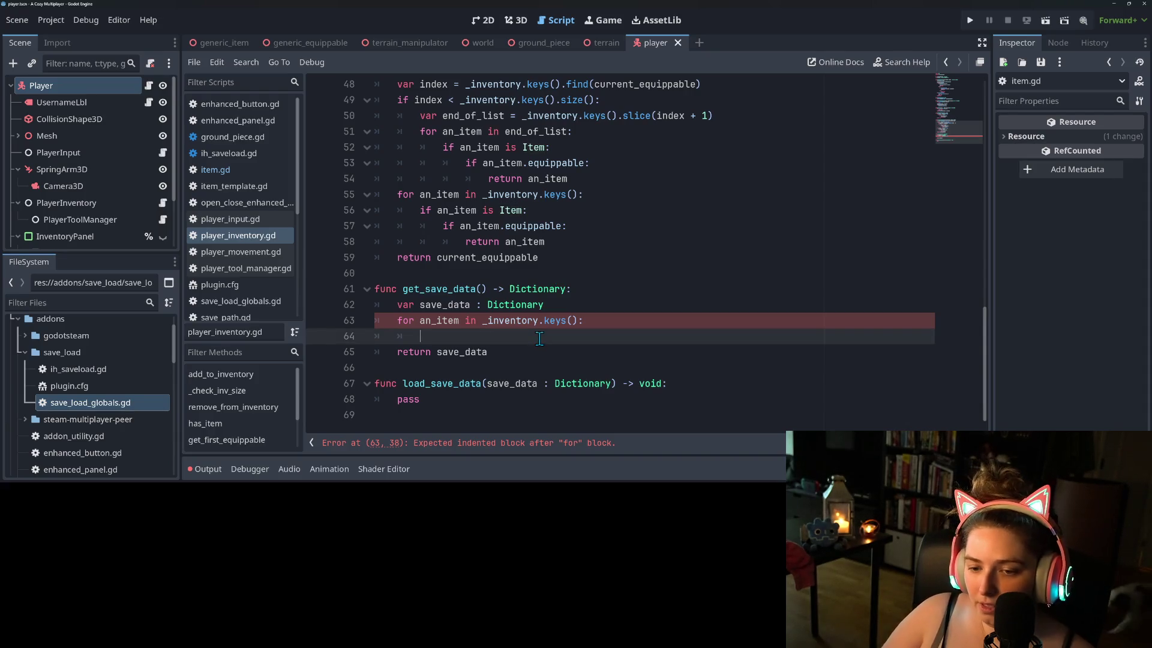
pyautogui.write('sa')
pyautogui.press('Return')
pyautogui.write('.me')
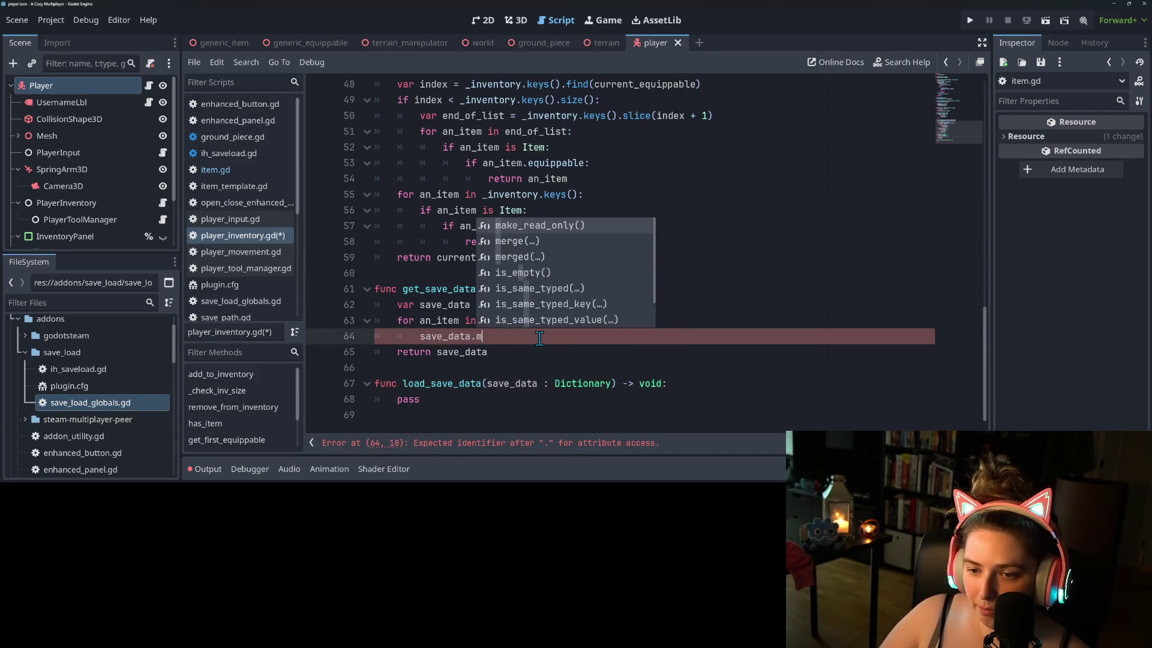
pyautogui.press('Return')
pyautogui.write('{')
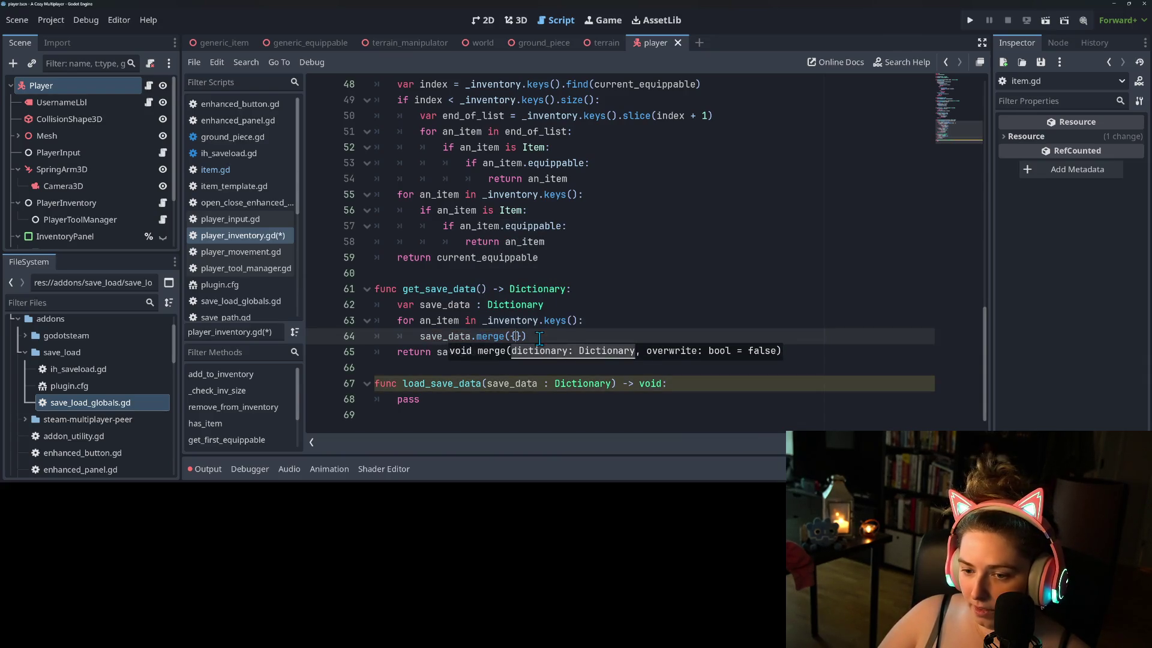
pyautogui.write('an_item.uid : ')
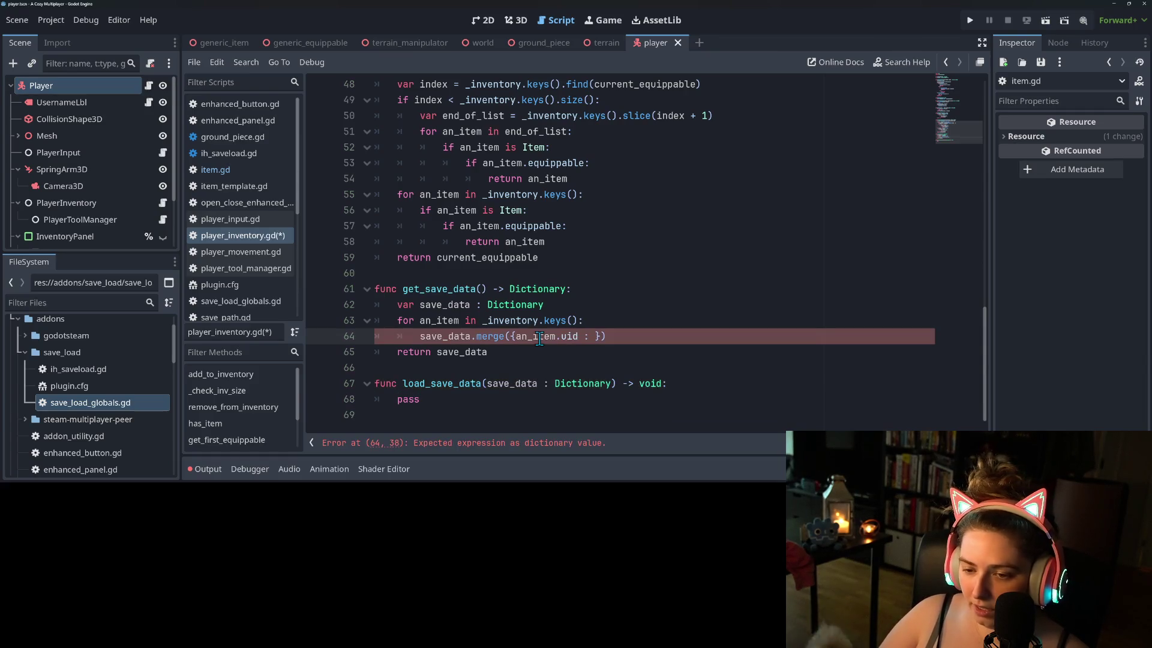
pyautogui.write('an')
pyautogui.press('Return')
pyautogui.write('.g')
pyautogui.press('BackSpace')
pyautogui.press('BackSpace')
pyautogui.press('BackSpace')
pyautogui.press('BackSpace')
pyautogui.press('BackSpace')
pyautogui.press('BackSpace')
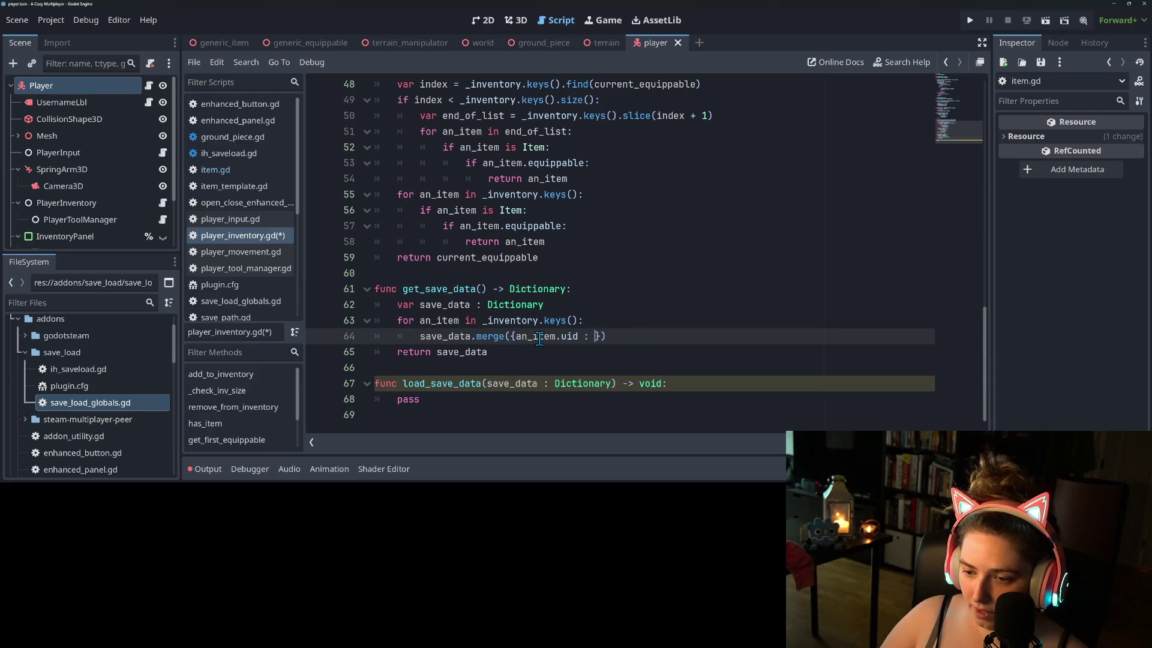
# - Complete the merged value as [_inventory[an_item], an_item.get_save_data()] and save the script
pyautogui.write('[')
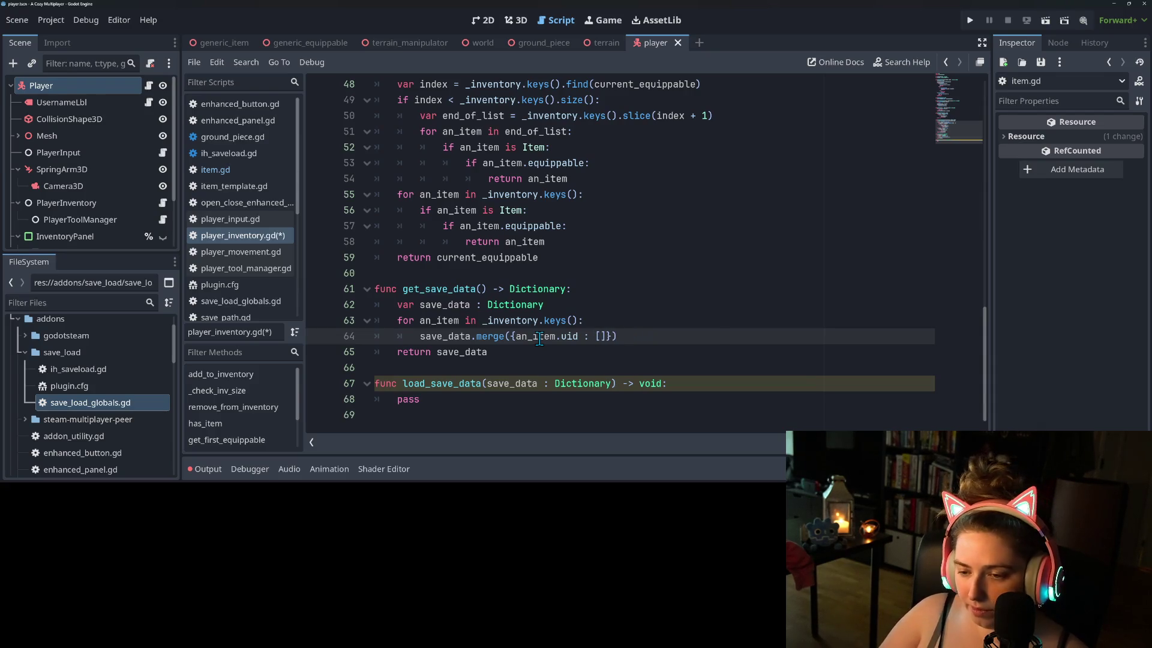
pyautogui.write('an')
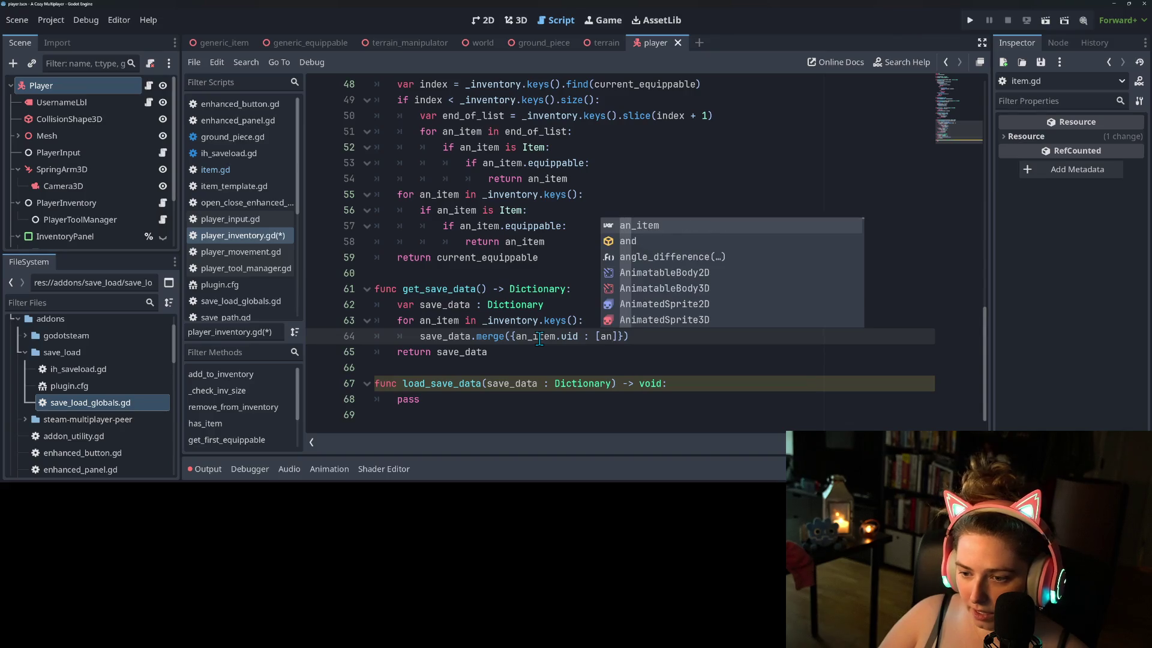
pyautogui.press('BackSpace')
pyautogui.press('BackSpace')
pyautogui.write('_in')
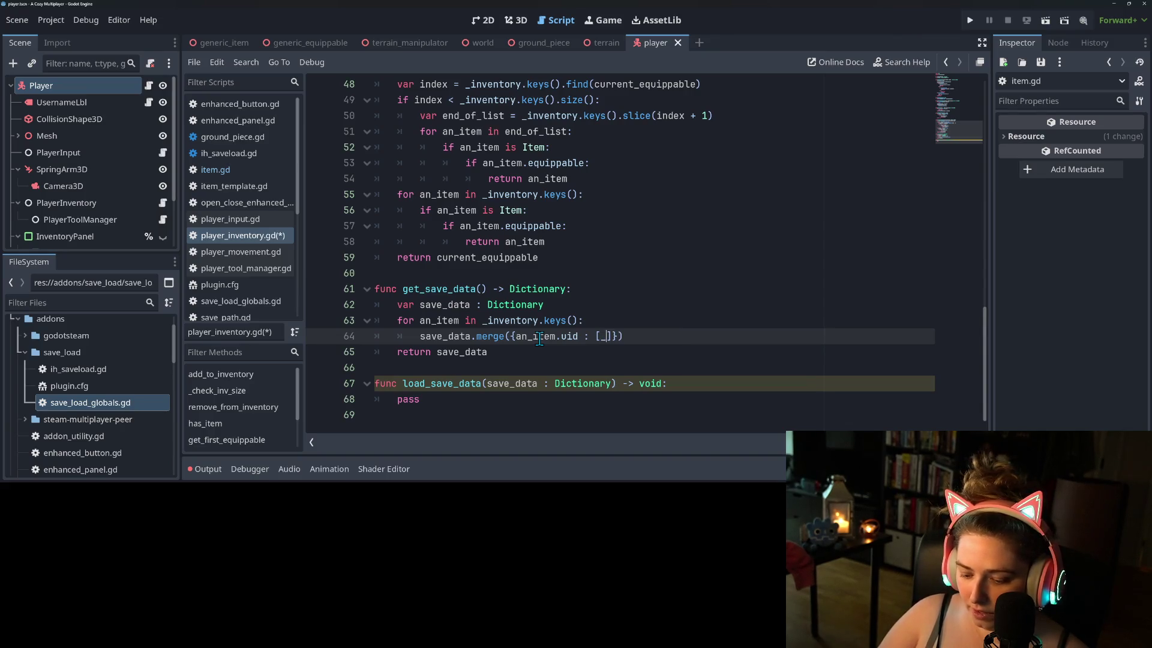
pyautogui.press('Return')
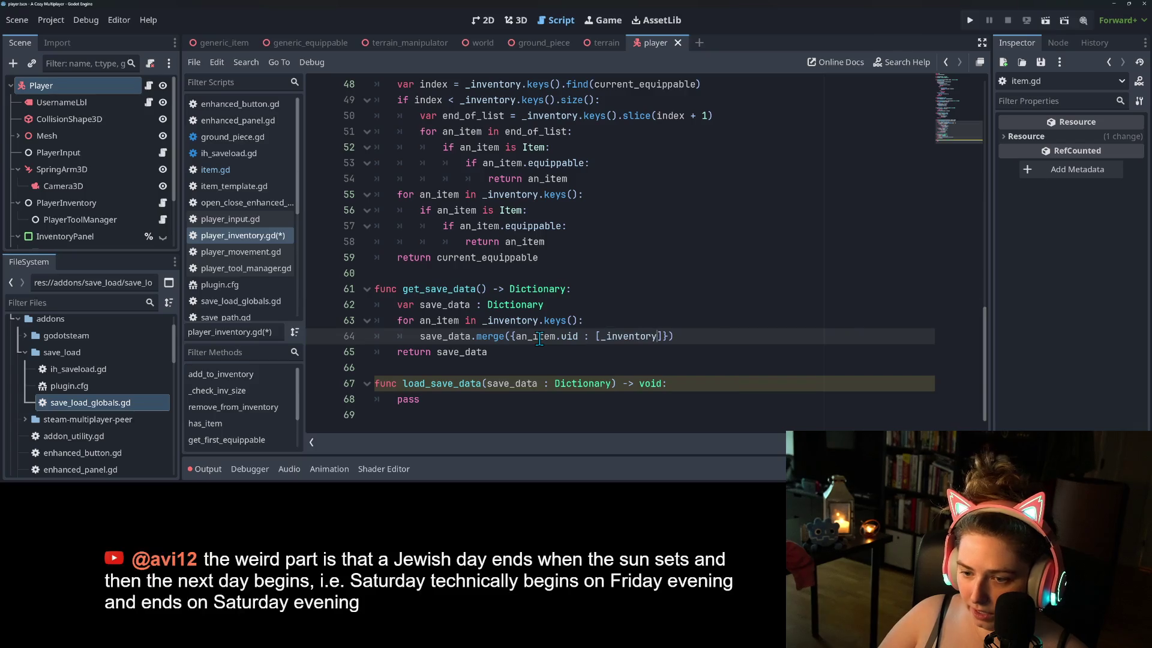
pyautogui.write('[an')
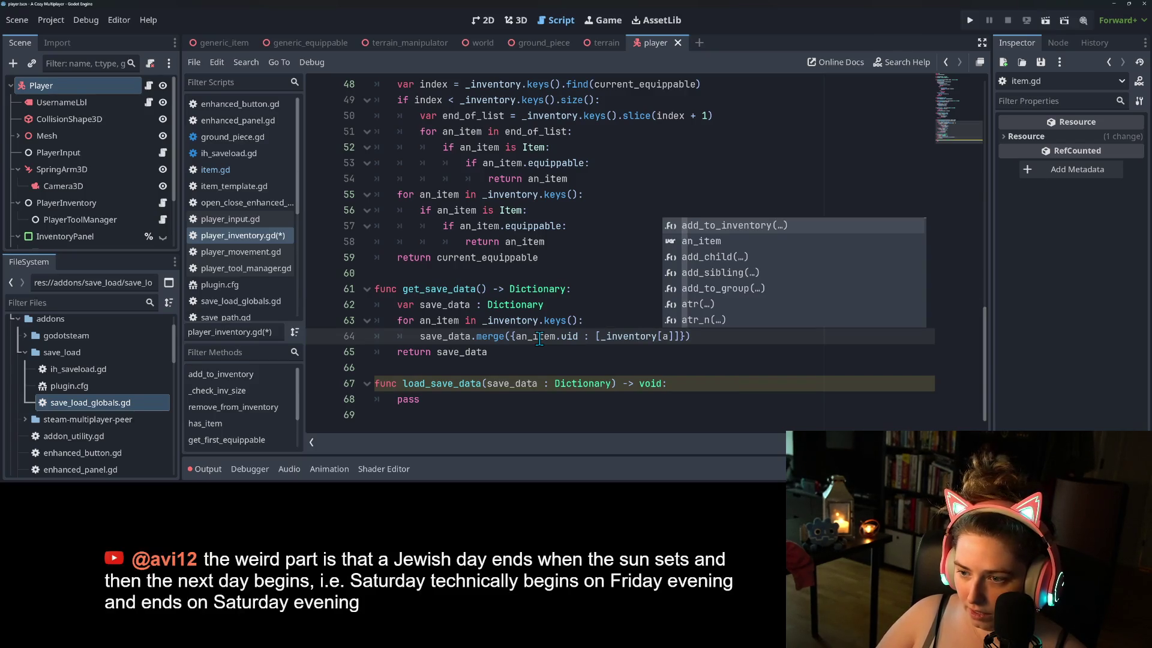
pyautogui.press('Return')
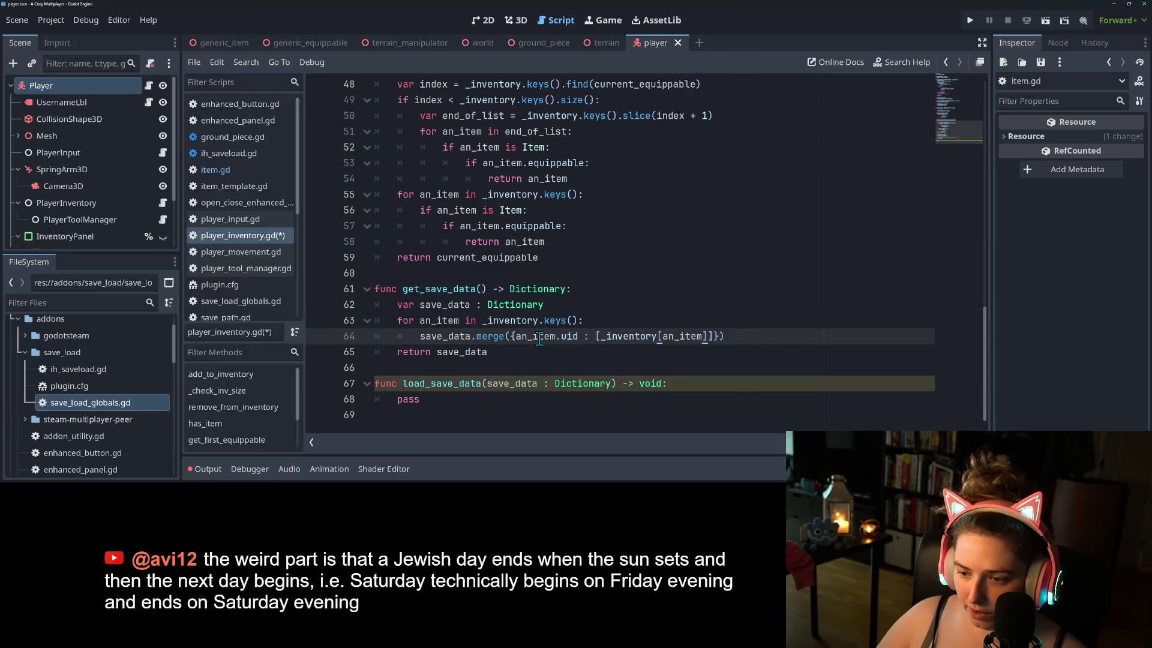
pyautogui.write('], a')
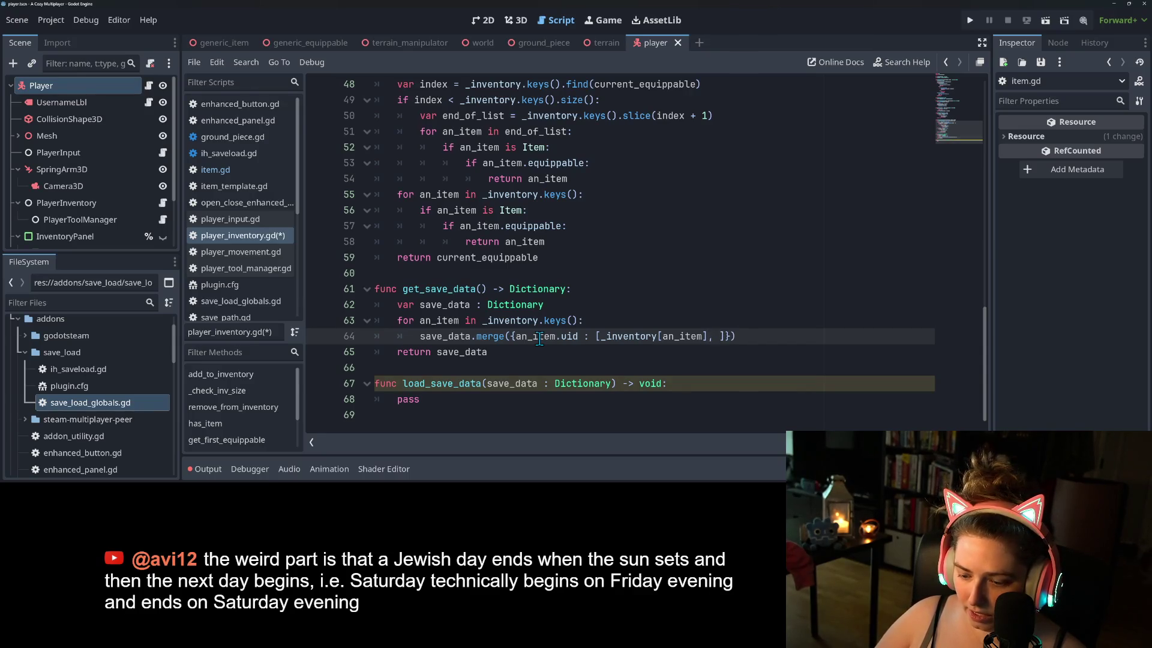
pyautogui.write('n')
pyautogui.press('Return')
pyautogui.write('.get')
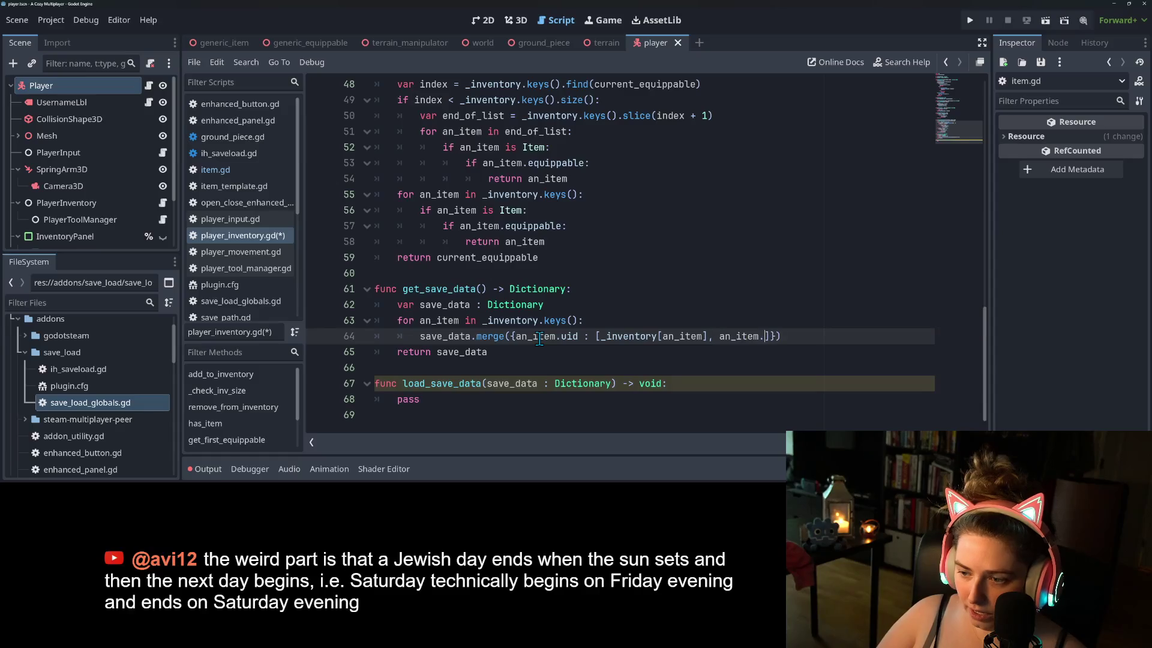
pyautogui.write('_save_da')
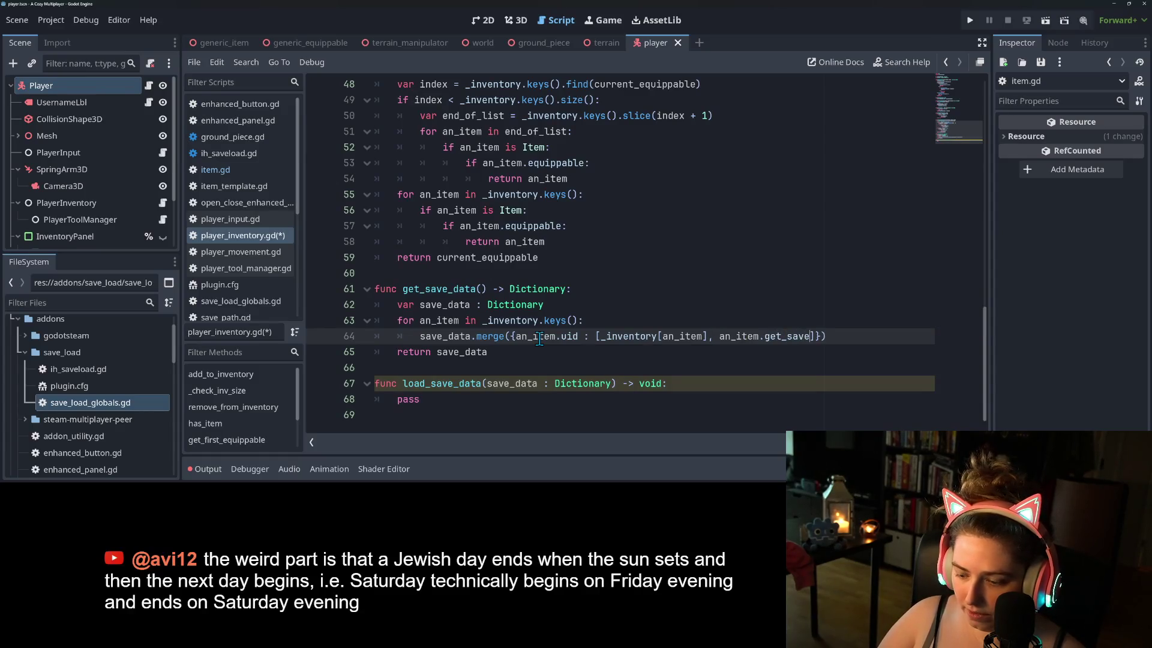
pyautogui.write('ta')
pyautogui.press('Return')
pyautogui.hotkey('ctrl', 's')
# - Move the caret from return save_data down into the load_save_data function name
pyautogui.click(514, 371)
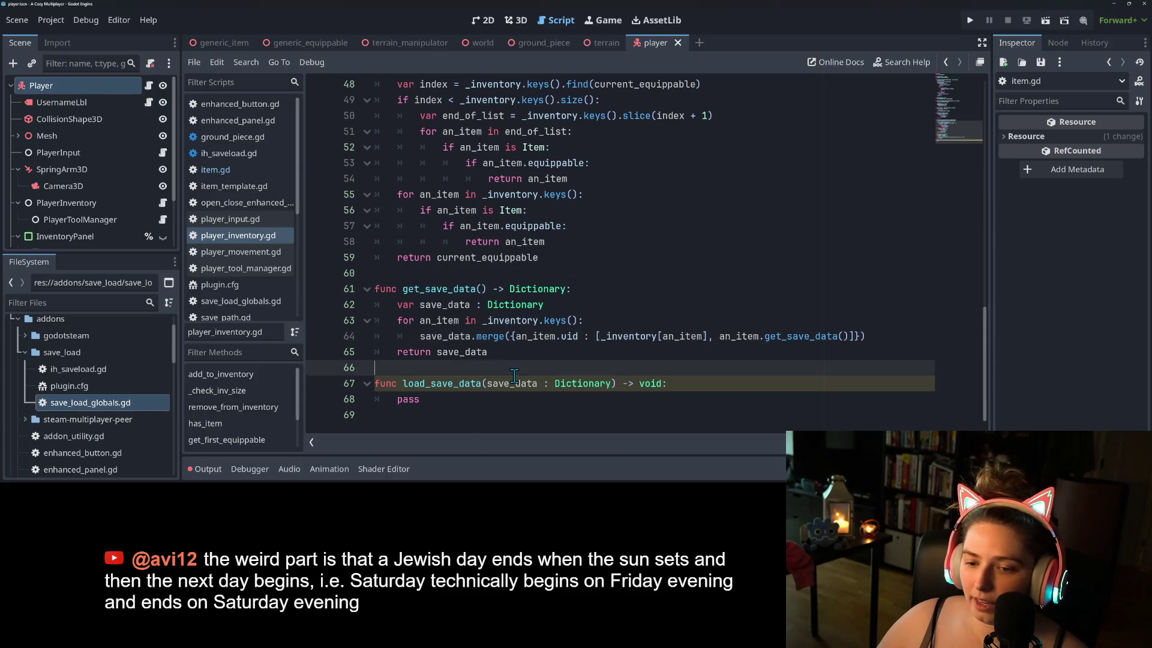
pyautogui.click(472, 352)
pyautogui.click(460, 388)
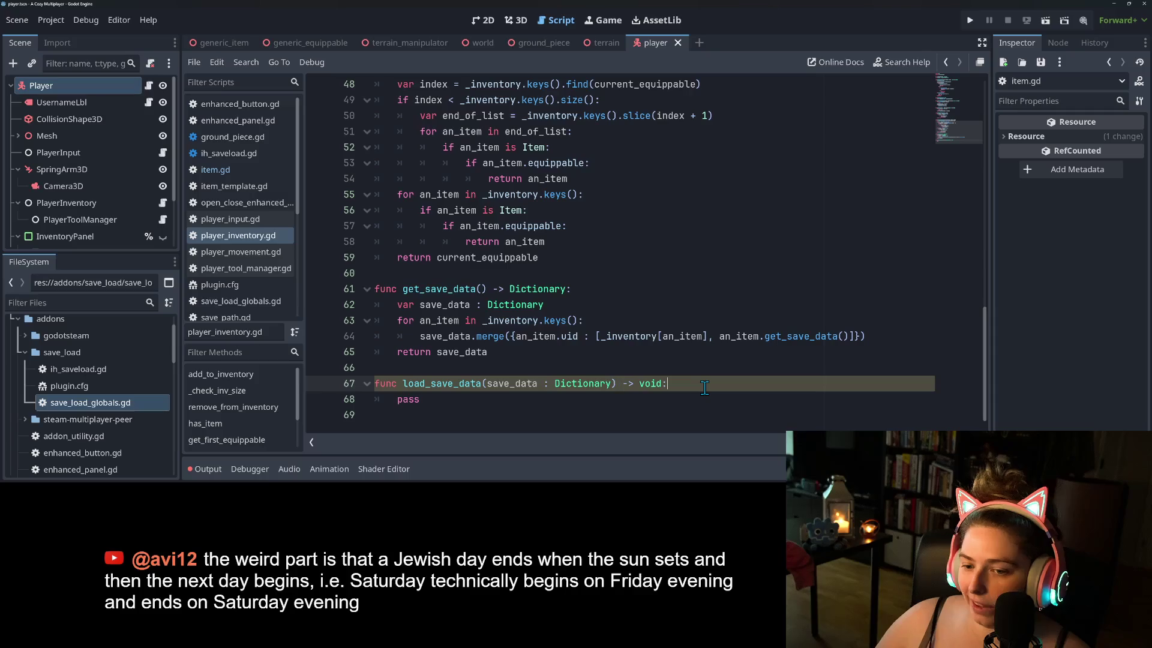
pyautogui.click(506, 402)
pyautogui.click(496, 388)
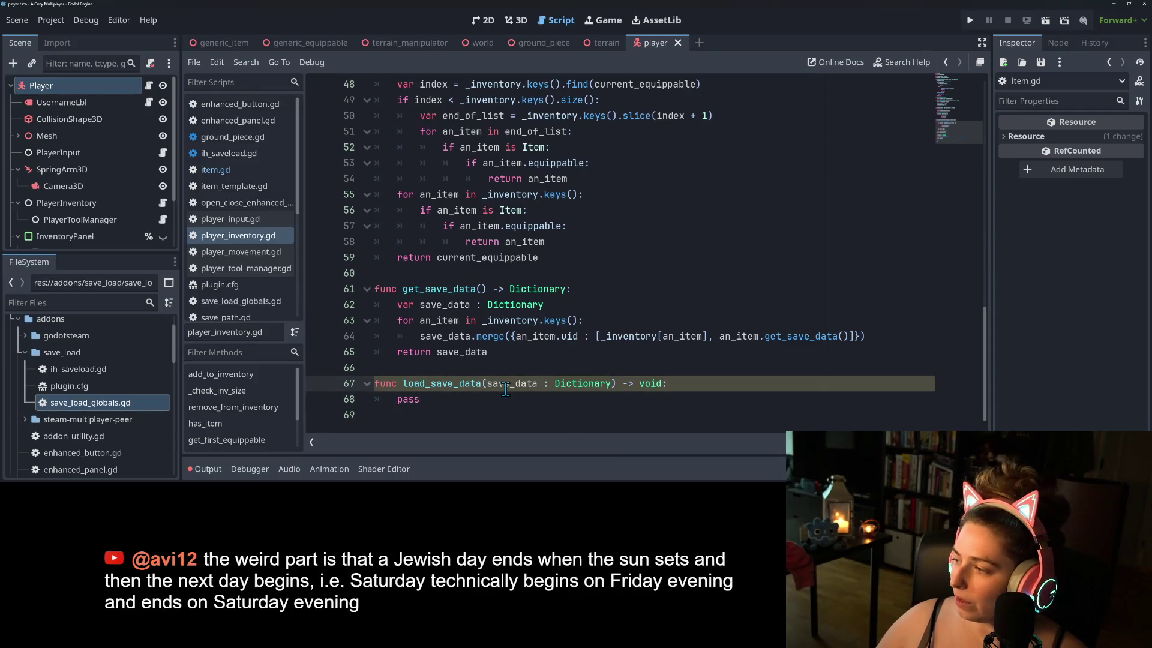
pyautogui.press('Left')
pyautogui.press('Left')
pyautogui.press('Left')
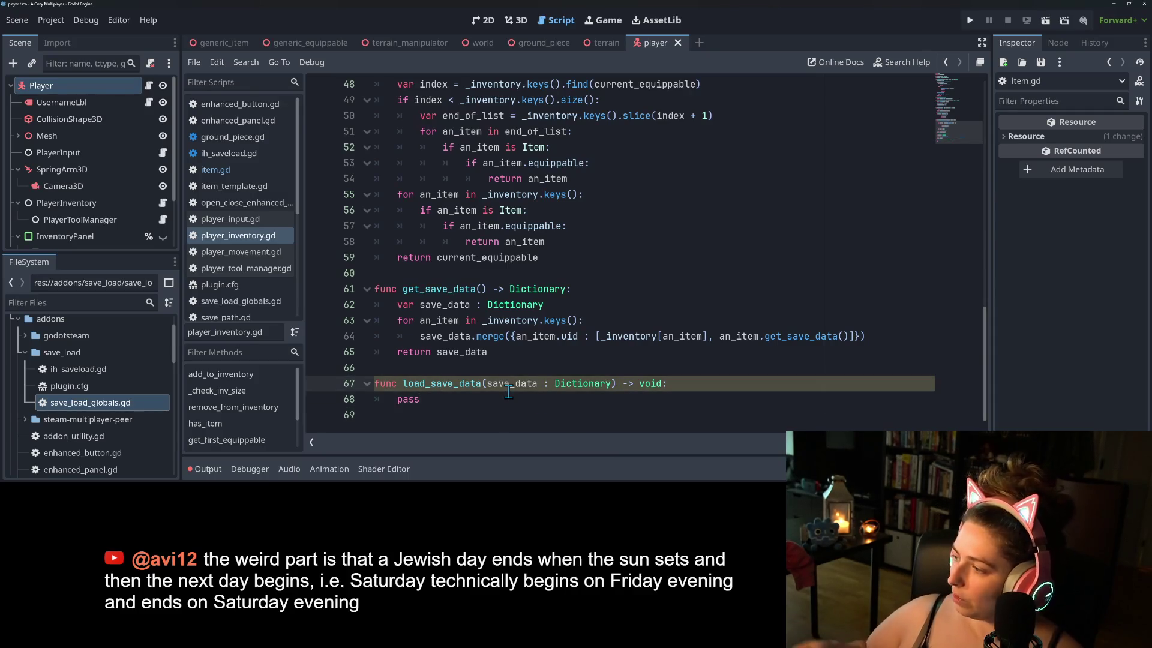
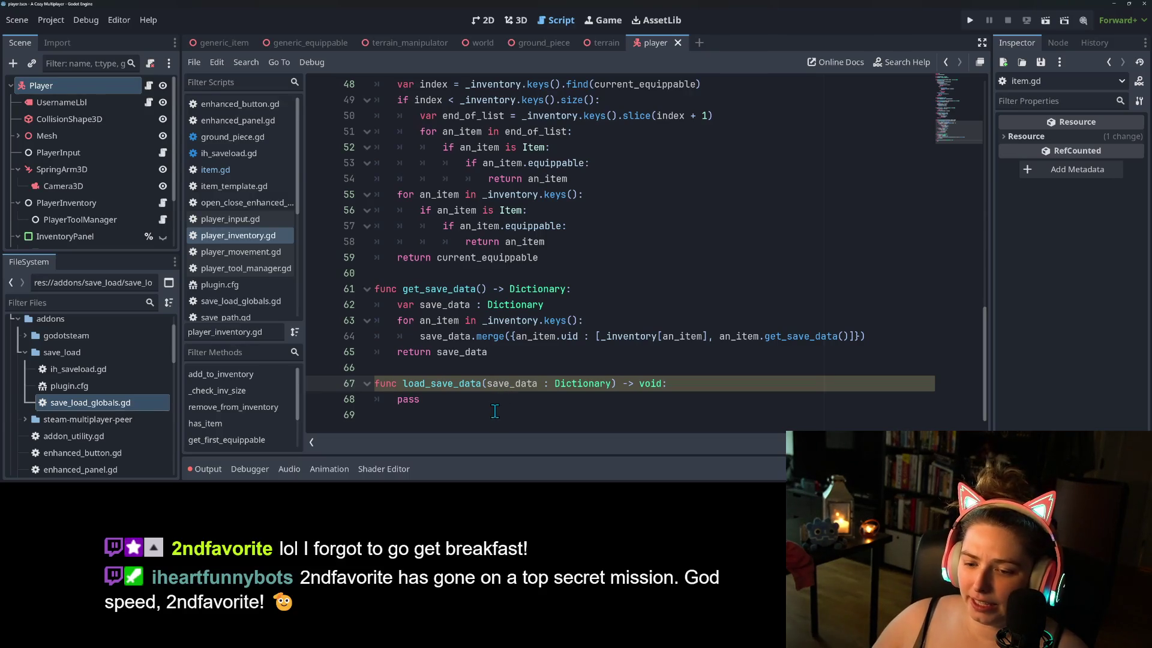
# - Review get_save_data and load_save_data in player_inventory.gd, leaving it unchanged, then run the project
pyautogui.click(507, 399)
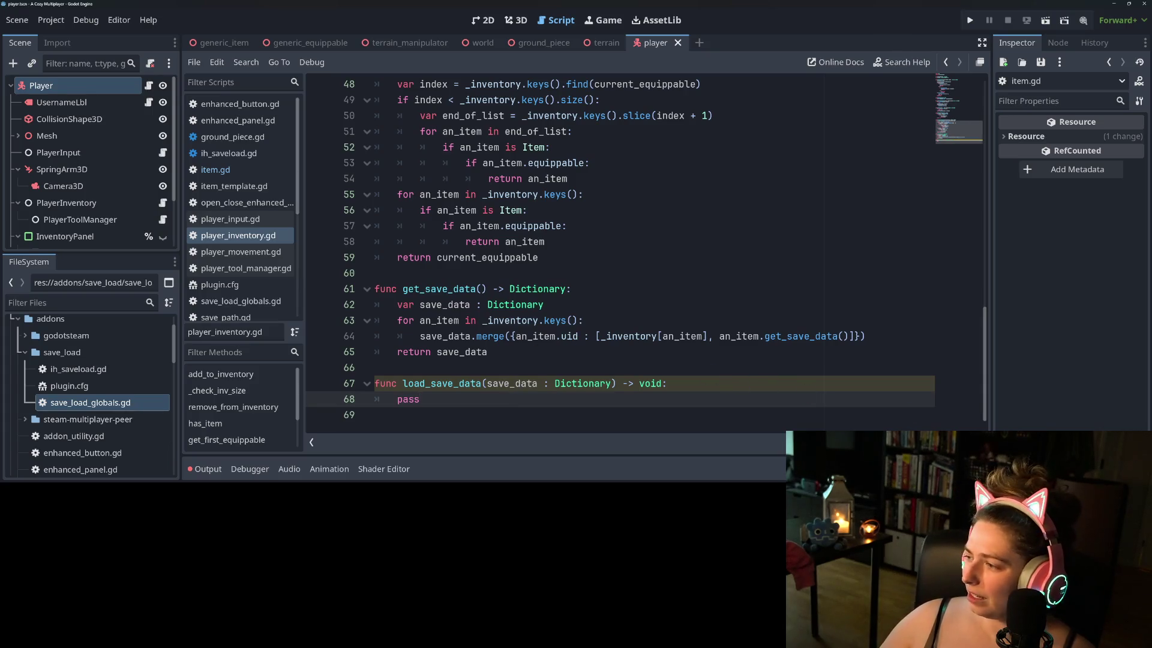
pyautogui.hotkey('shift', 'Home')
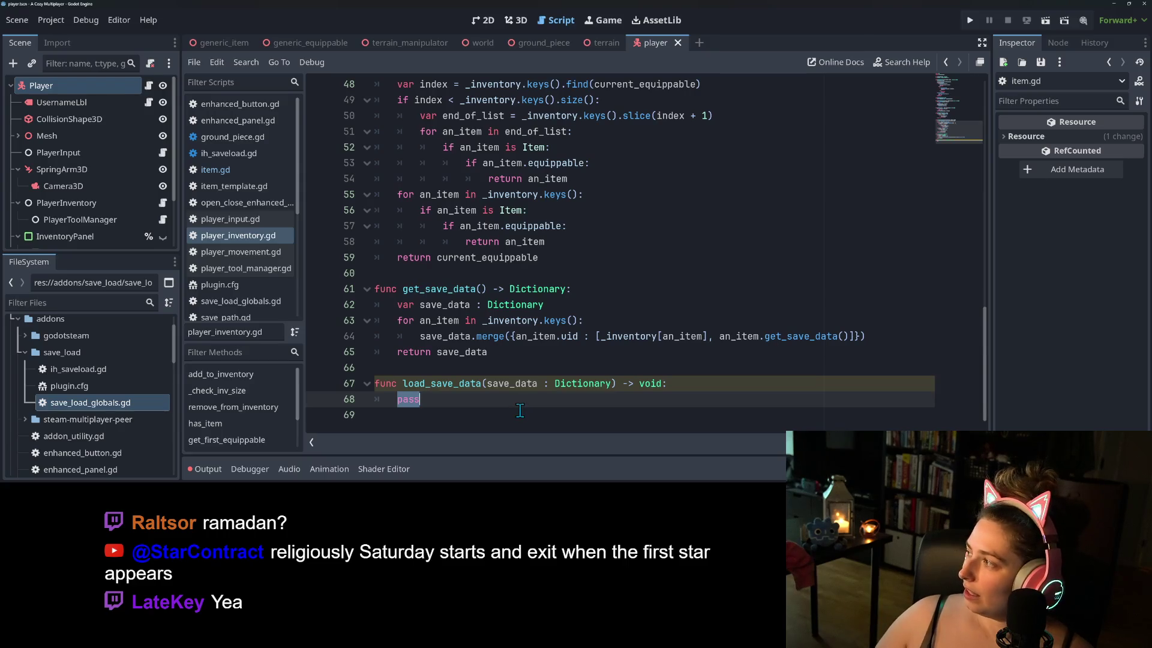
pyautogui.click(581, 395)
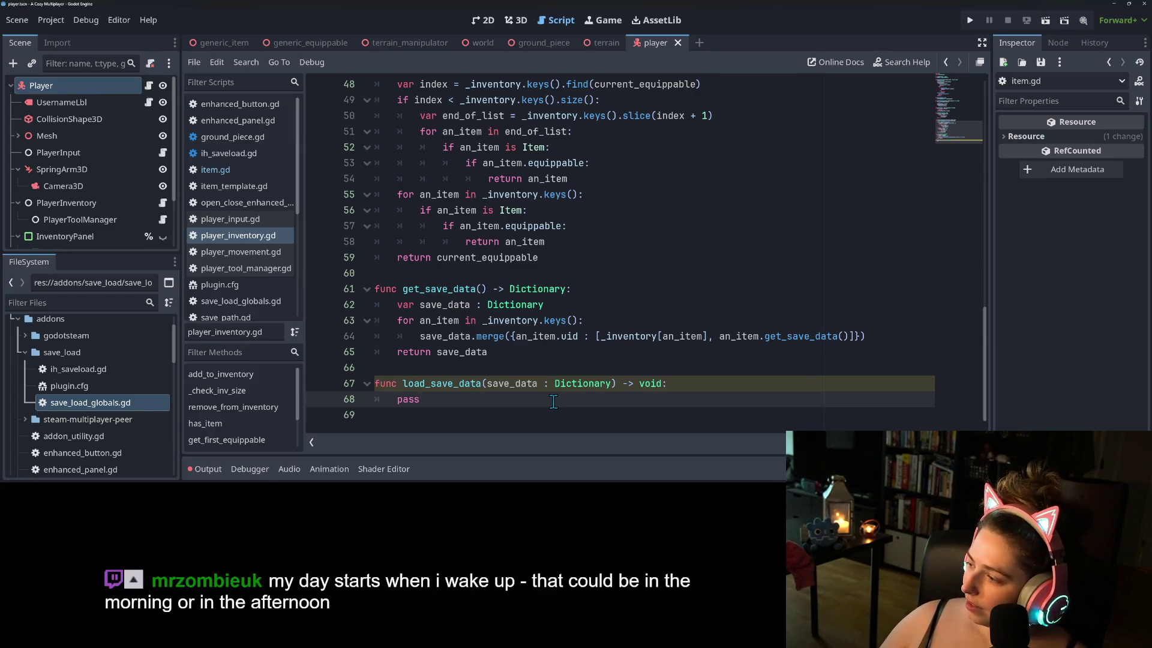
pyautogui.click(699, 420)
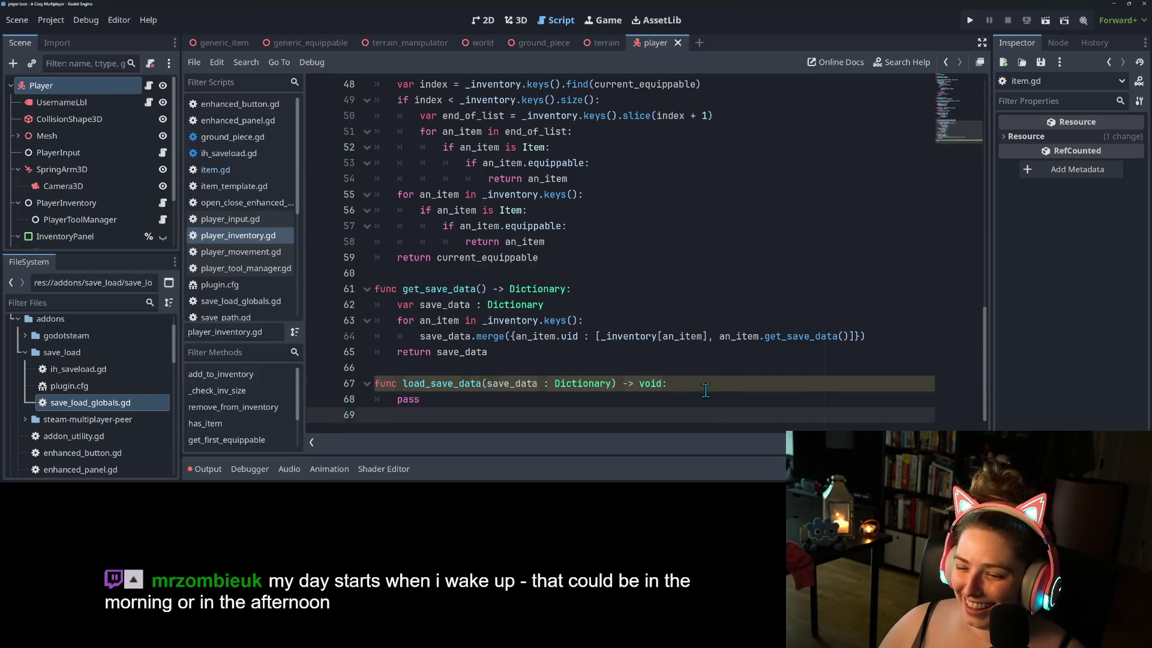
pyautogui.click(706, 390)
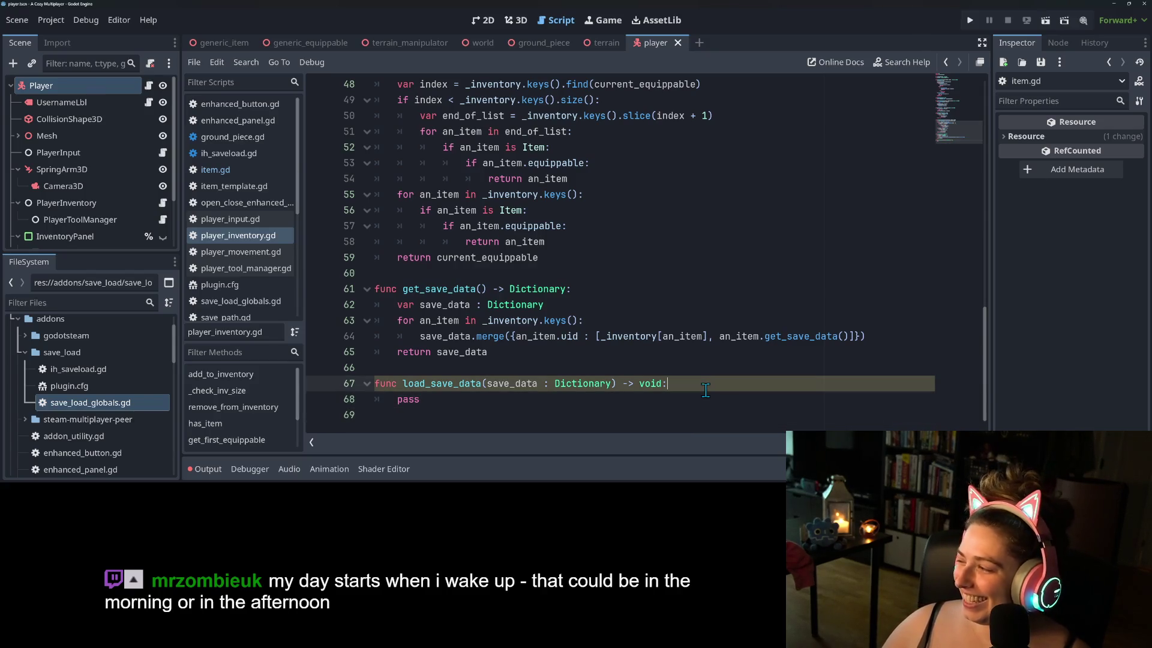
pyautogui.click(676, 404)
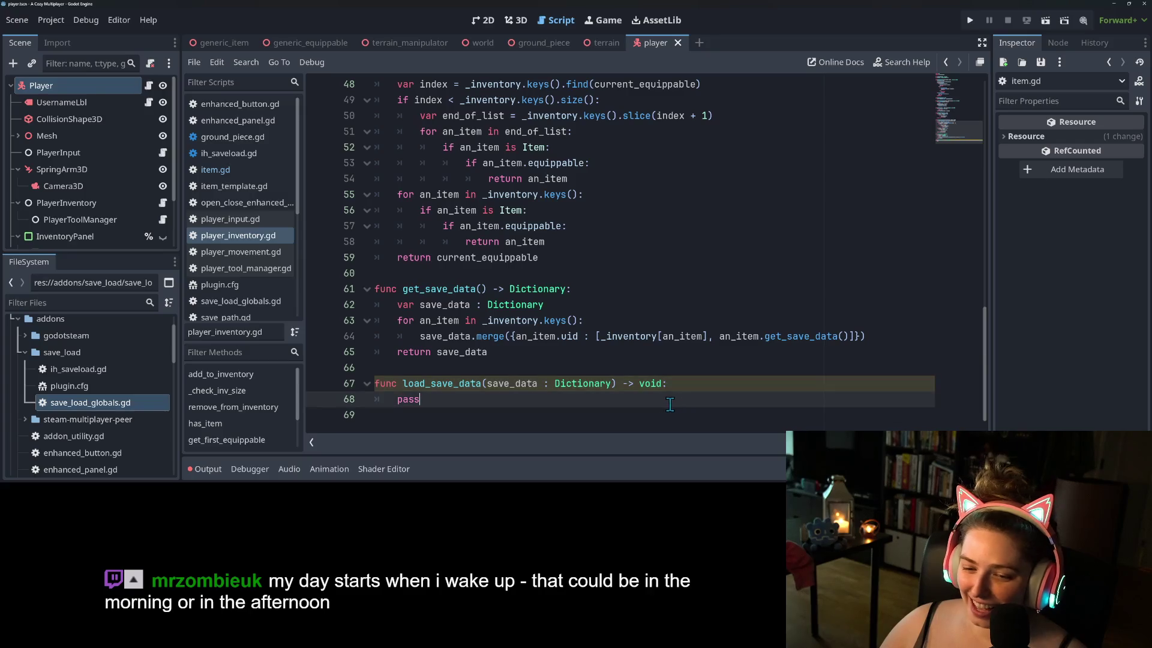
pyautogui.doubleClick(474, 385)
pyautogui.doubleClick(432, 289)
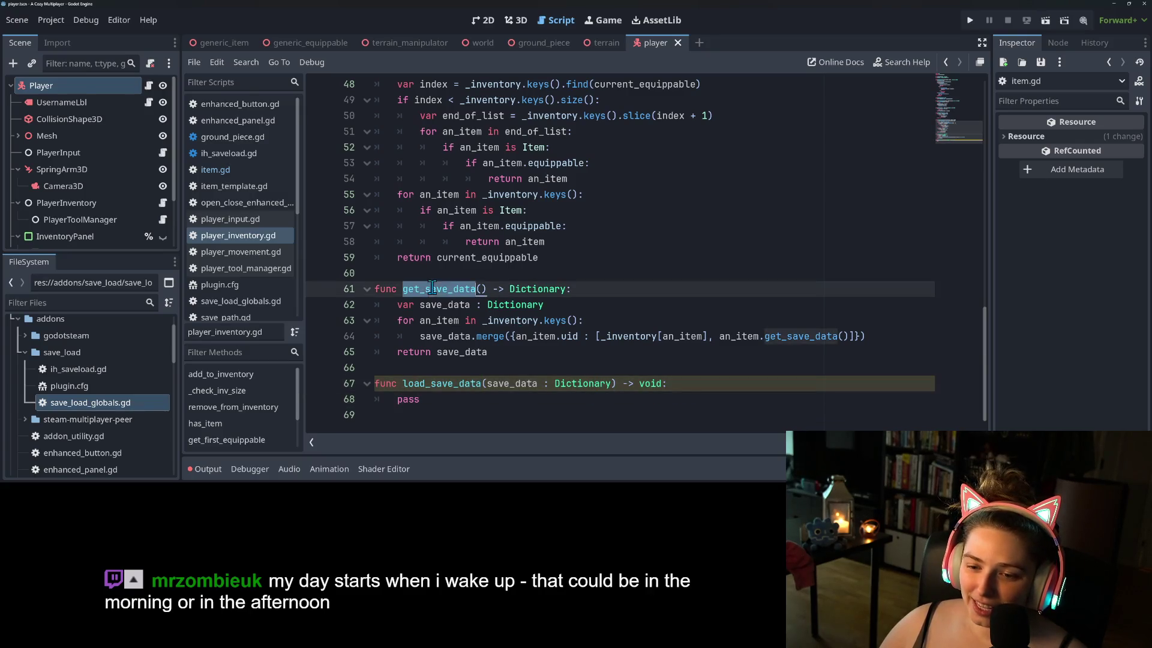
pyautogui.click(969, 20)
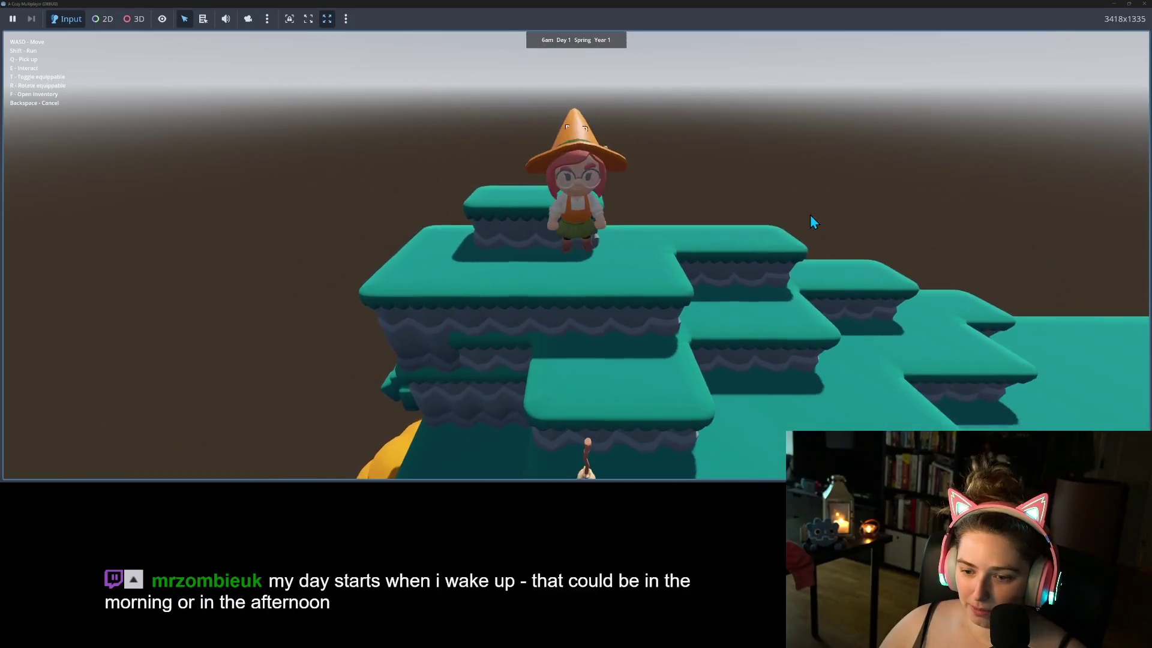
# - Walk the character with W and A, toggle the equipped item off with T, and quit the game
pyautogui.press('w')
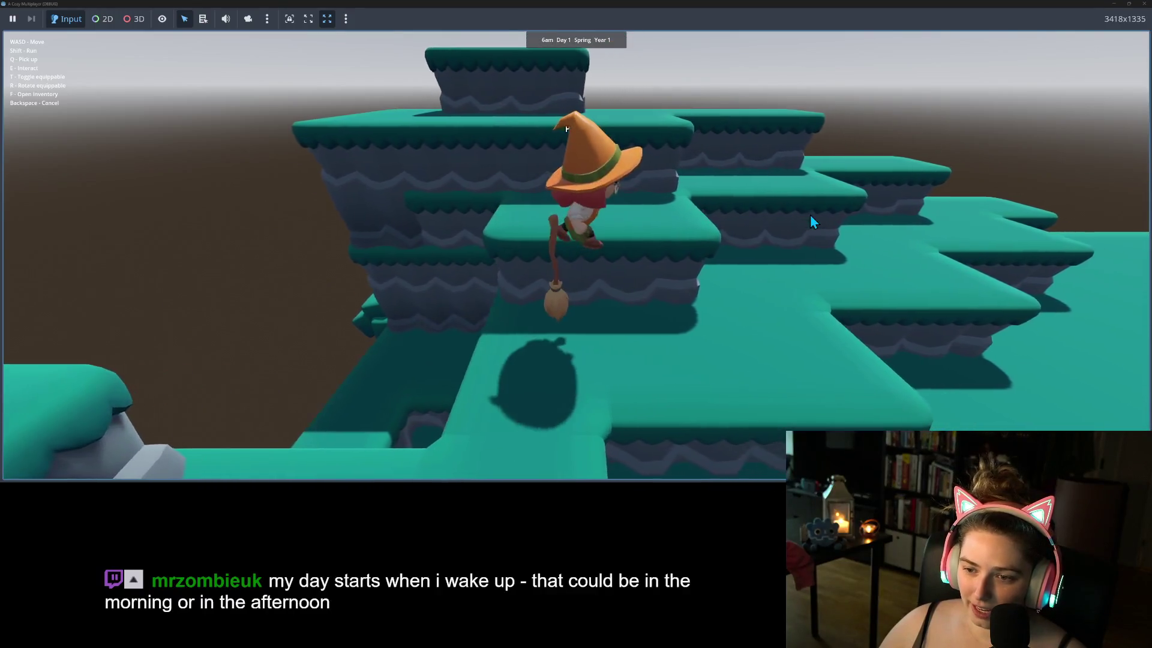
pyautogui.press('a')
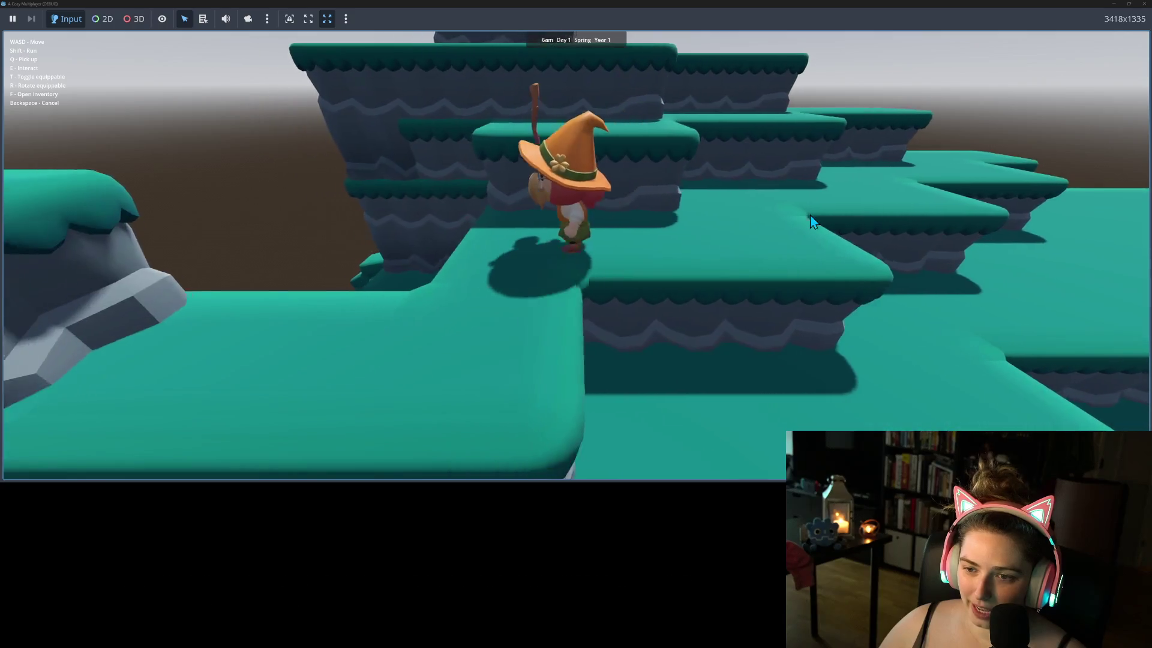
pyautogui.press('w')
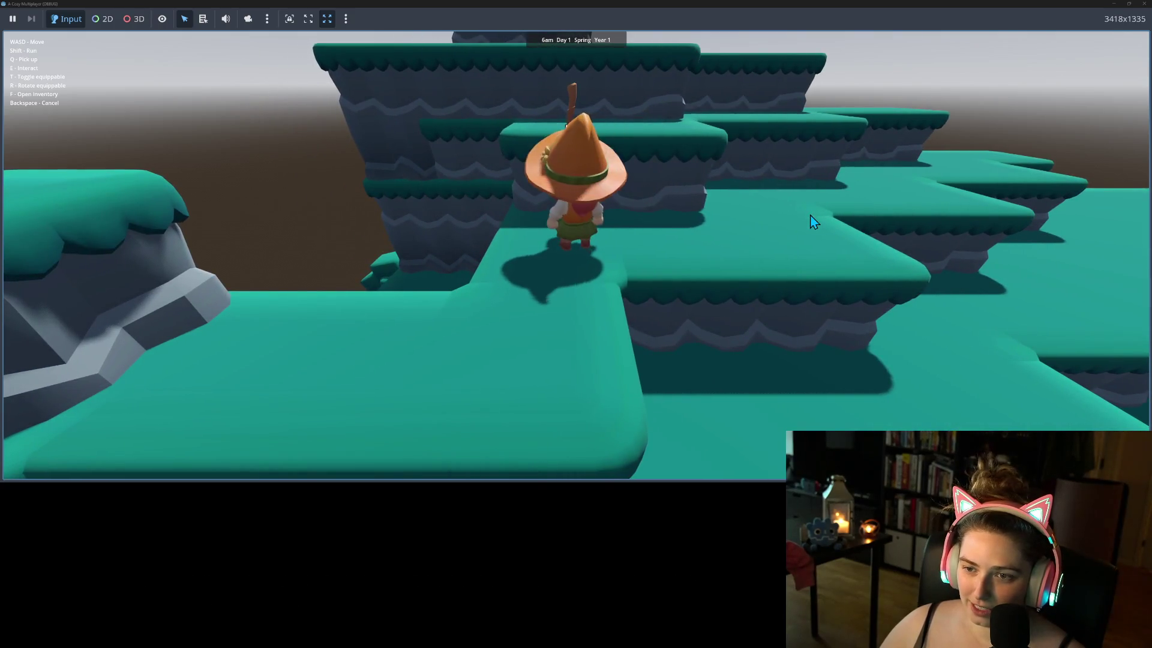
pyautogui.press('t')
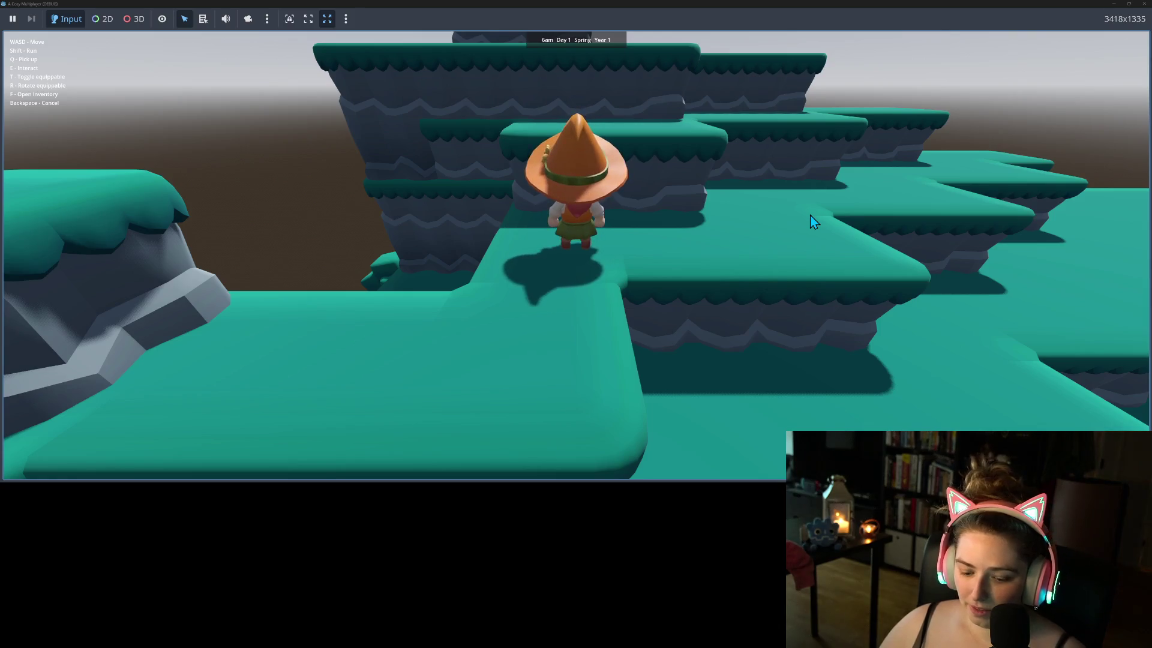
pyautogui.click(1145, 5)
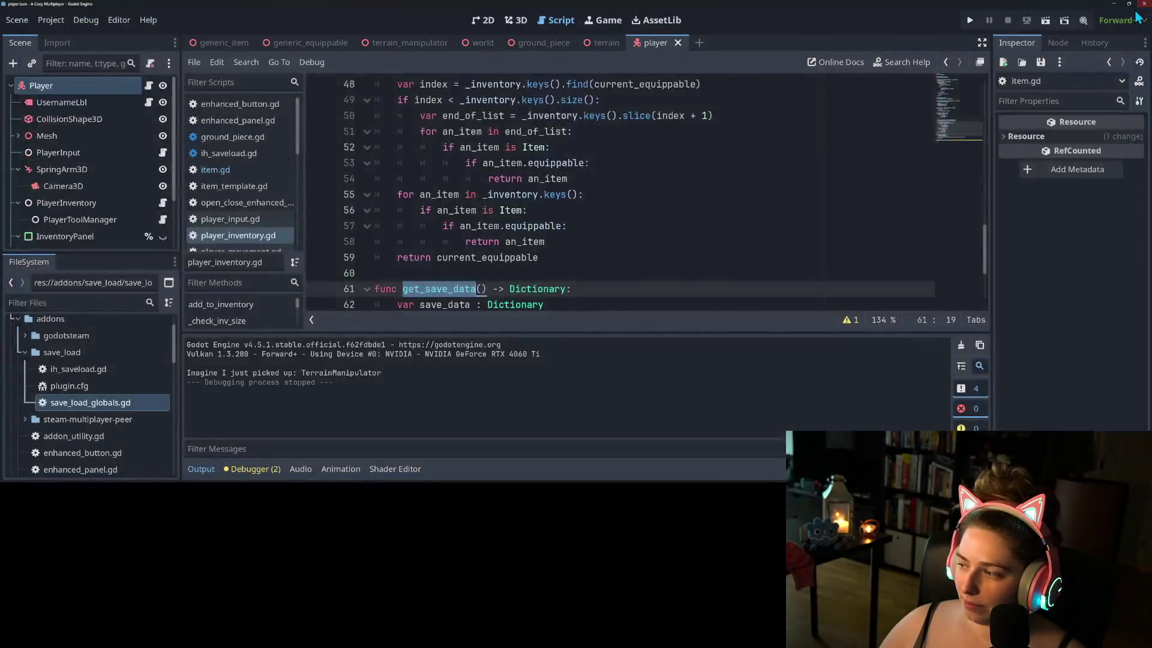
# - Check the debugger's Errors list, return to Output, and switch to the app_userdata folder
pyautogui.click(267, 467)
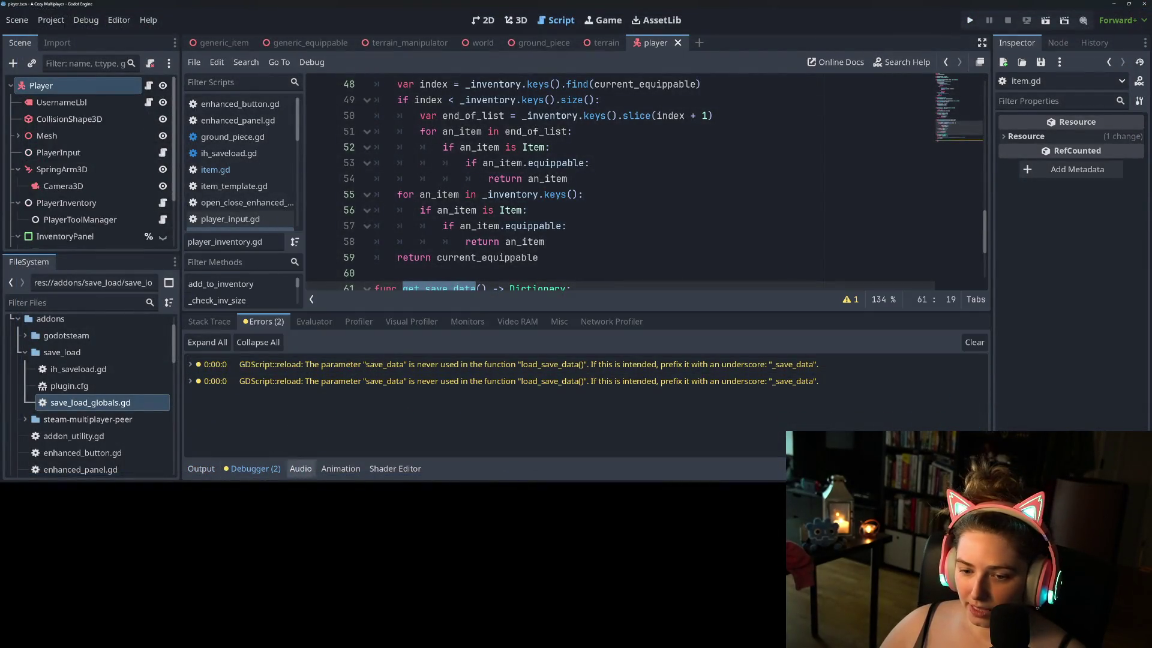
pyautogui.click(203, 469)
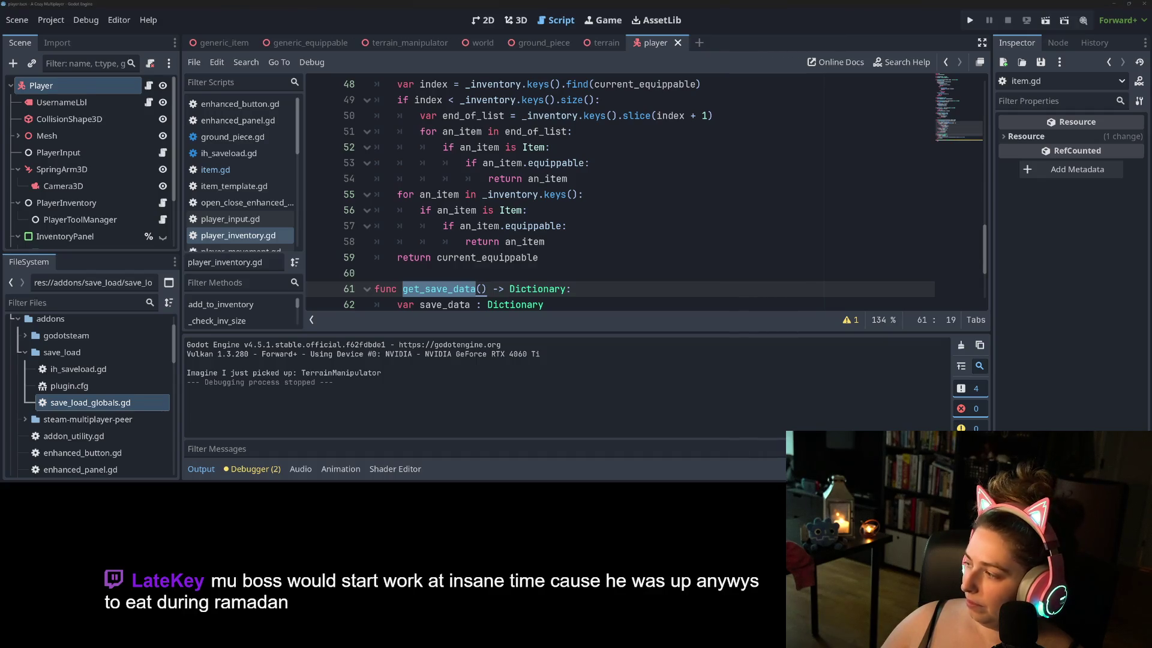
pyautogui.hotkey('alt', 'Tab')
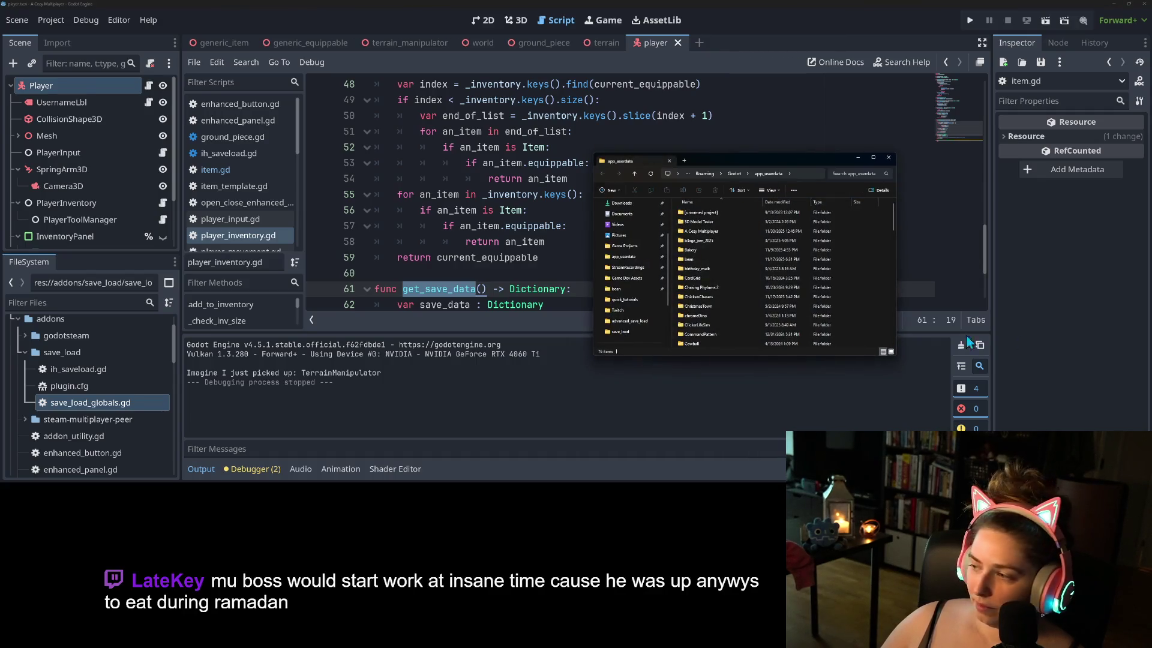
# - Open the A Cozy Multiplayer data folder and its JSON save file in Notepad++
pyautogui.doubleClick(718, 231)
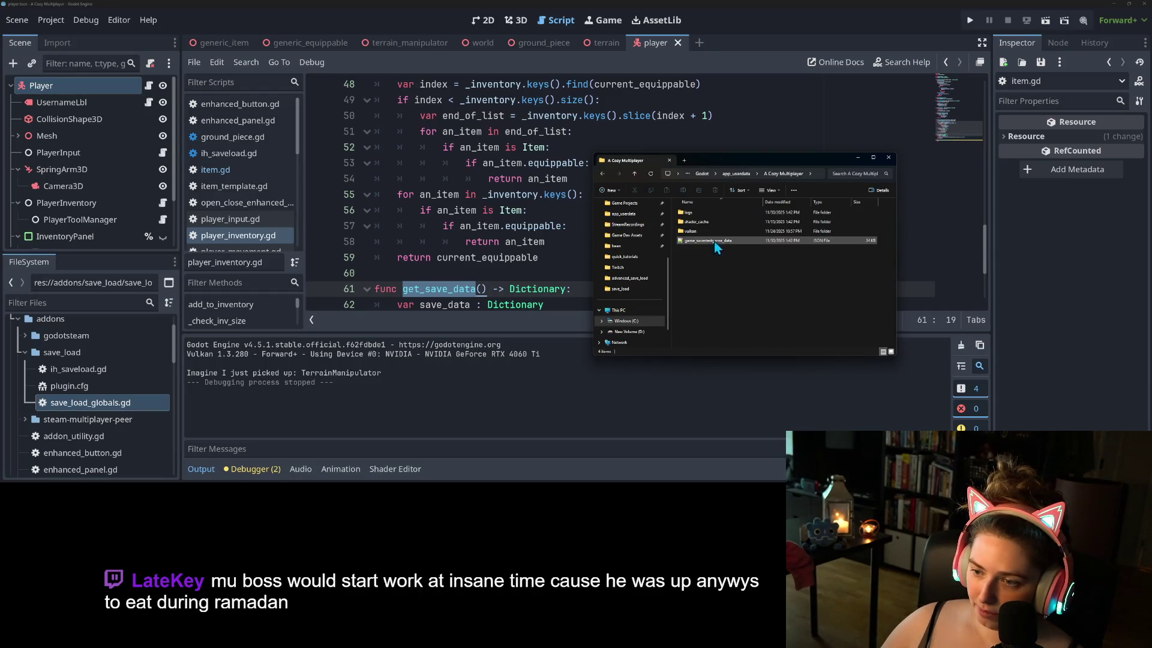
pyautogui.moveTo(712, 251)
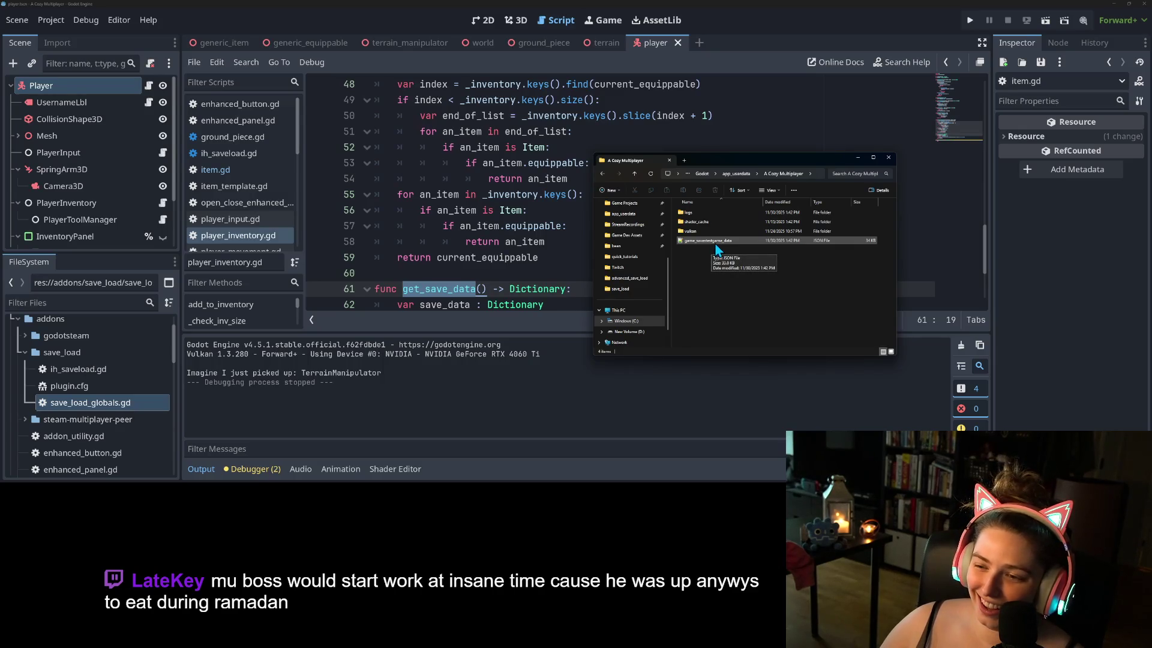
pyautogui.doubleClick(714, 241)
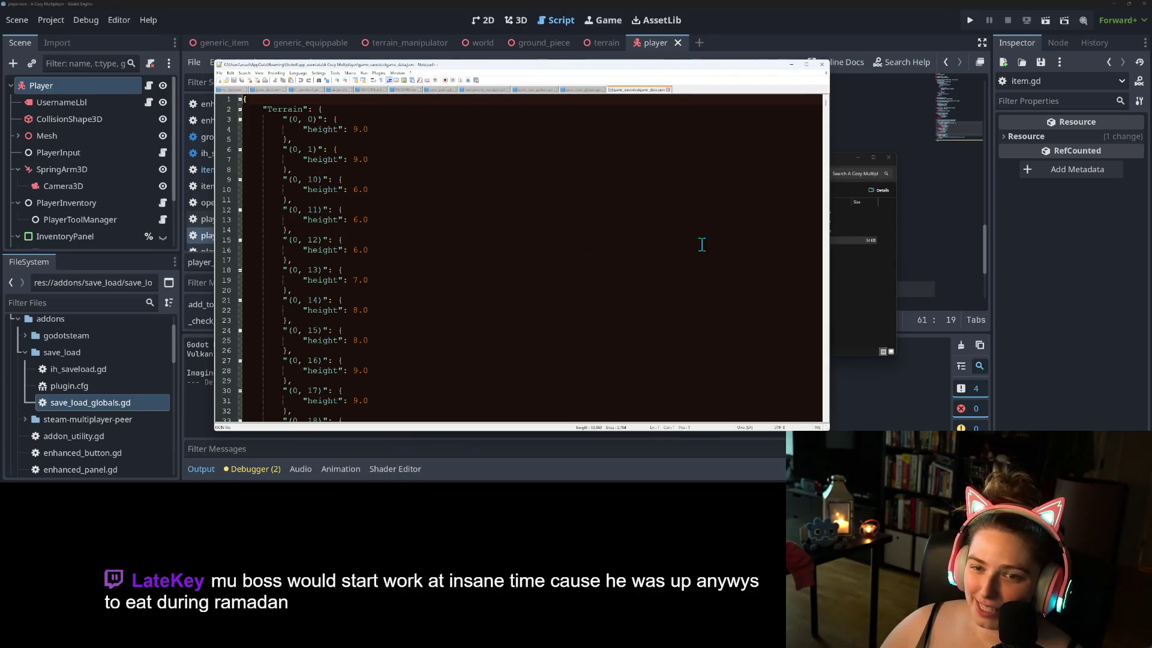
# - Inspect the Terrain height entries, fold and unfold Terrain, then close Notepad++ and return to Godot
pyautogui.click(415, 156)
pyautogui.click(303, 119)
pyautogui.doubleClick(285, 109)
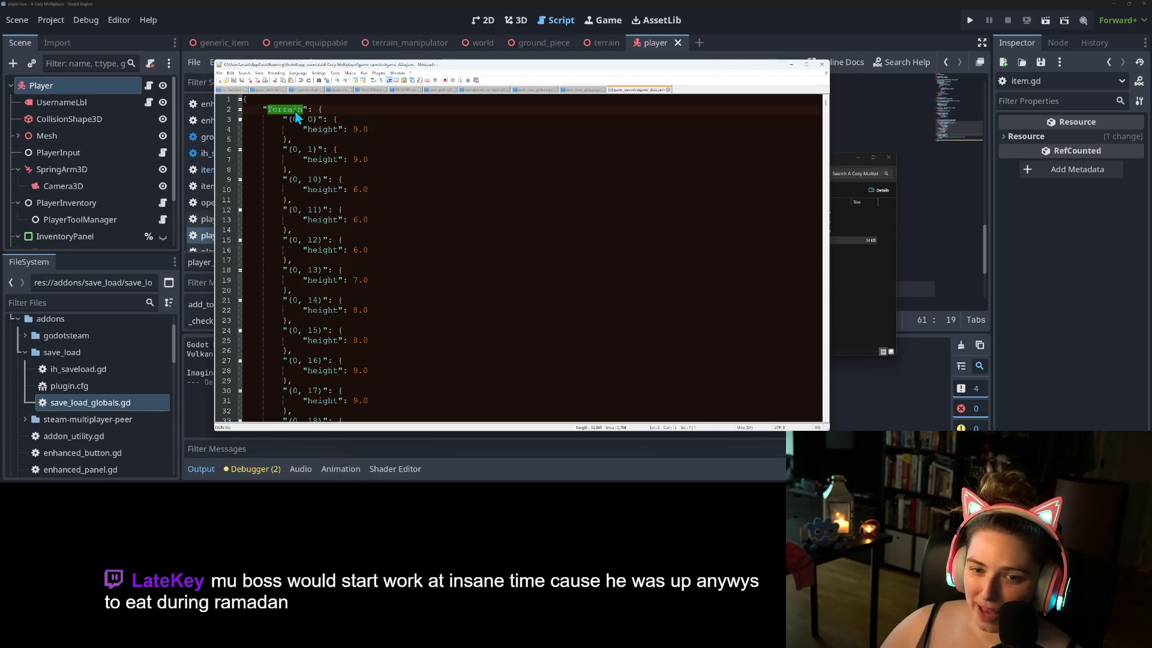
pyautogui.click(364, 137)
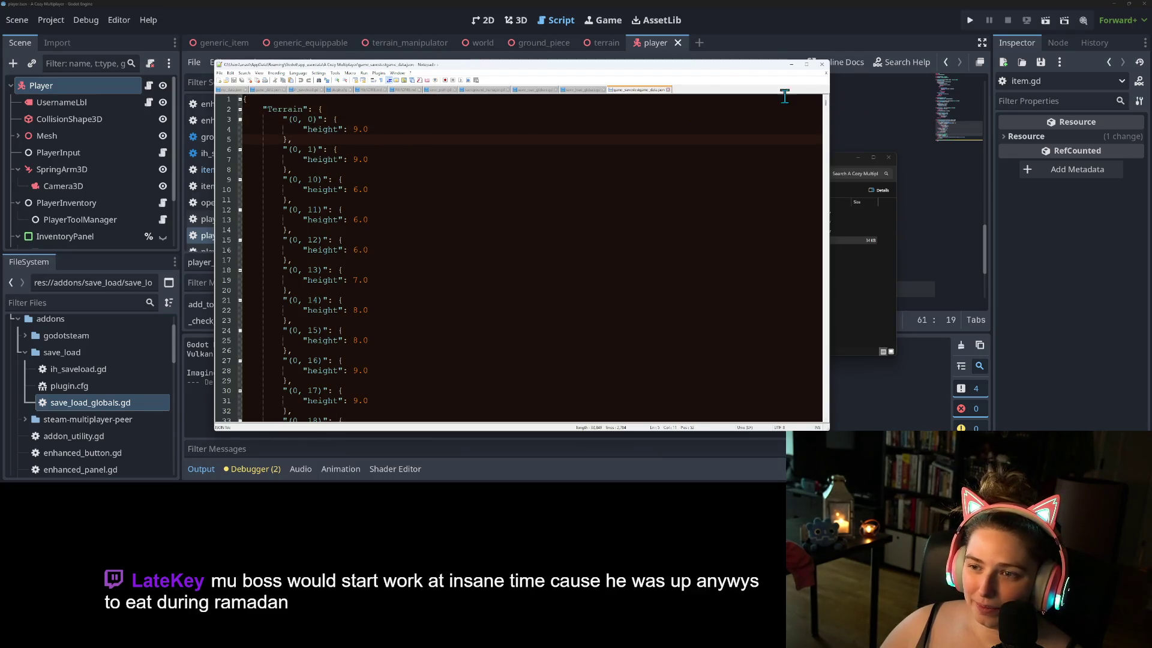
pyautogui.click(241, 109)
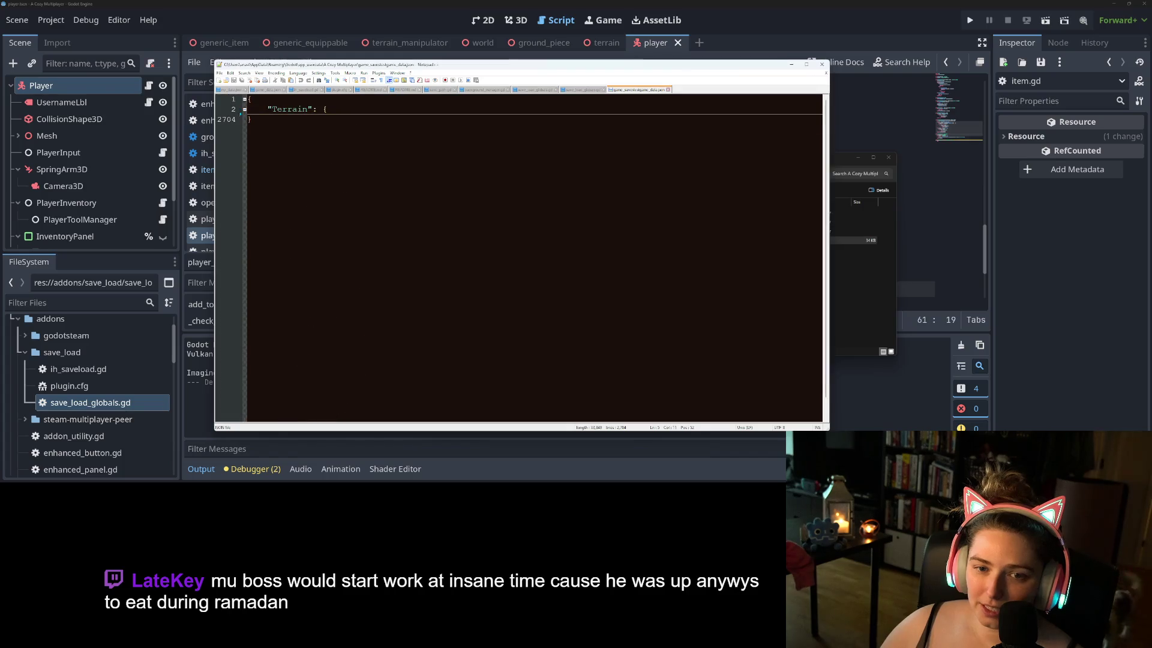
pyautogui.click(241, 109)
pyautogui.click(298, 120)
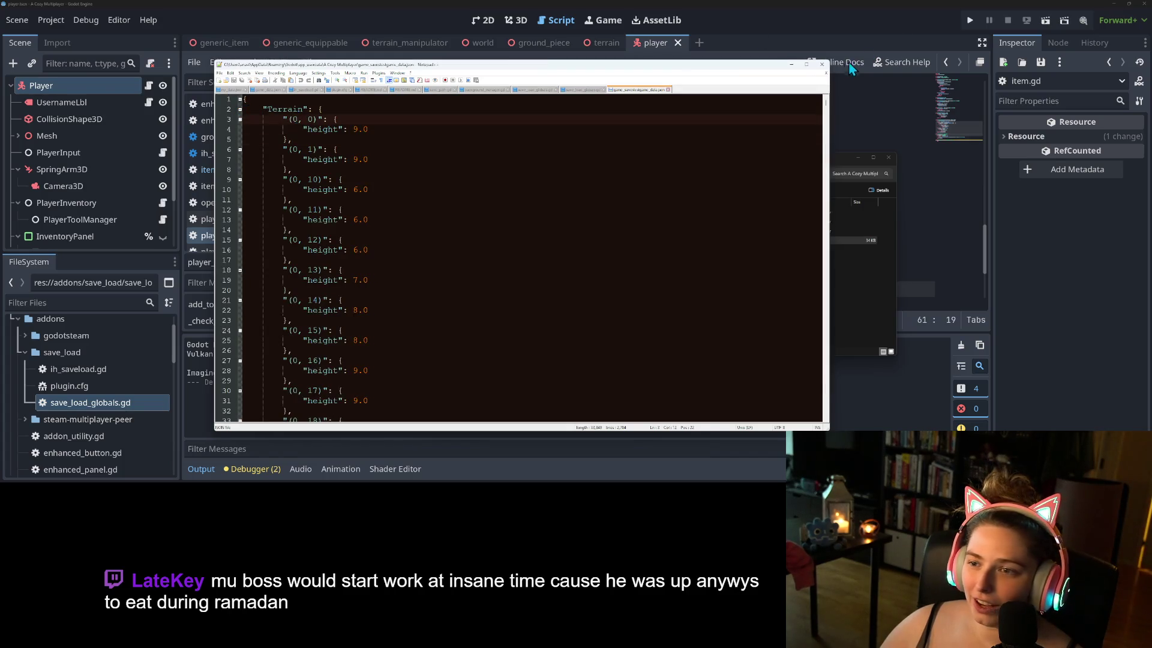
pyautogui.click(792, 65)
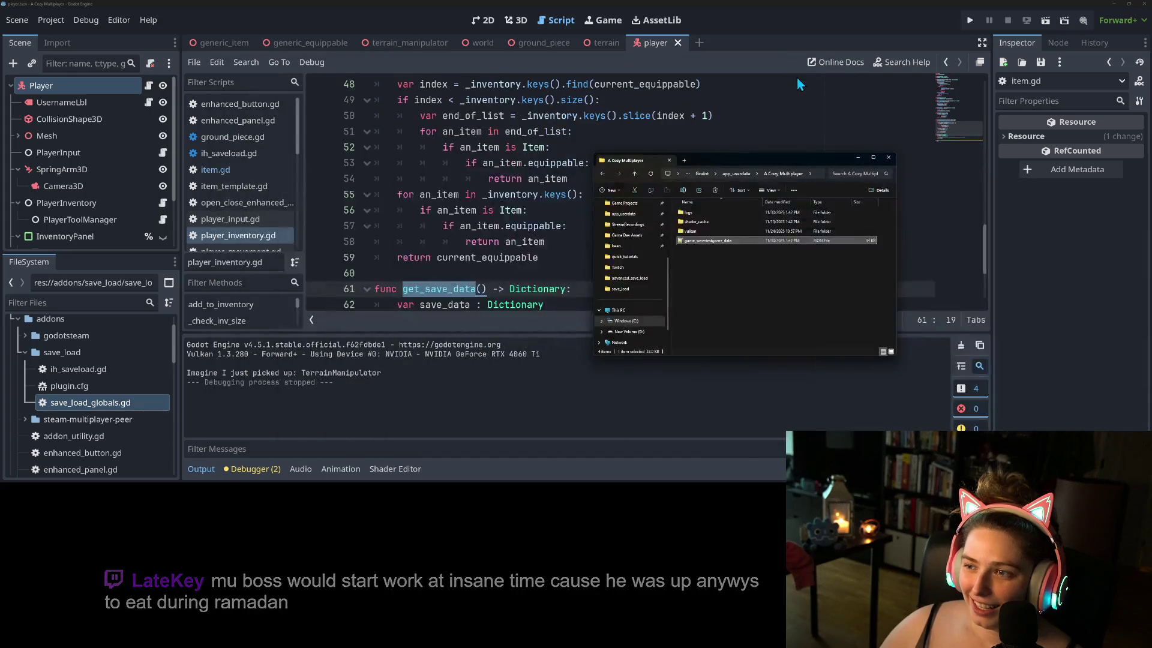
pyautogui.click(767, 21)
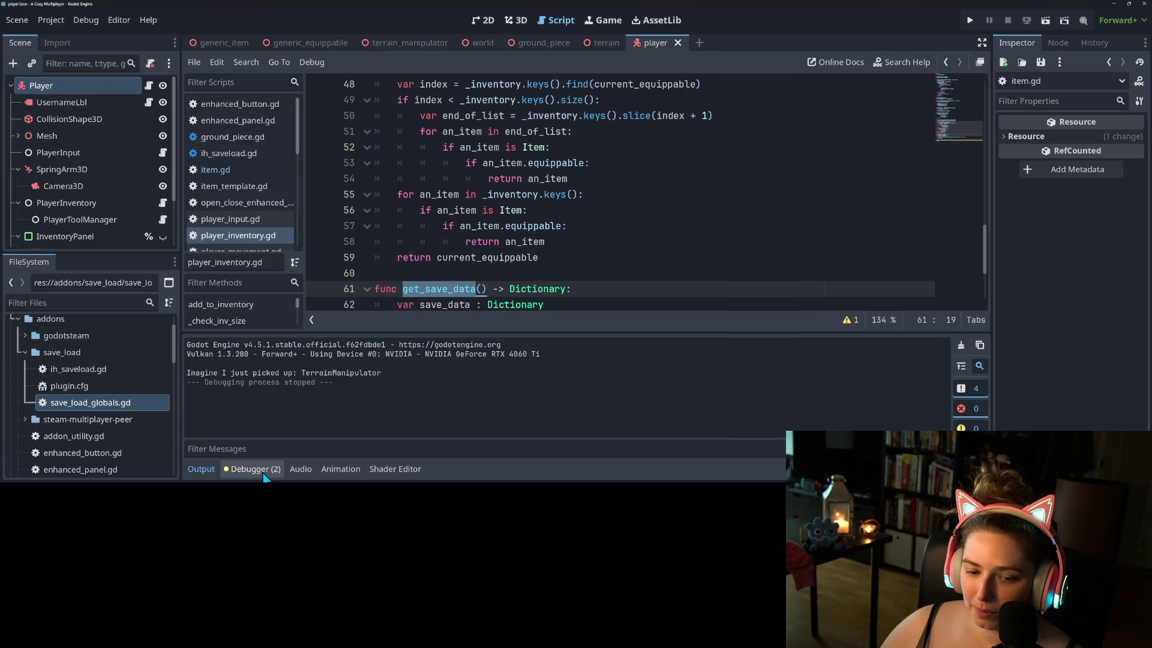
# - Glance at the debugger warnings, return to Output, and open world.gd in the script editor
pyautogui.click(231, 469)
pyautogui.click(211, 471)
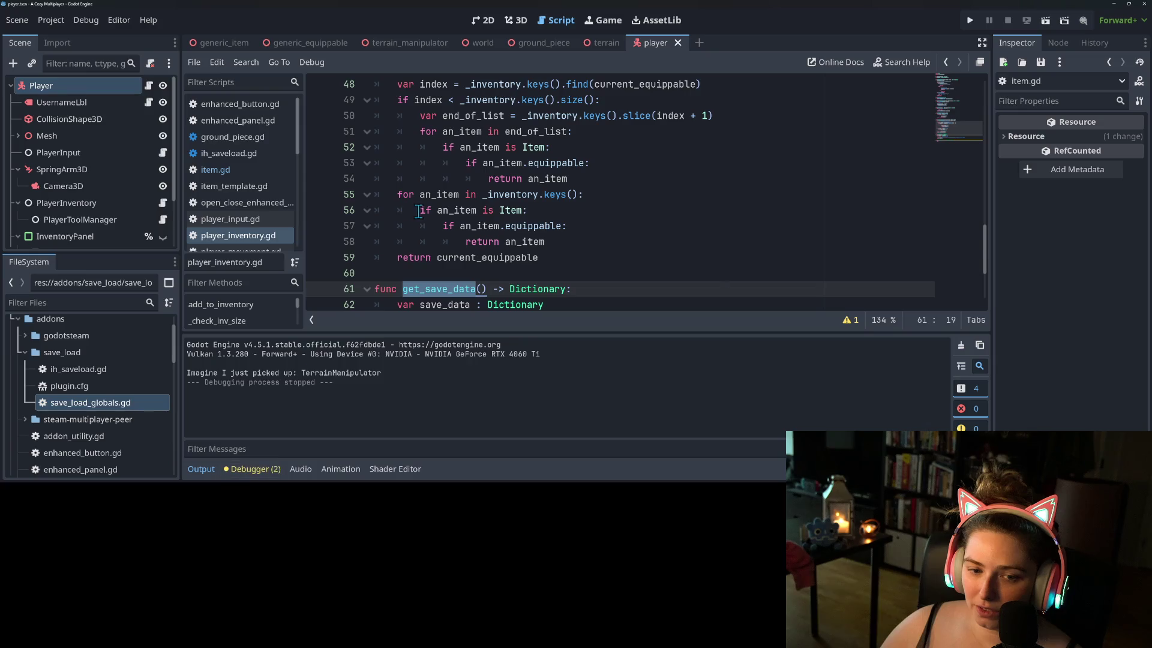
pyautogui.scroll(-5, 255, 219)
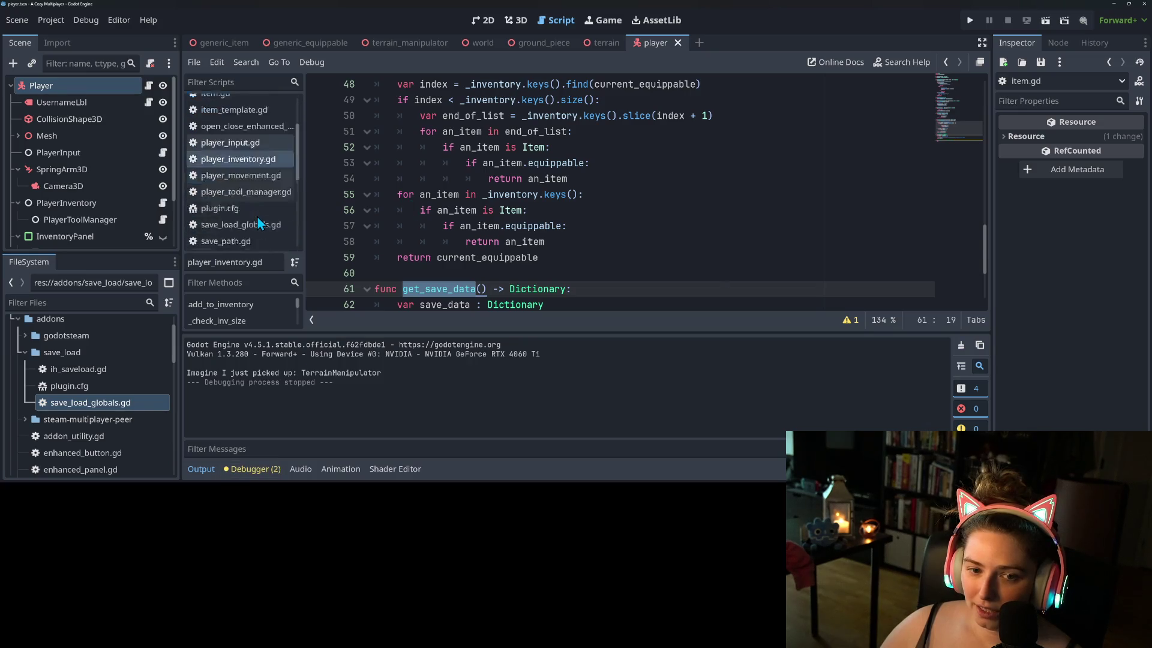
pyautogui.scroll(-2, 248, 209)
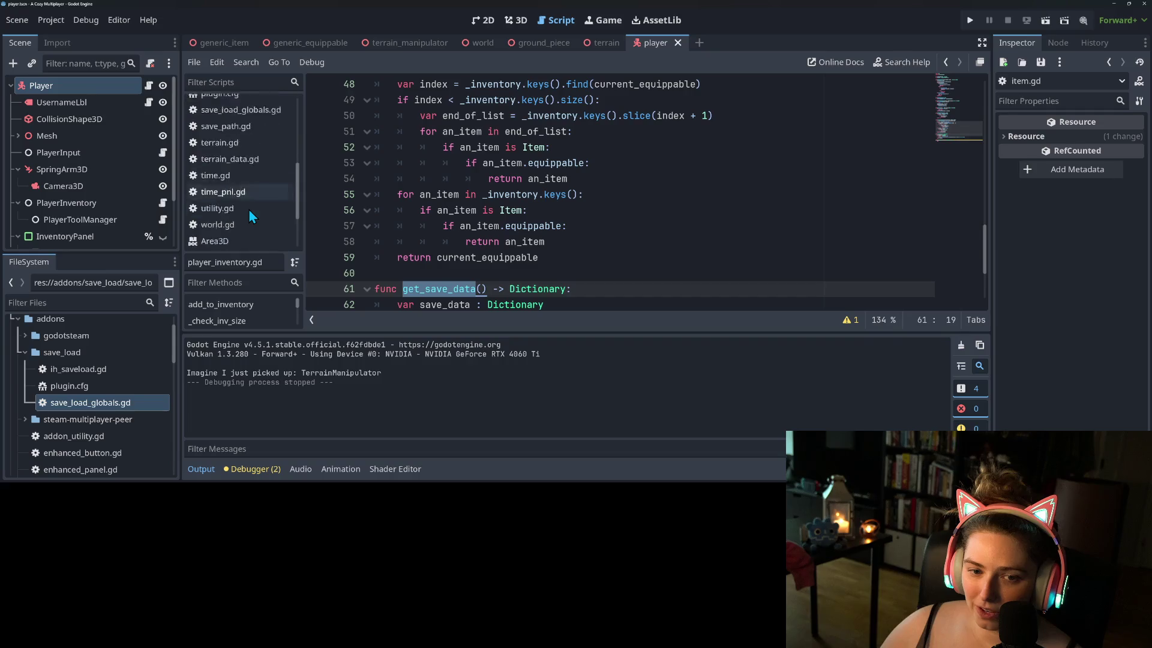
pyautogui.click(242, 186)
pyautogui.click(472, 198)
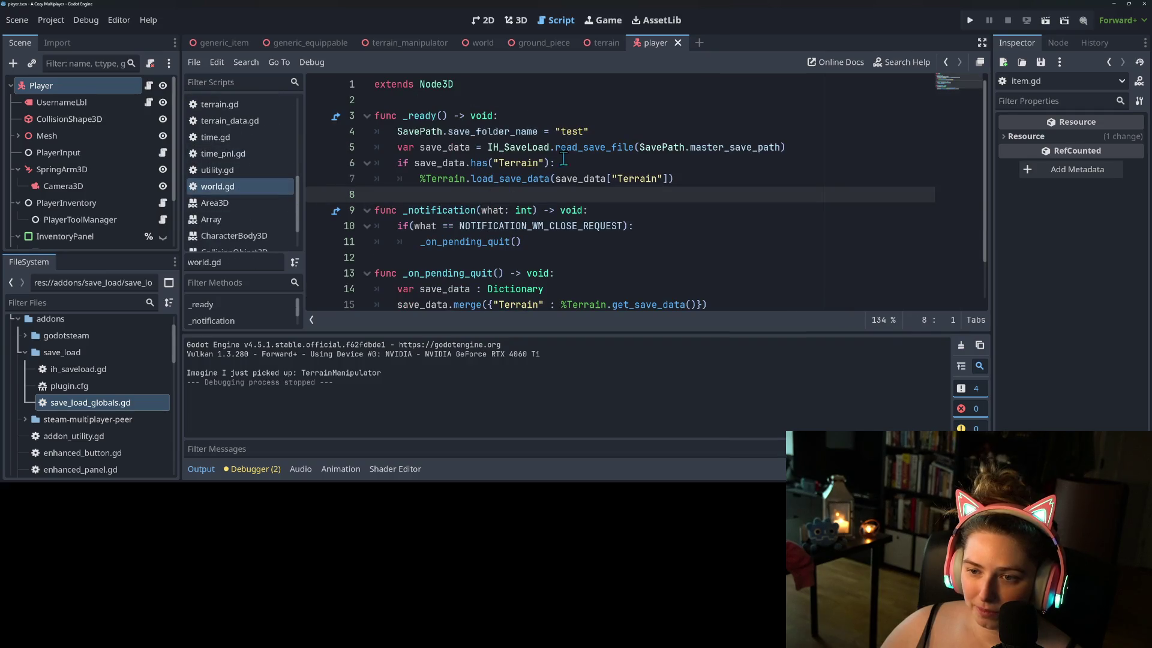
# - Change the save folder name on line 4 from "/test/" to "test" and jump to save_folder_name's definition
pyautogui.click(563, 151)
pyautogui.click(562, 131)
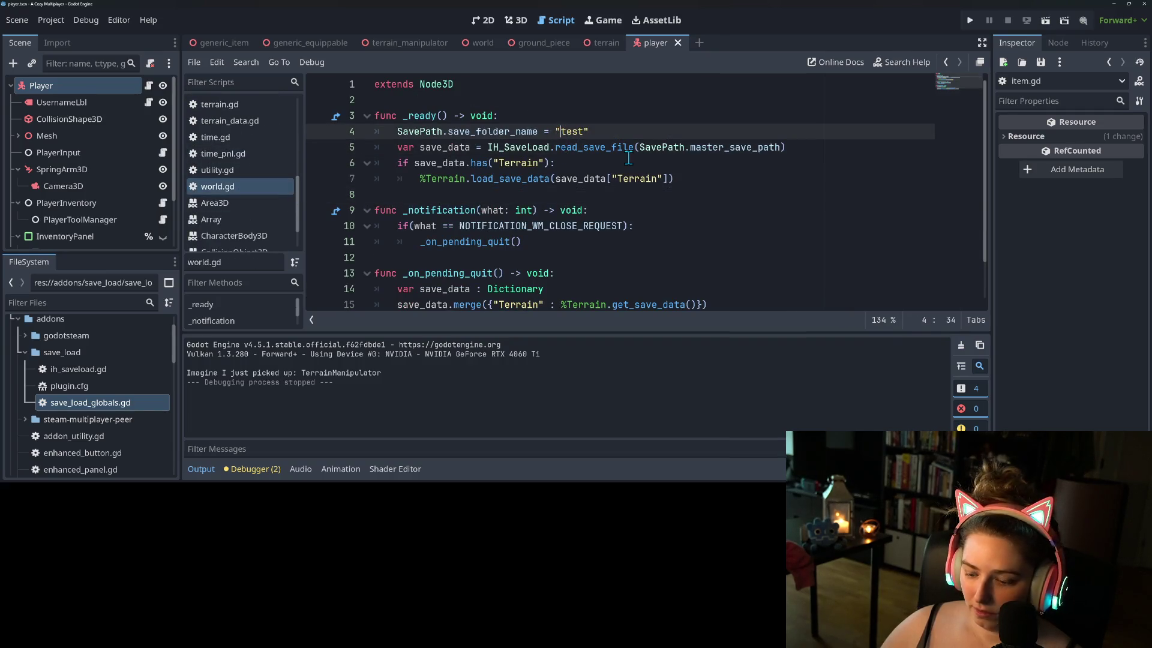
pyautogui.write('/test')
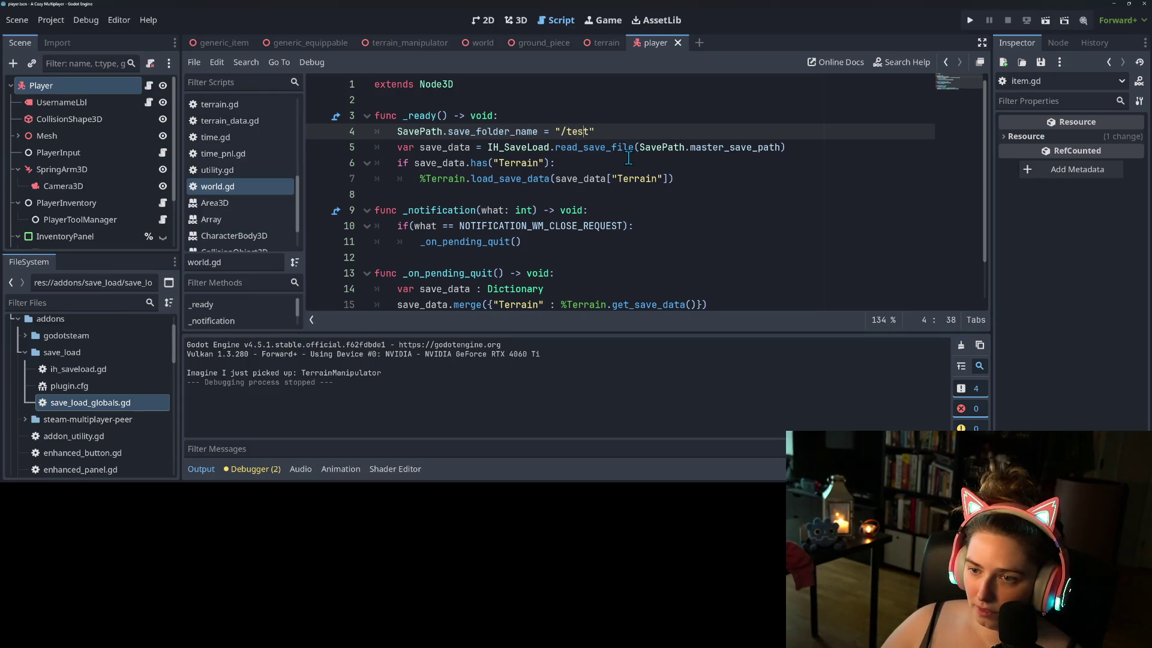
pyautogui.write('/')
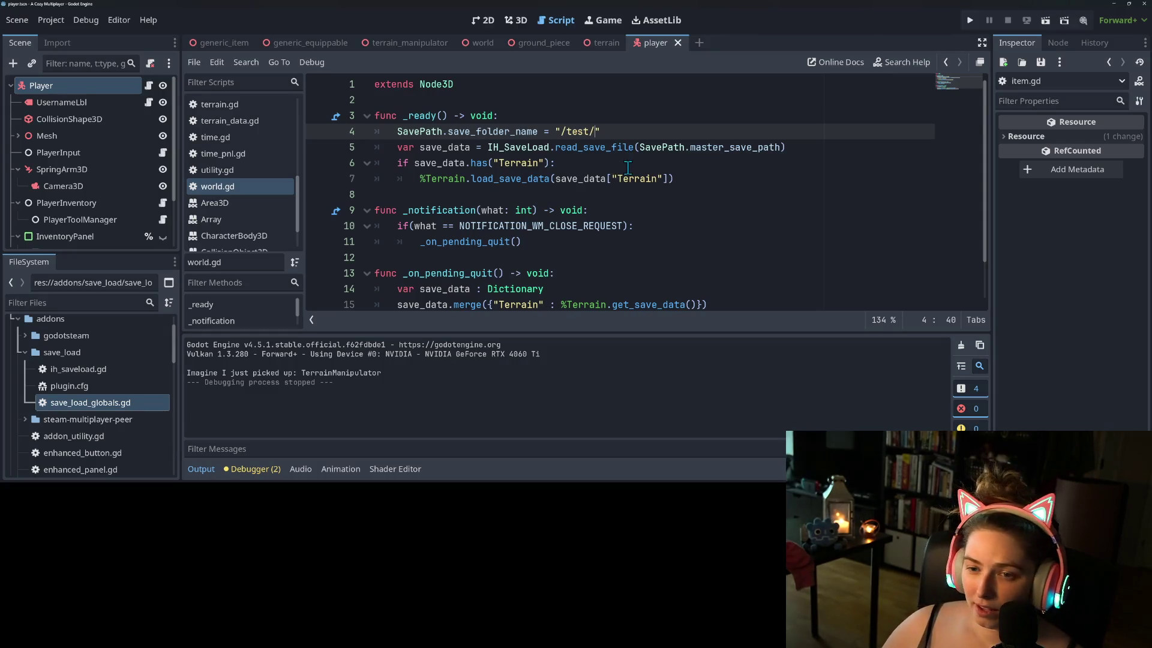
pyautogui.press('BackSpace')
pyautogui.click(568, 133)
pyautogui.press('BackSpace')
pyautogui.click(514, 133)
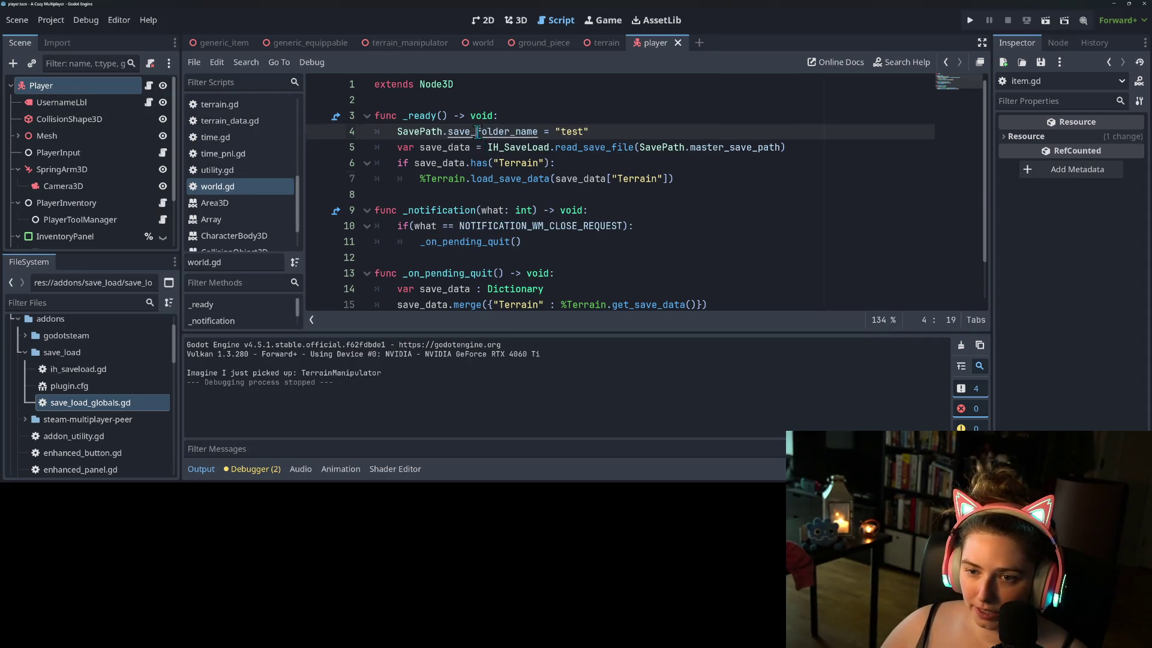
pyautogui.keyDown('ctrl'); pyautogui.click(508, 136); pyautogui.keyUp('ctrl')
# - Insert + "/" + separators around save_folder_name in both save_path.gd path lines 10 and 11, then save
pyautogui.click(647, 226)
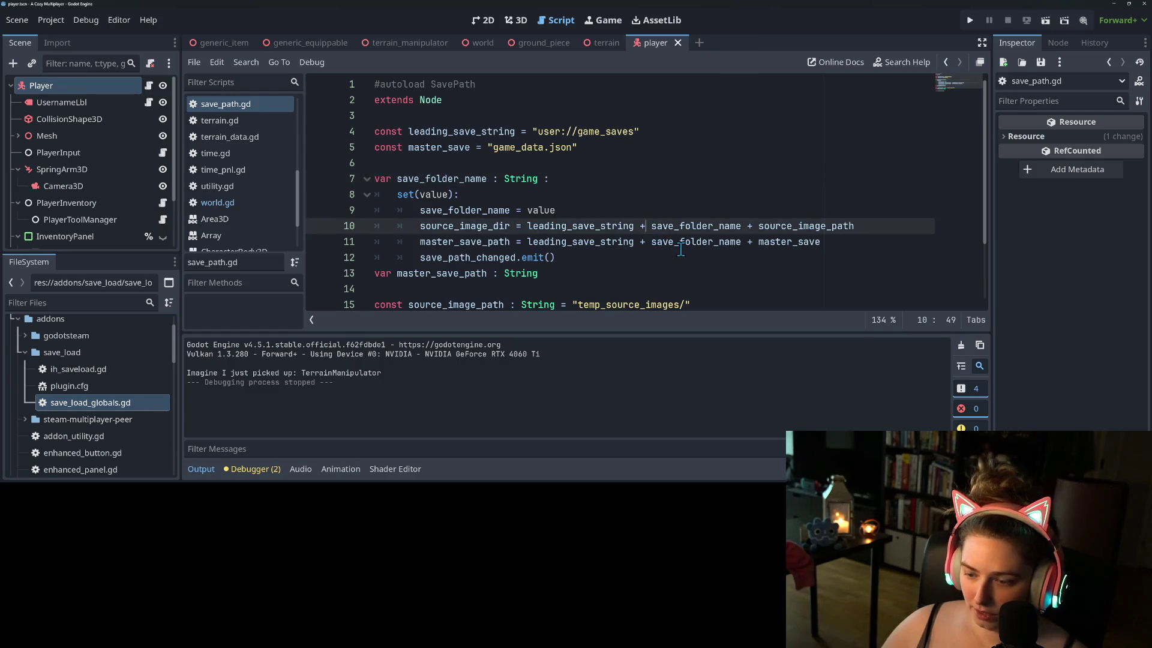
pyautogui.write('"/" +')
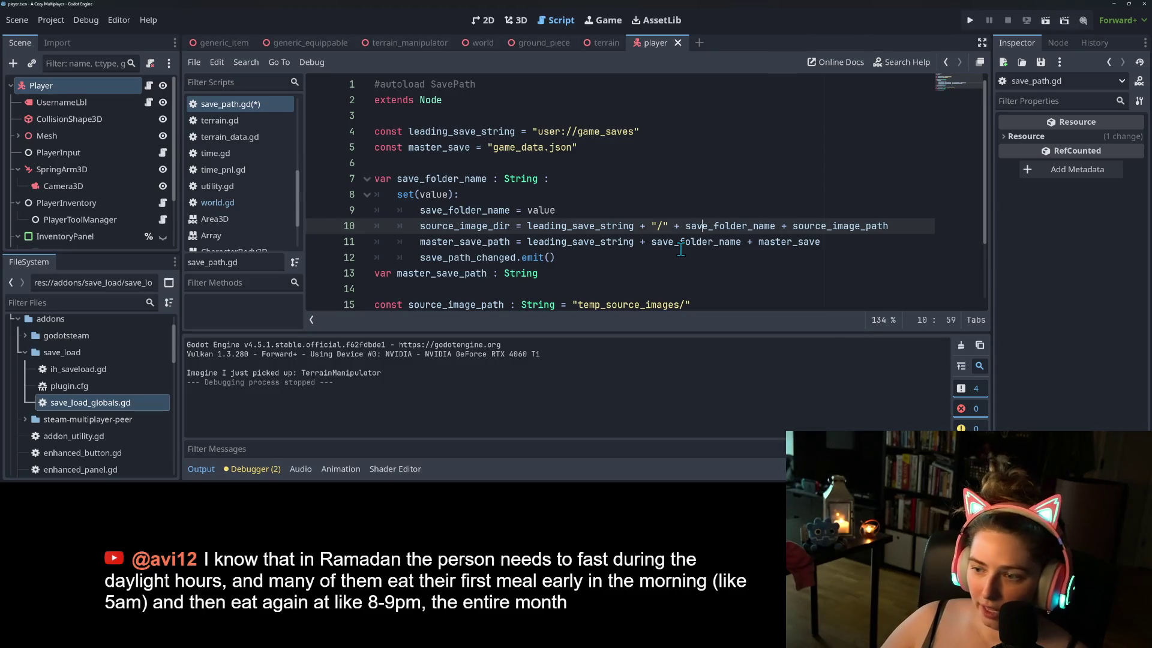
pyautogui.write(' + "')
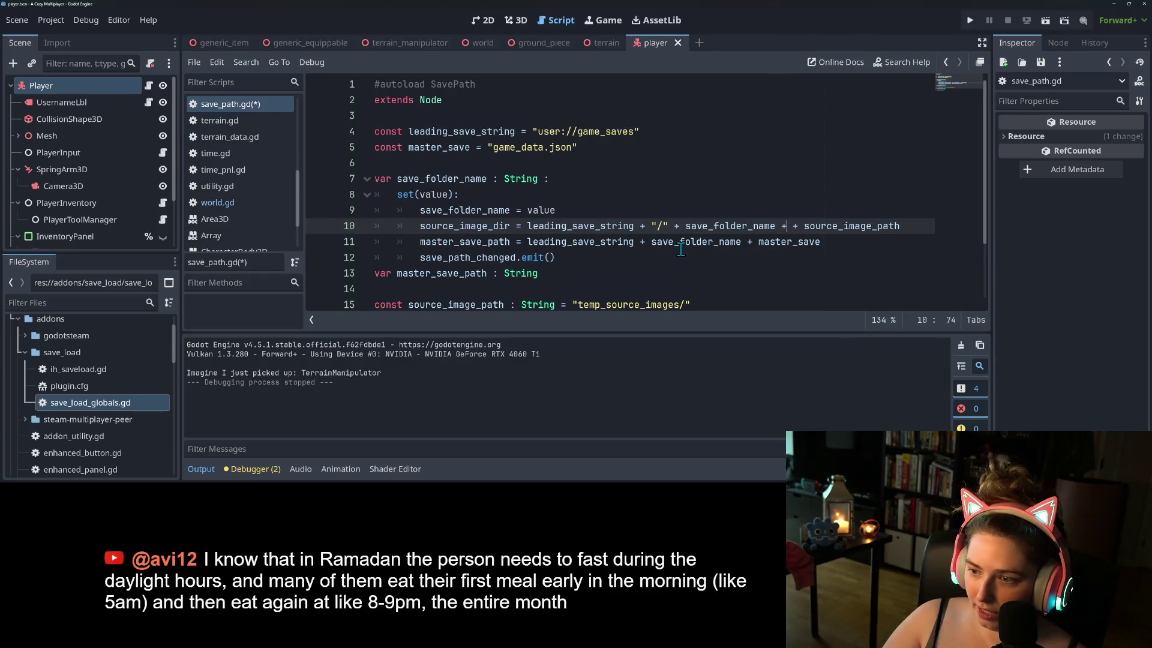
pyautogui.write('/')
pyautogui.click(641, 241)
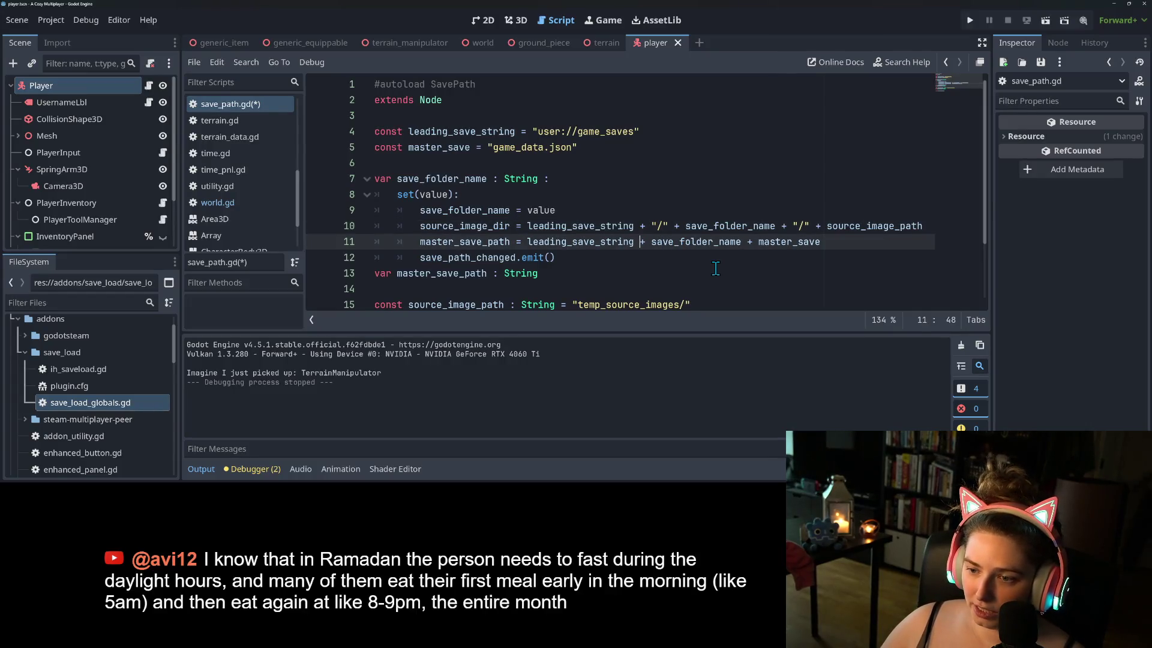
pyautogui.write('"/')
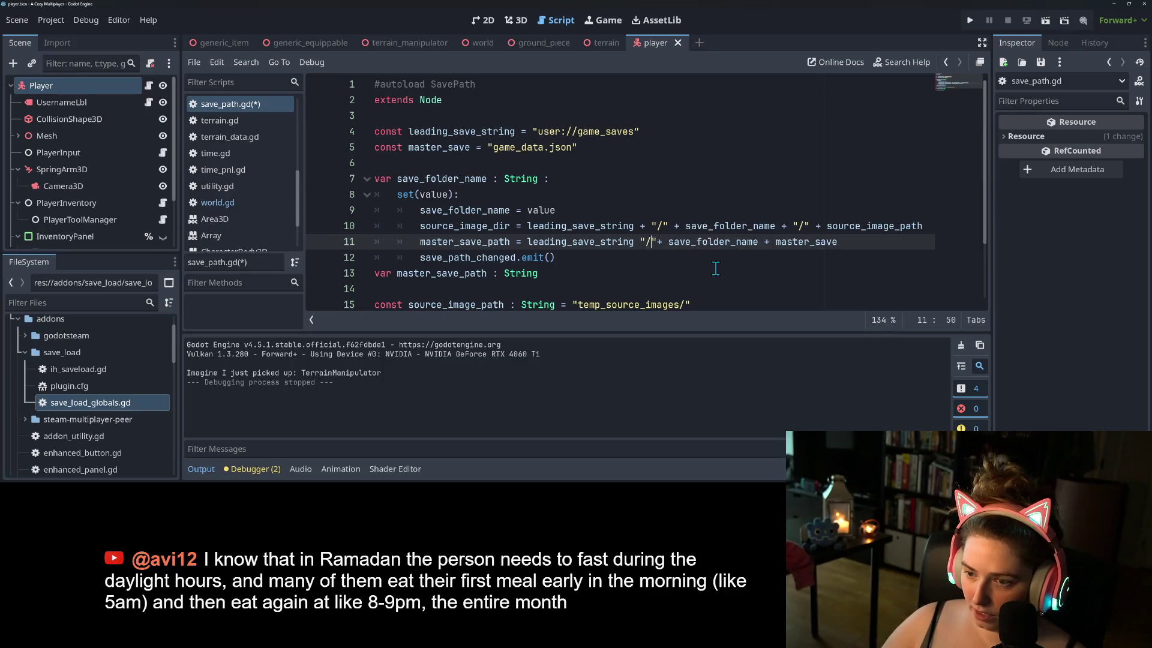
pyautogui.press('Left')
pyautogui.press('Left')
pyautogui.press('Left')
pyautogui.write('+')
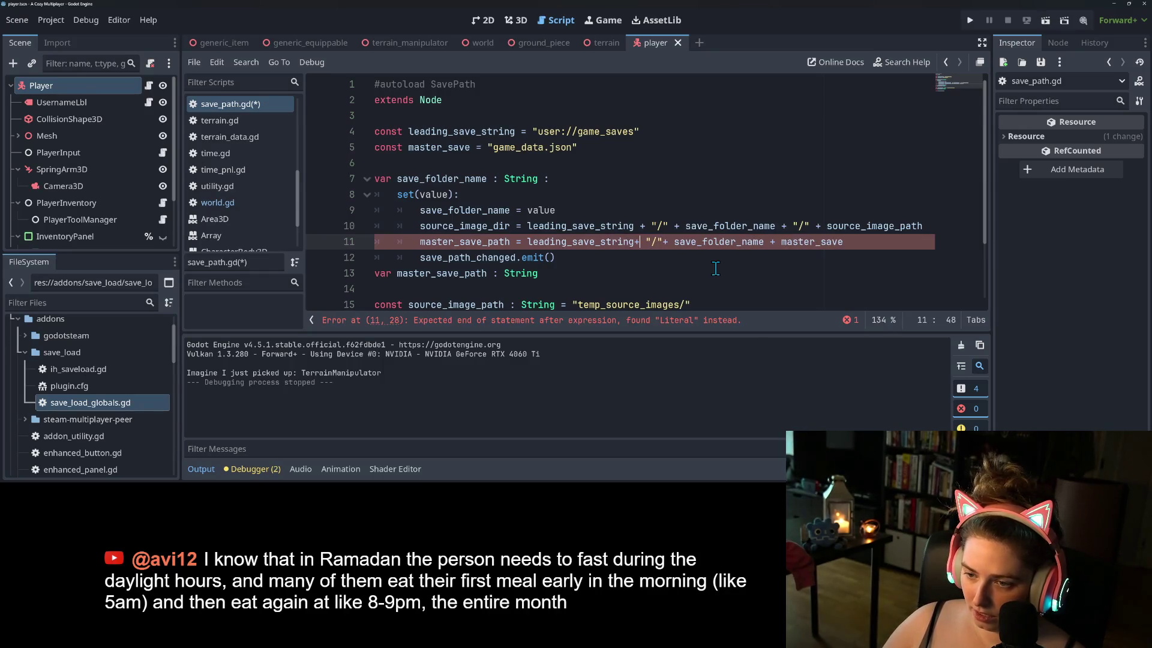
pyautogui.press('Left')
pyautogui.press('Right')
pyautogui.press('Right')
pyautogui.press('Right')
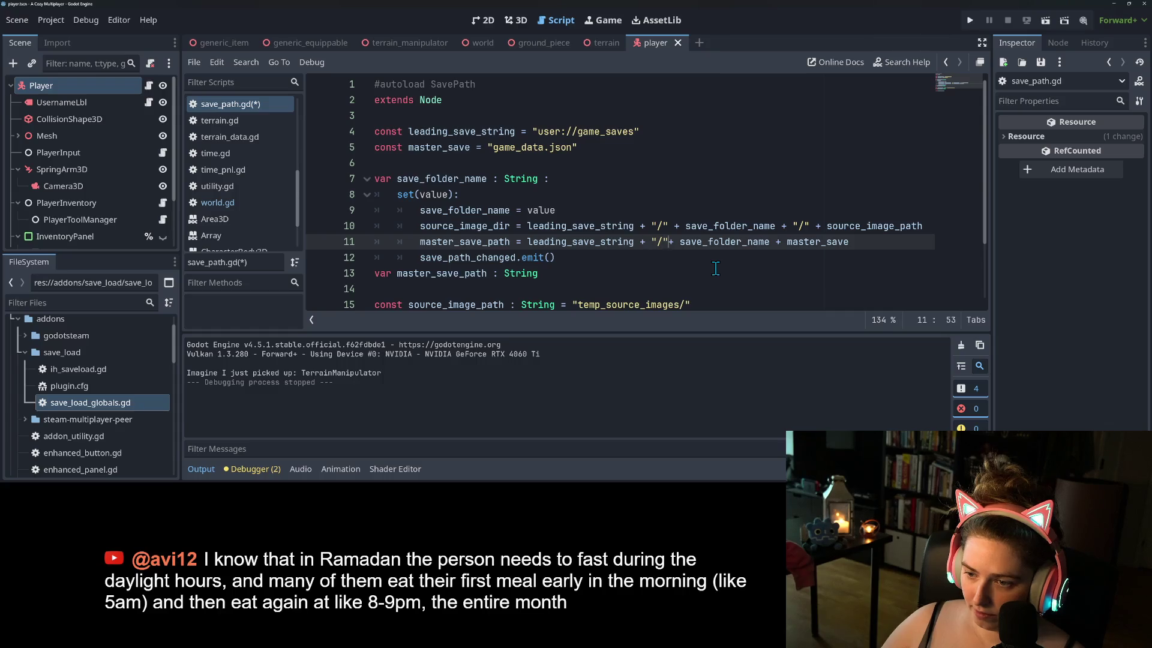
pyautogui.hotkey('ctrl', 'Right')
pyautogui.hotkey('ctrl', 'Right')
pyautogui.hotkey('ctrl', 'Right')
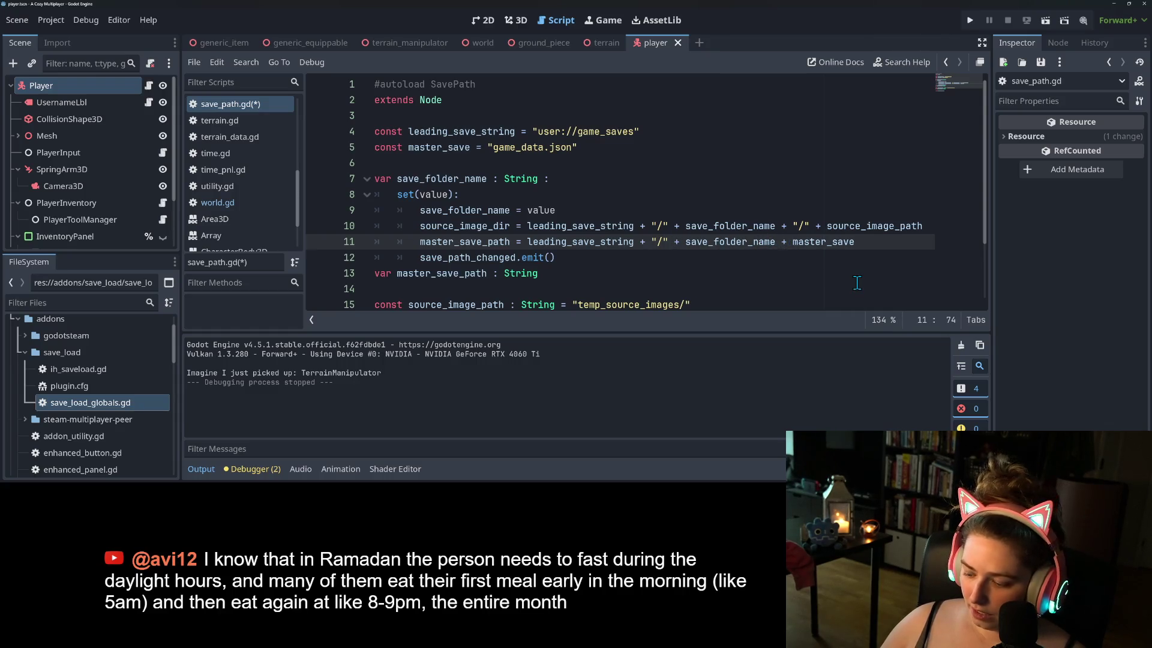
pyautogui.write('"/" +')
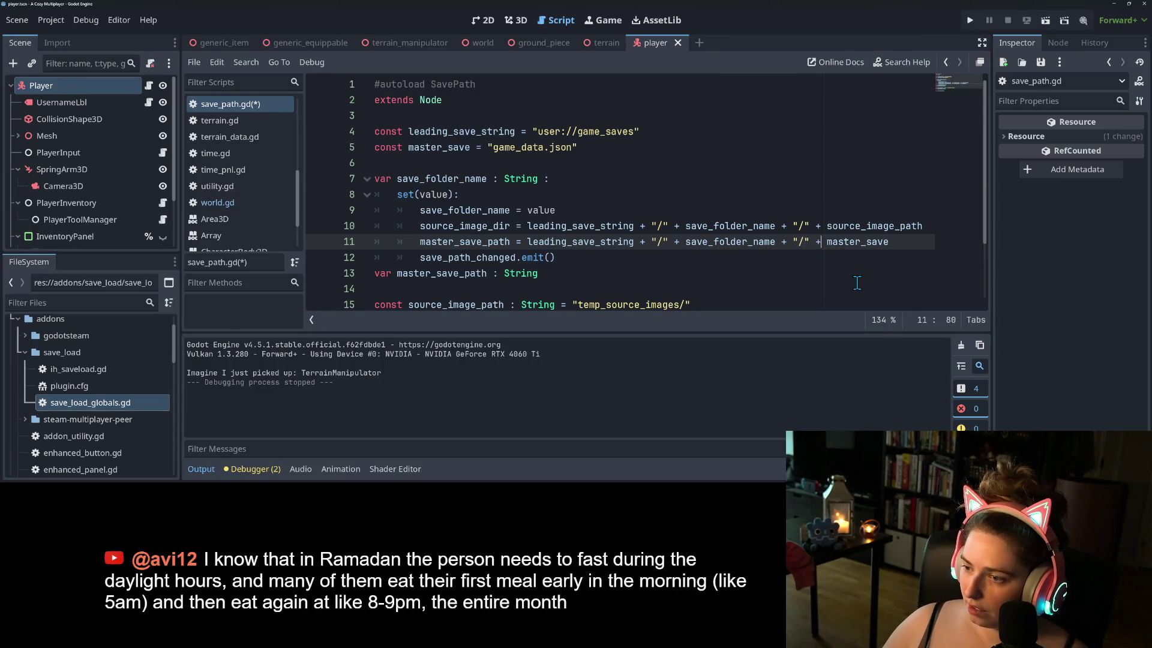
pyautogui.hotkey('ctrl', 's')
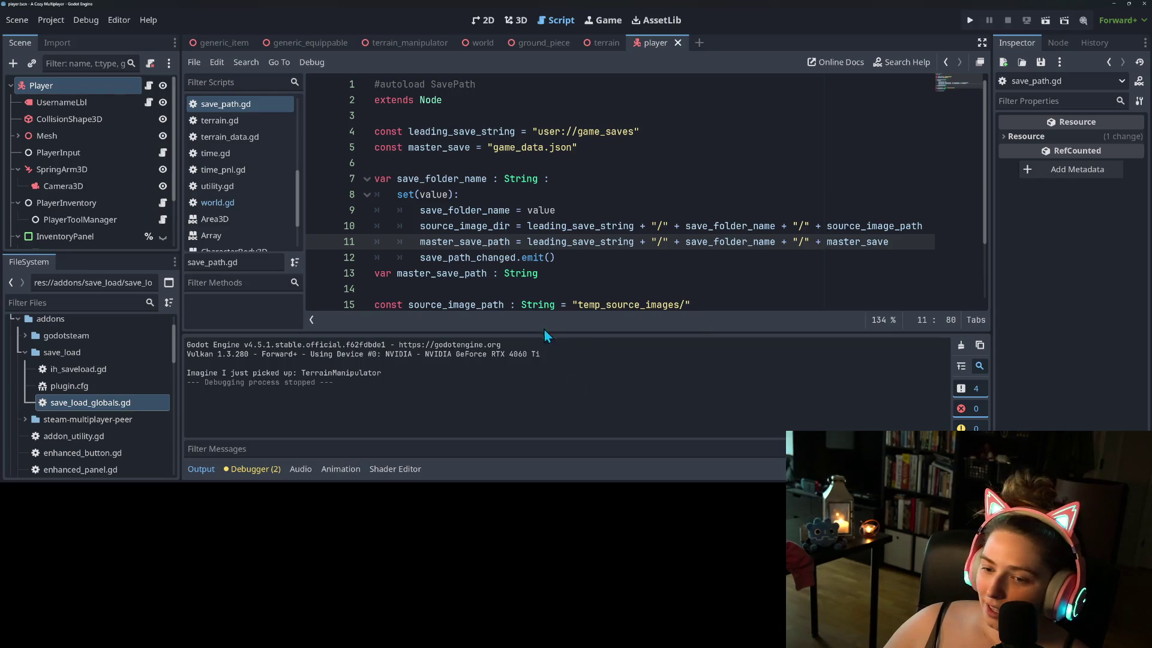
# - Inspect master_save_path and leading_save_string on save_path.gd lines 10 and 11, then return to world.gd
pyautogui.click(681, 246)
pyautogui.doubleClick(477, 246)
pyautogui.click(562, 246)
pyautogui.doubleClick(562, 246)
pyautogui.scroll(-2, 511, 273)
pyautogui.scroll(2, 512, 273)
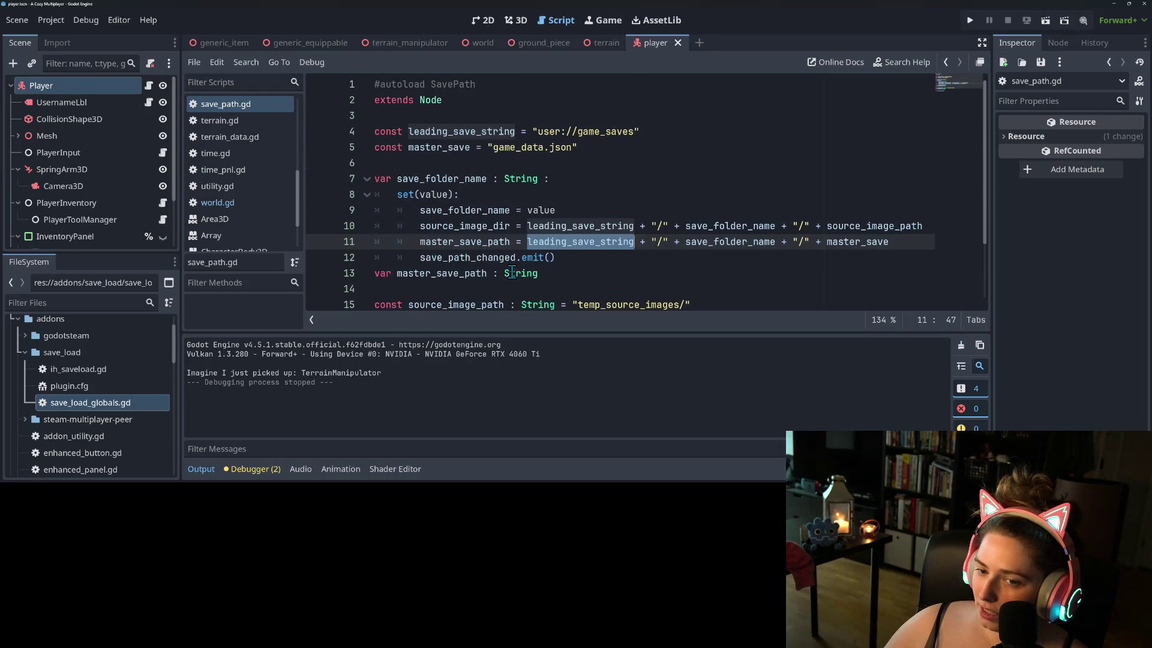
pyautogui.scroll(-1, 512, 273)
pyautogui.click(477, 275)
pyautogui.click(465, 178)
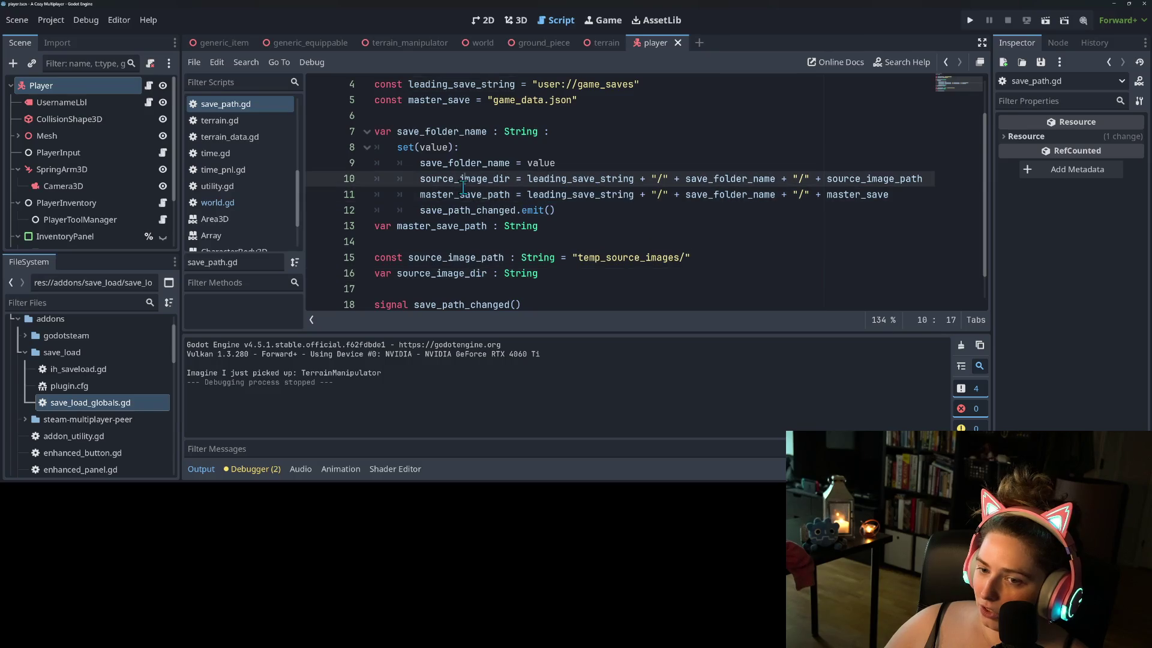
pyautogui.doubleClick(719, 178)
pyautogui.doubleClick(603, 179)
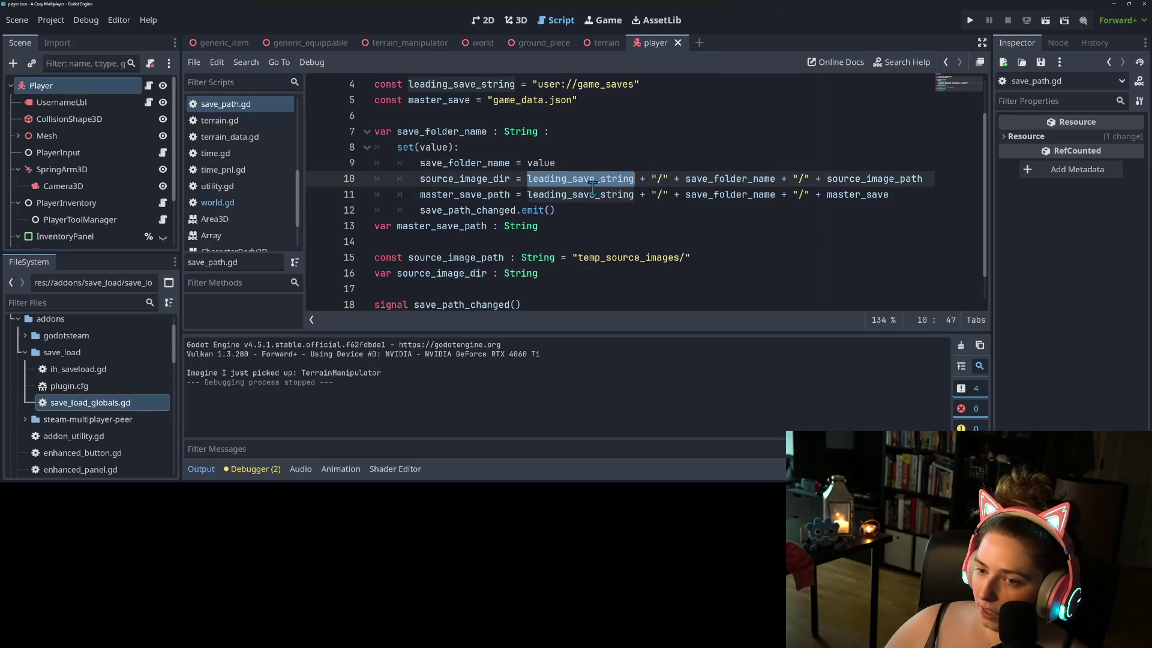
pyautogui.click(246, 203)
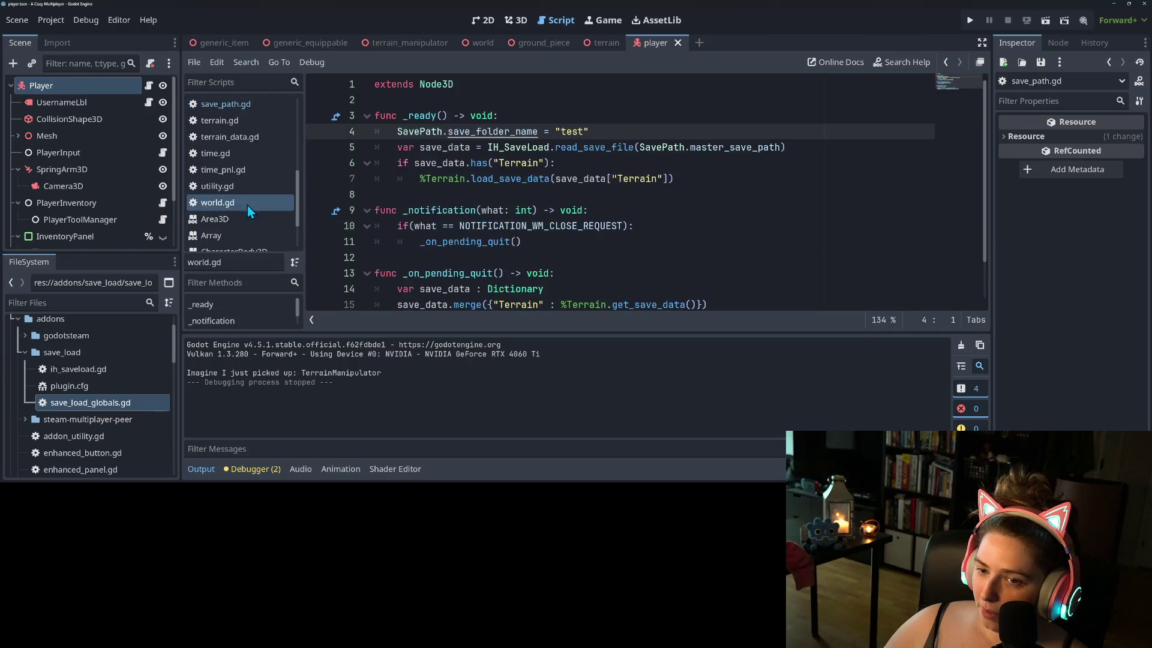
# - Add IH_SaveLoad.try_make_dir(SavePath.leading_save_string) as the first line of _ready
pyautogui.click(526, 207)
pyautogui.click(530, 117)
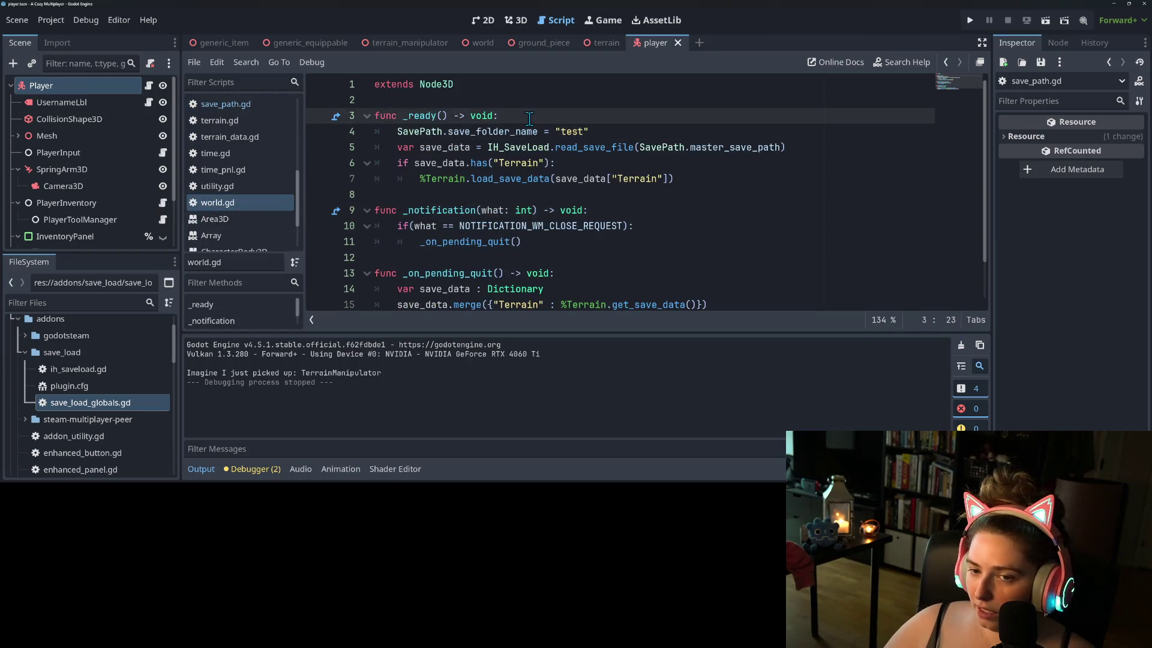
pyautogui.press('Return')
pyautogui.write('if ')
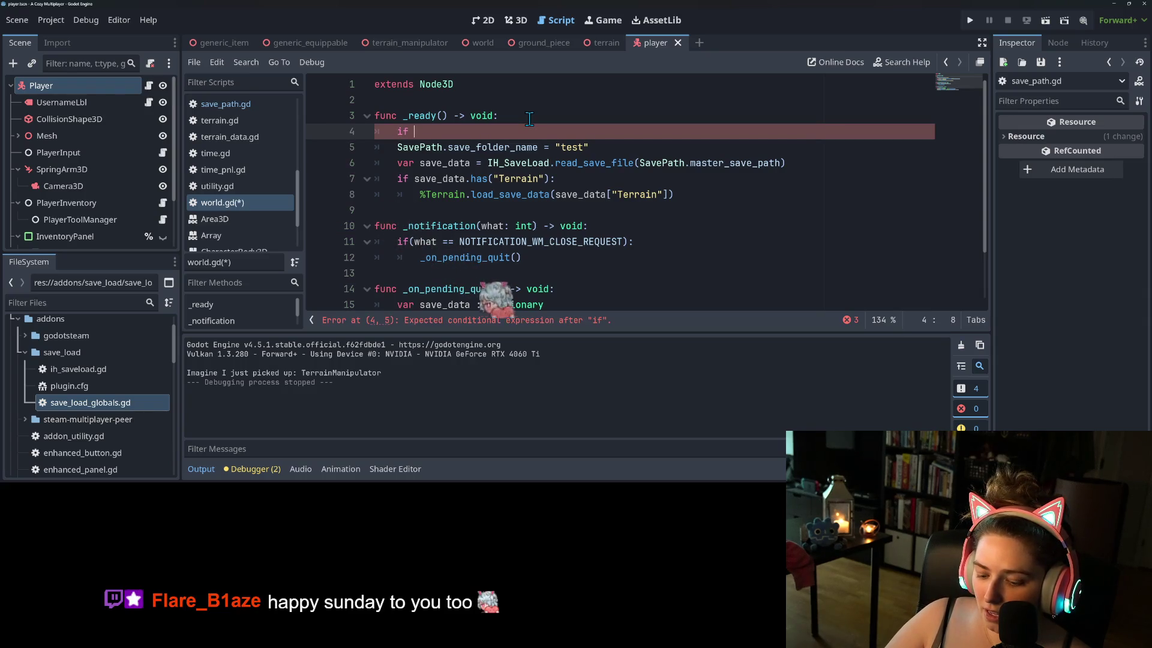
pyautogui.write('not')
pyautogui.press('BackSpace')
pyautogui.press('BackSpace')
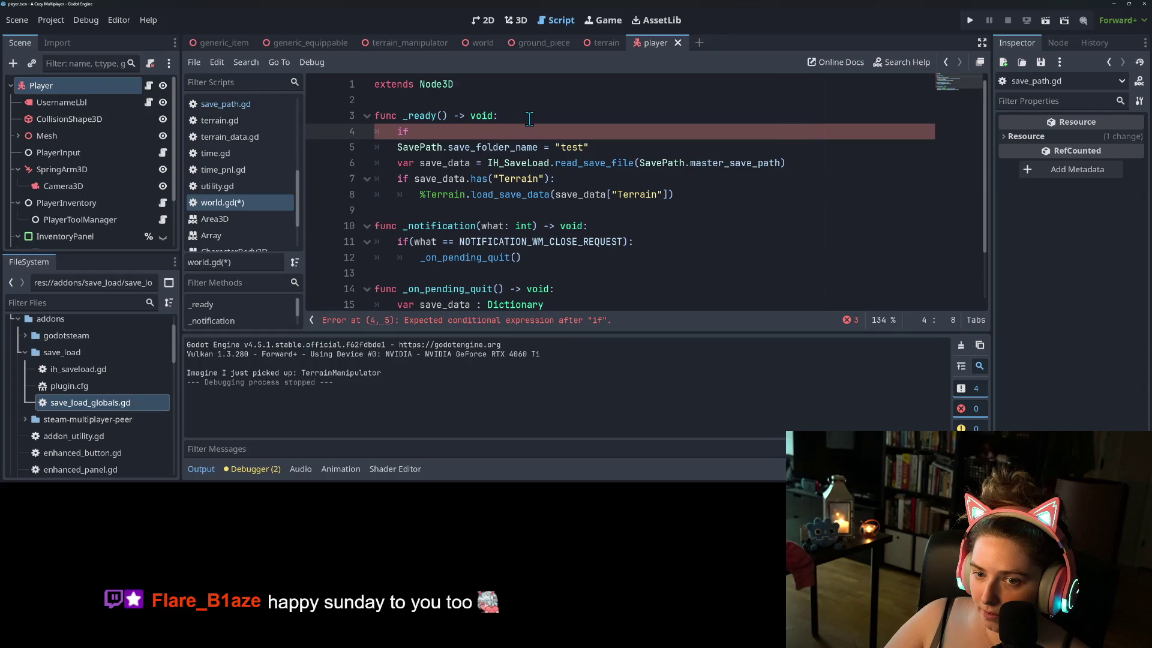
pyautogui.press('BackSpace')
pyautogui.press('BackSpace')
pyautogui.press('BackSpace')
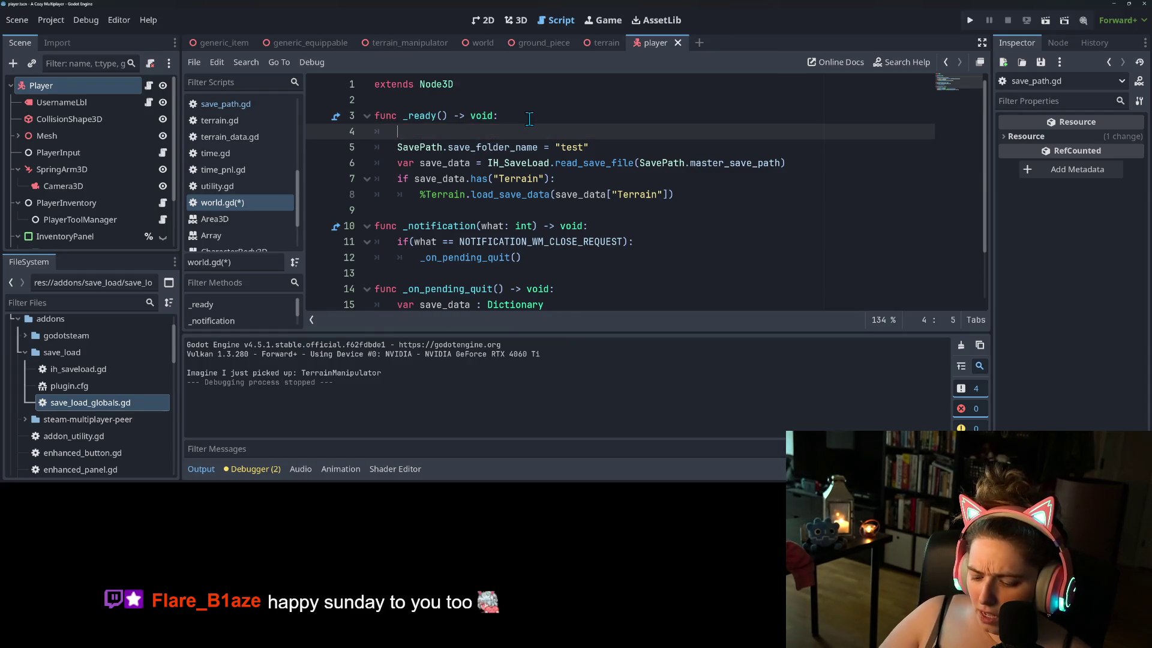
pyautogui.write('IH')
pyautogui.press('Return')
pyautogui.write('.')
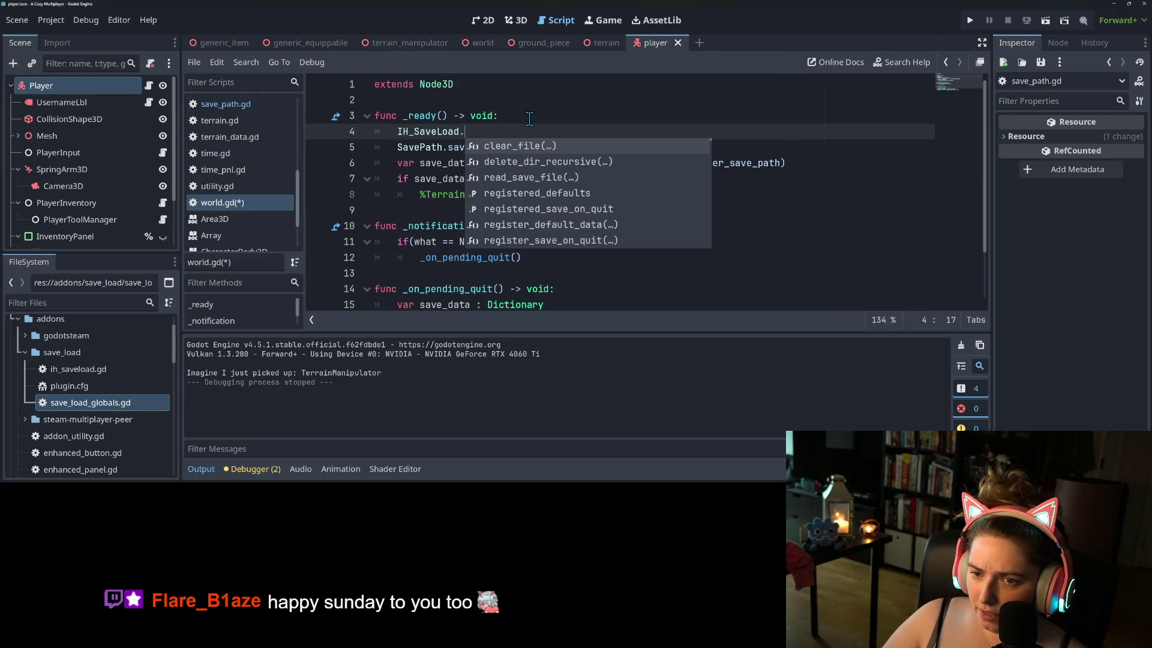
pyautogui.write('try')
pyautogui.press('Return')
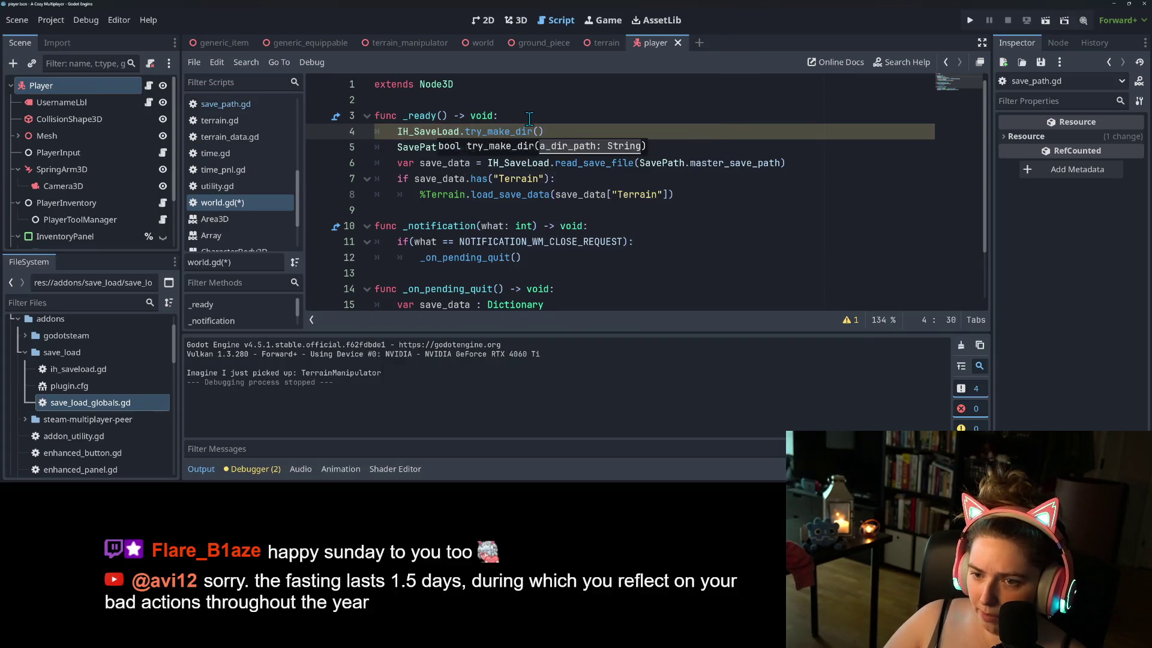
pyautogui.write('Save')
pyautogui.press('Return')
pyautogui.write('.')
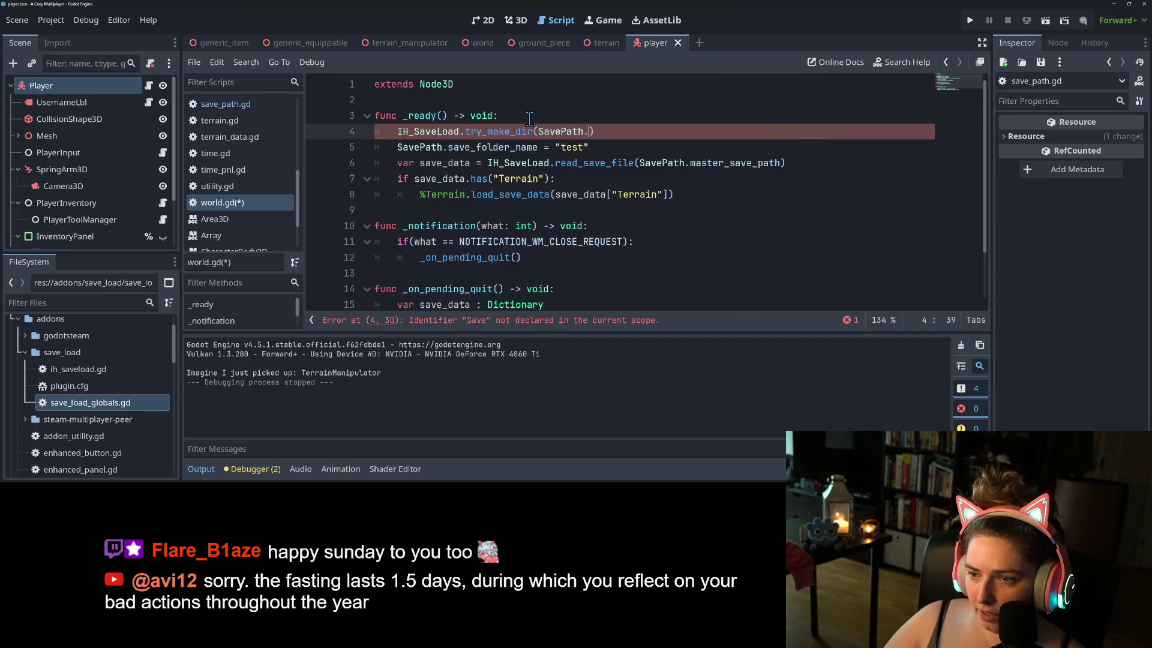
pyautogui.write('s')
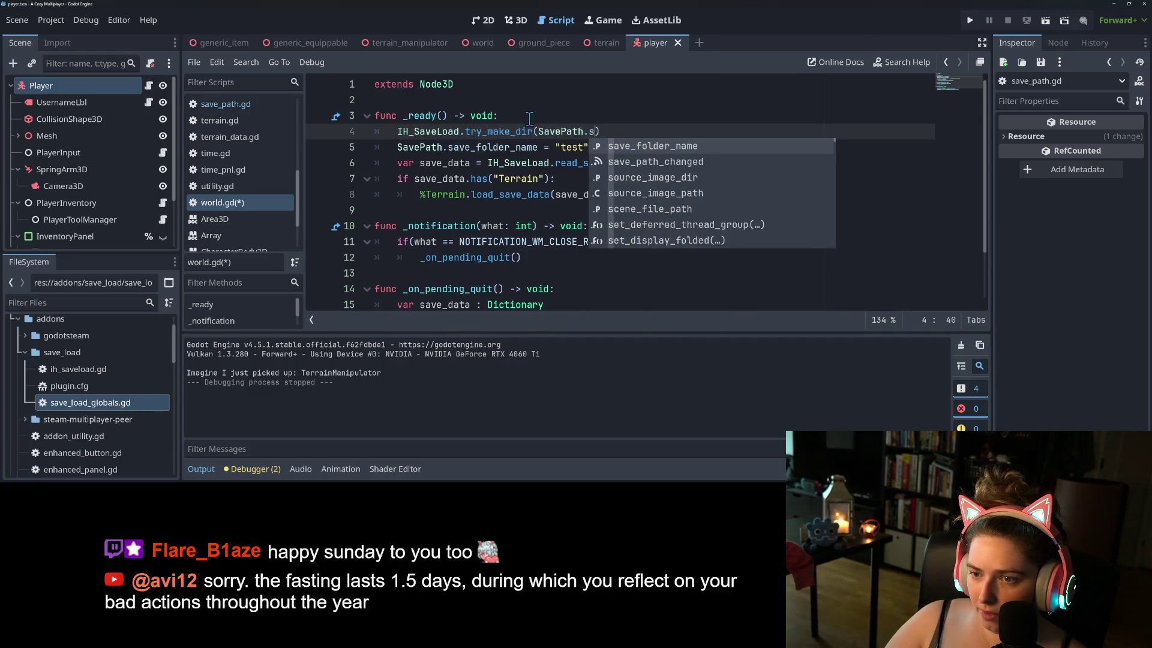
pyautogui.write('a')
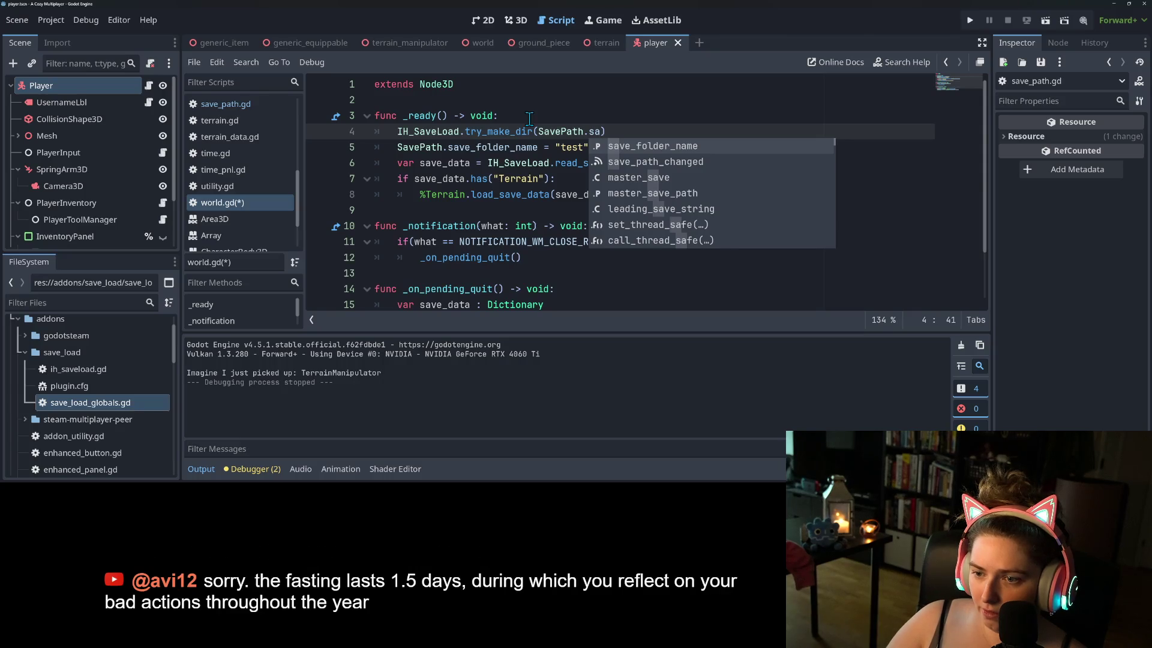
pyautogui.press('Down')
pyautogui.press('Down')
pyautogui.press('Down')
pyautogui.press('Return')
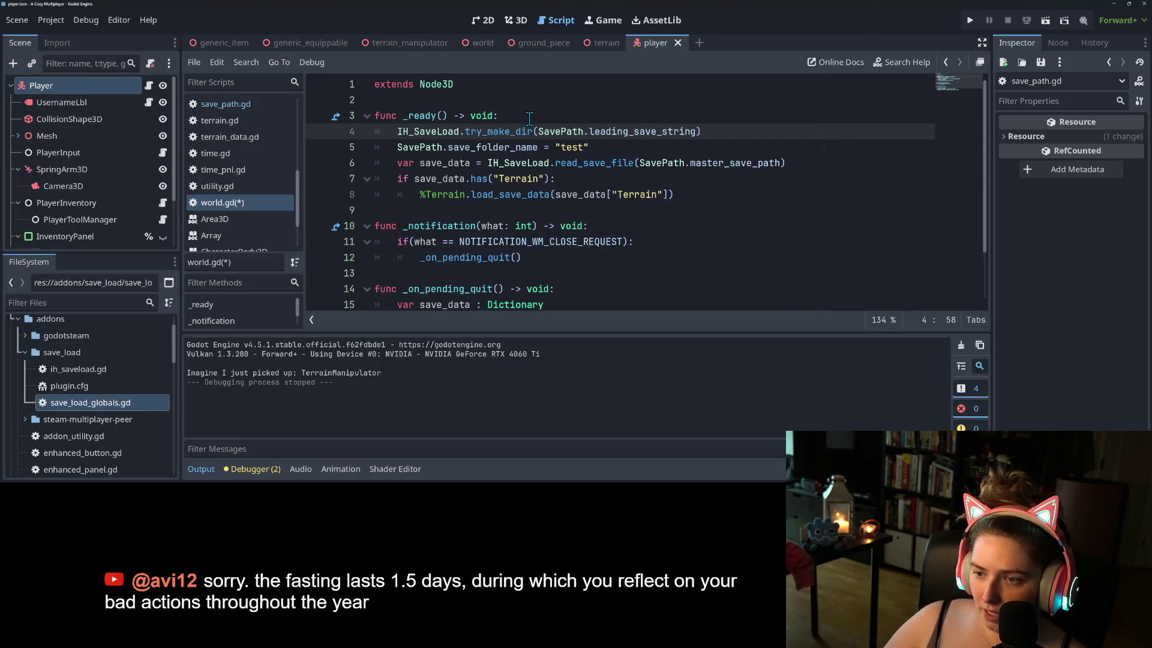
# - Arrange blank lines around the new try_make_dir call
pyautogui.moveTo(643, 137)
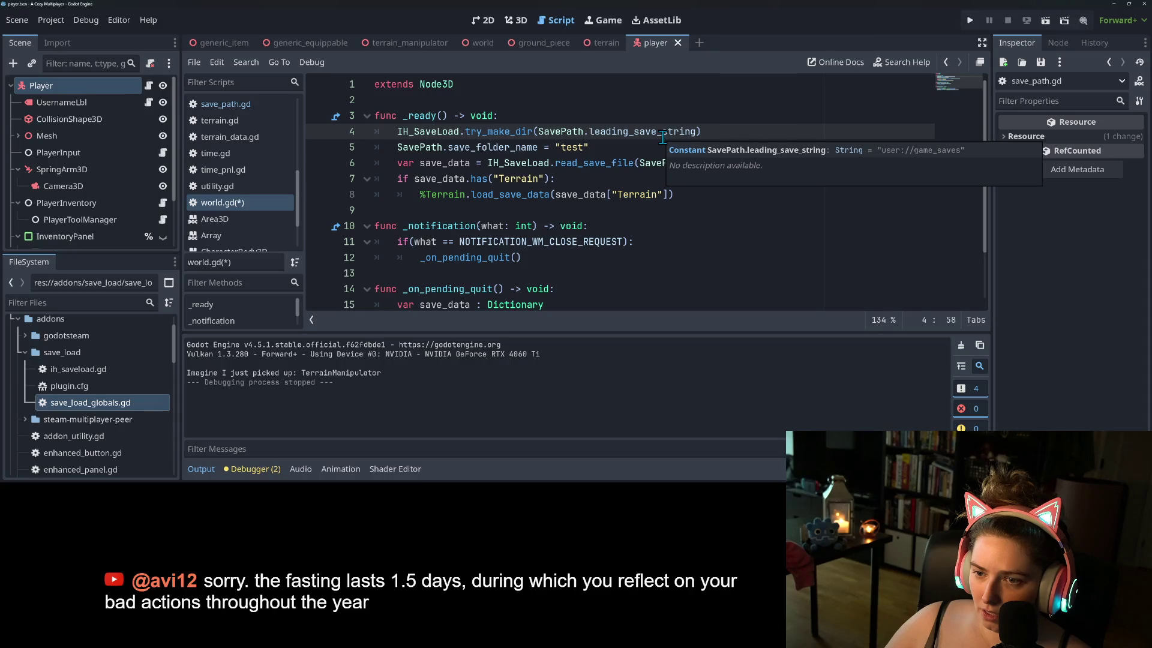
pyautogui.click(742, 134)
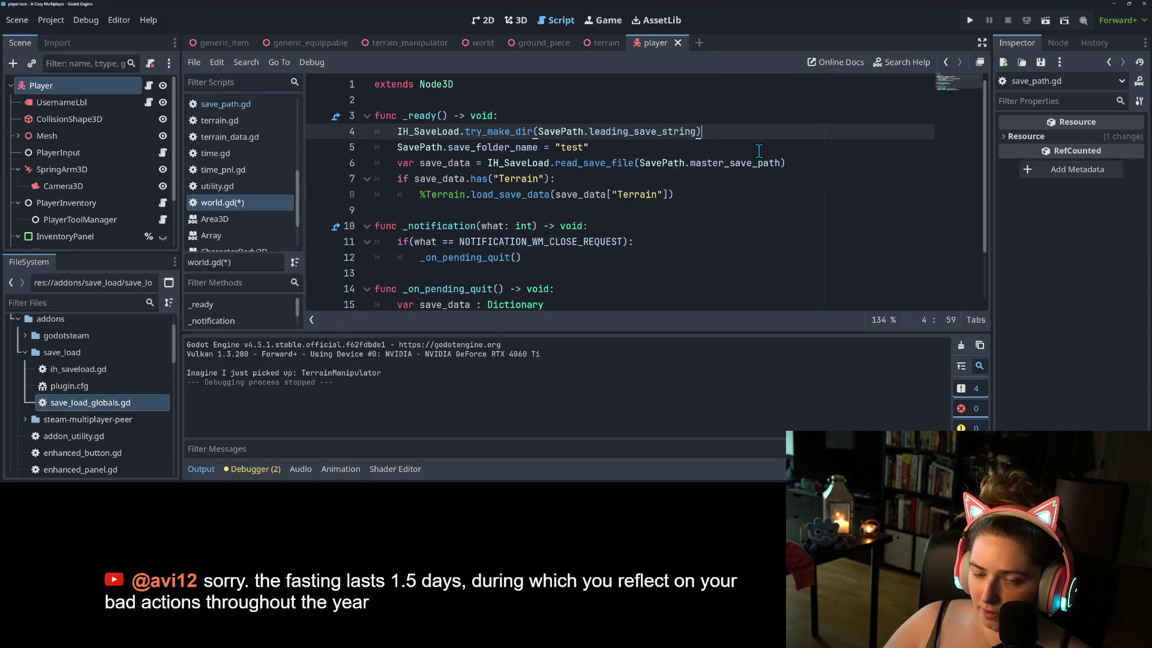
pyautogui.press('Return')
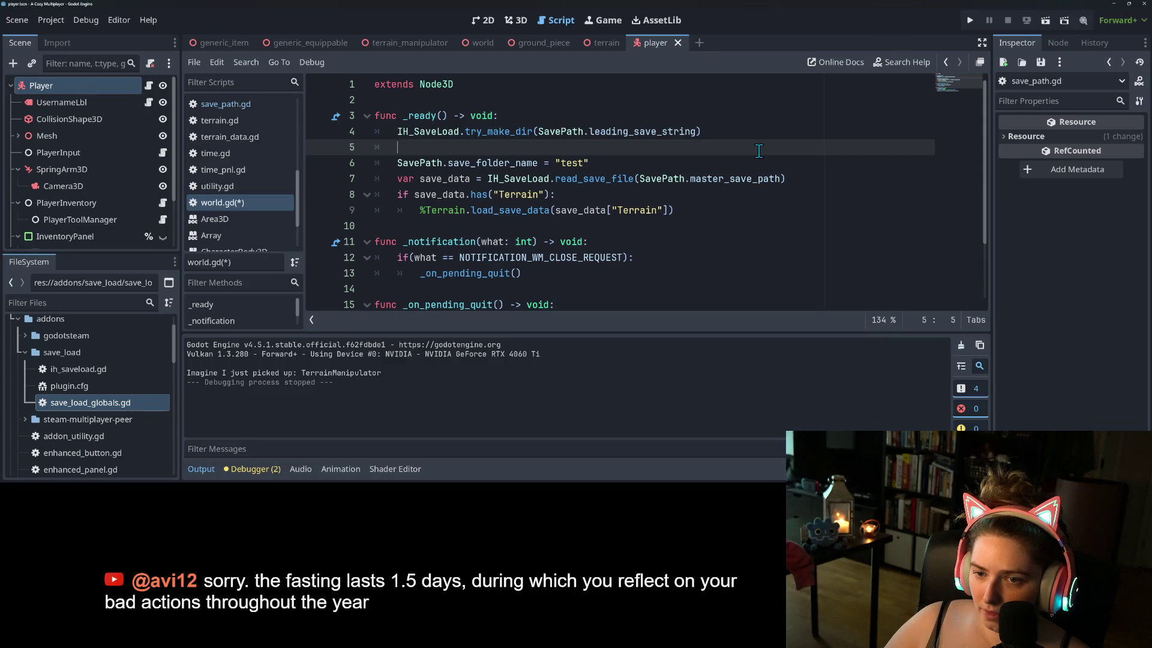
pyautogui.press('Left')
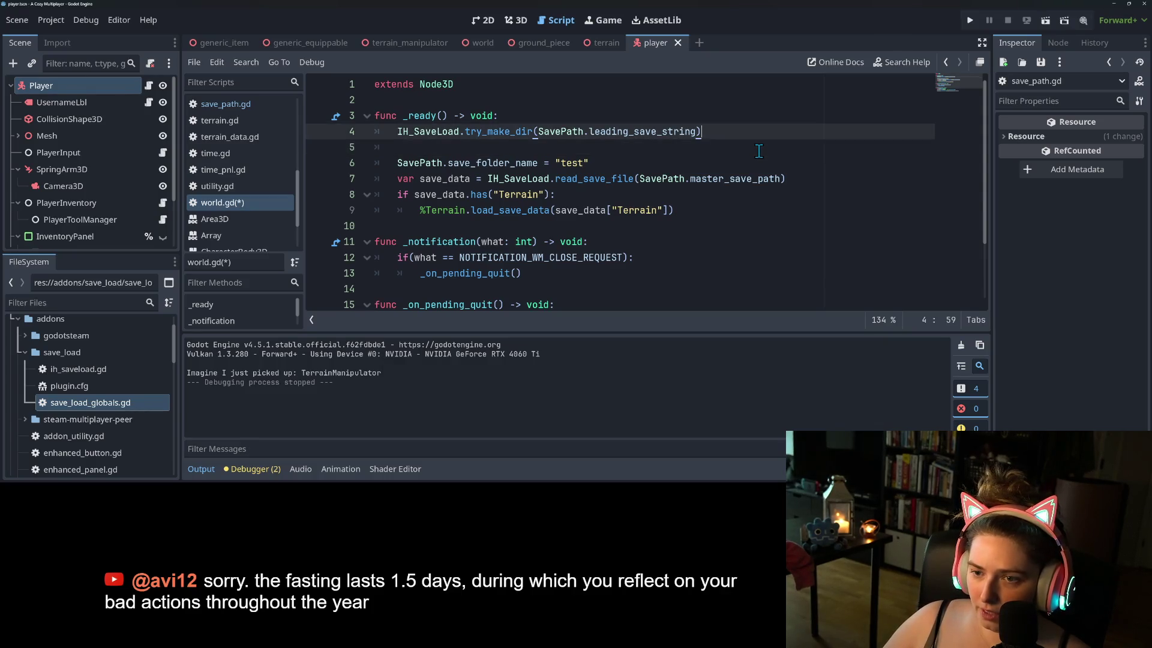
pyautogui.click(758, 150)
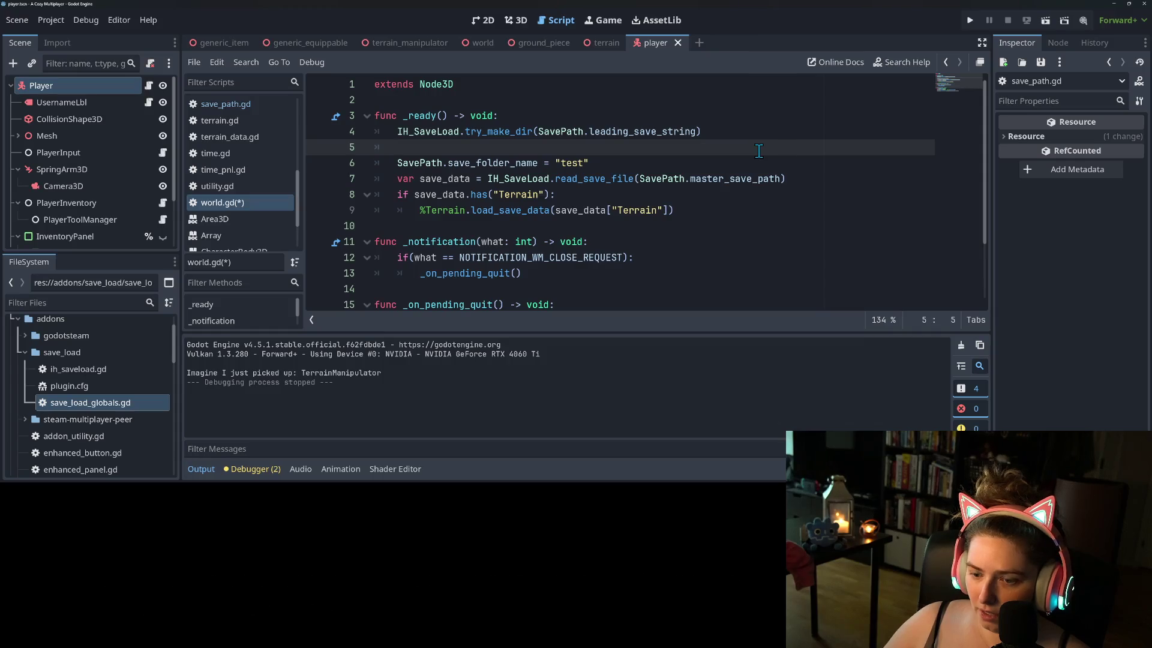
pyautogui.press('Up')
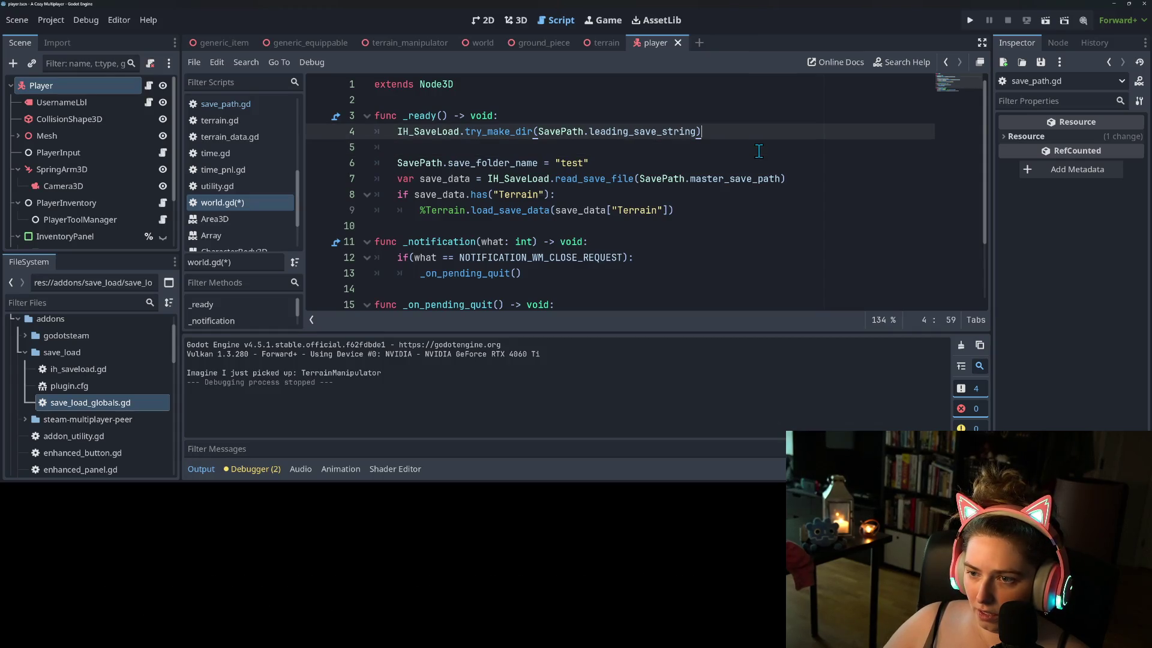
pyautogui.press('Return')
pyautogui.press('End')
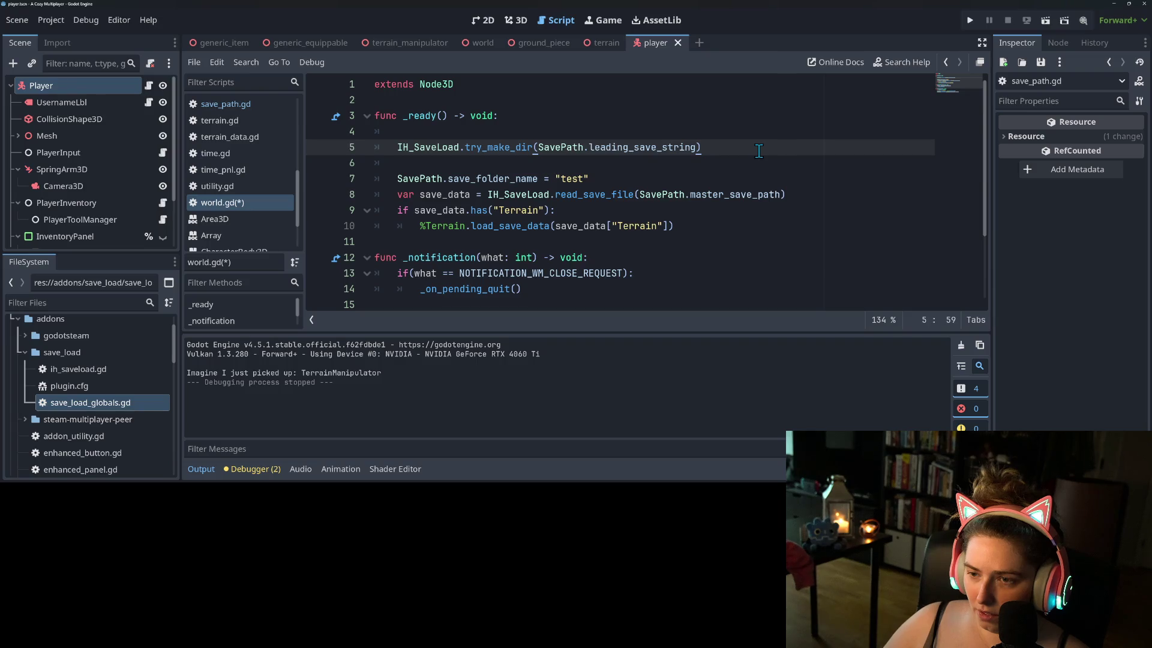
# - Duplicate the try_make_dir line, remove the empty line, and append + "/" + "test" to the copy
pyautogui.press('Down')
pyautogui.write('IH_SaveLoad.try_make_dir(SavePath.leading_save_string)')
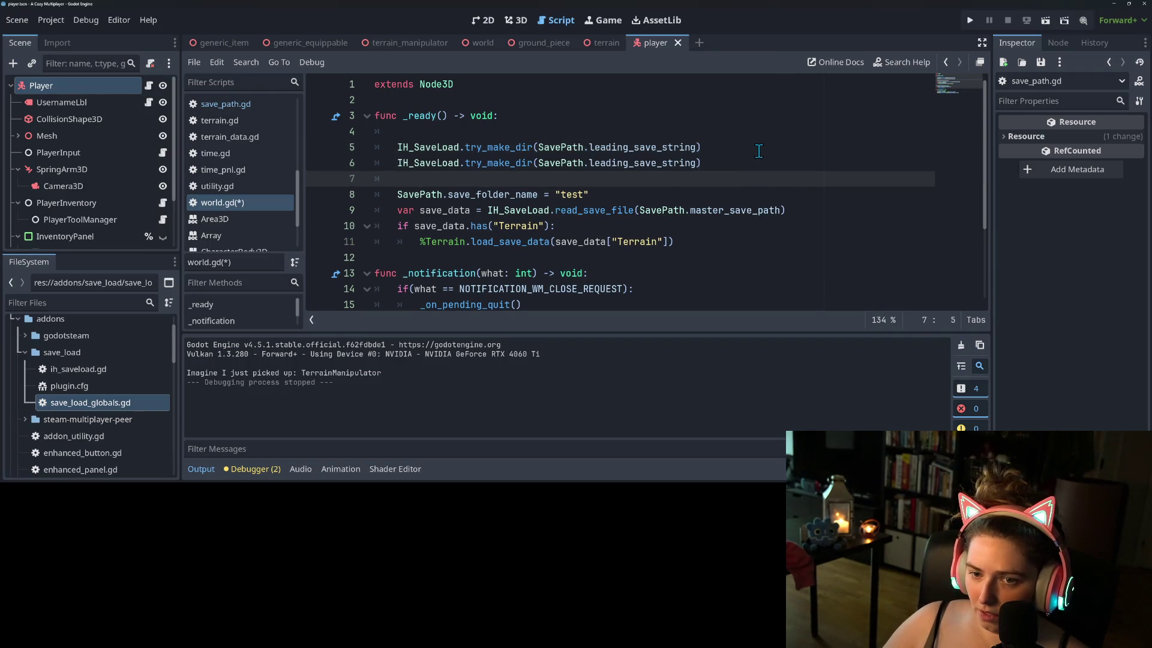
pyautogui.press('Up')
pyautogui.press('Up')
pyautogui.press('Up')
pyautogui.press('BackSpace')
pyautogui.press('BackSpace')
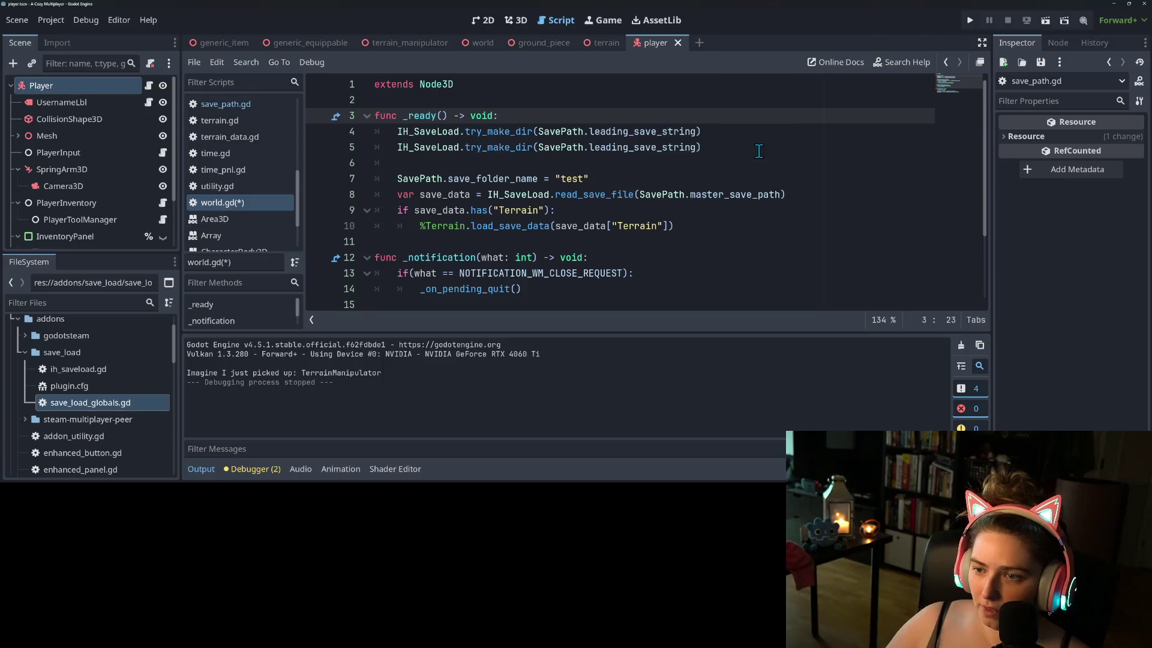
pyautogui.click(708, 147)
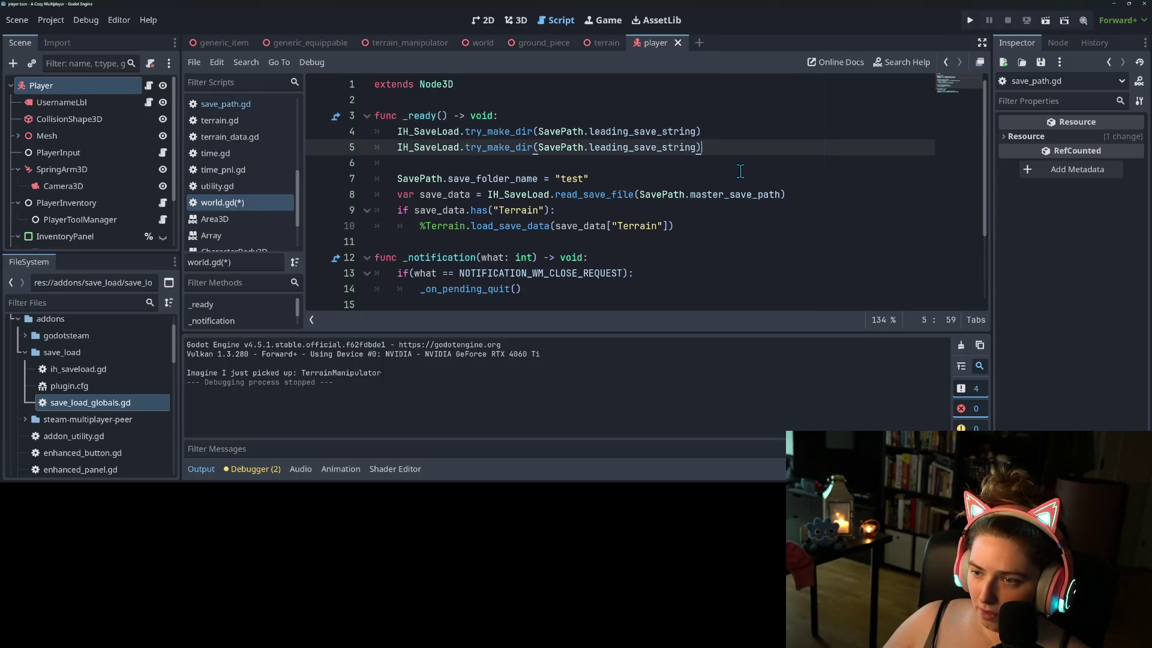
pyautogui.write('+ "')
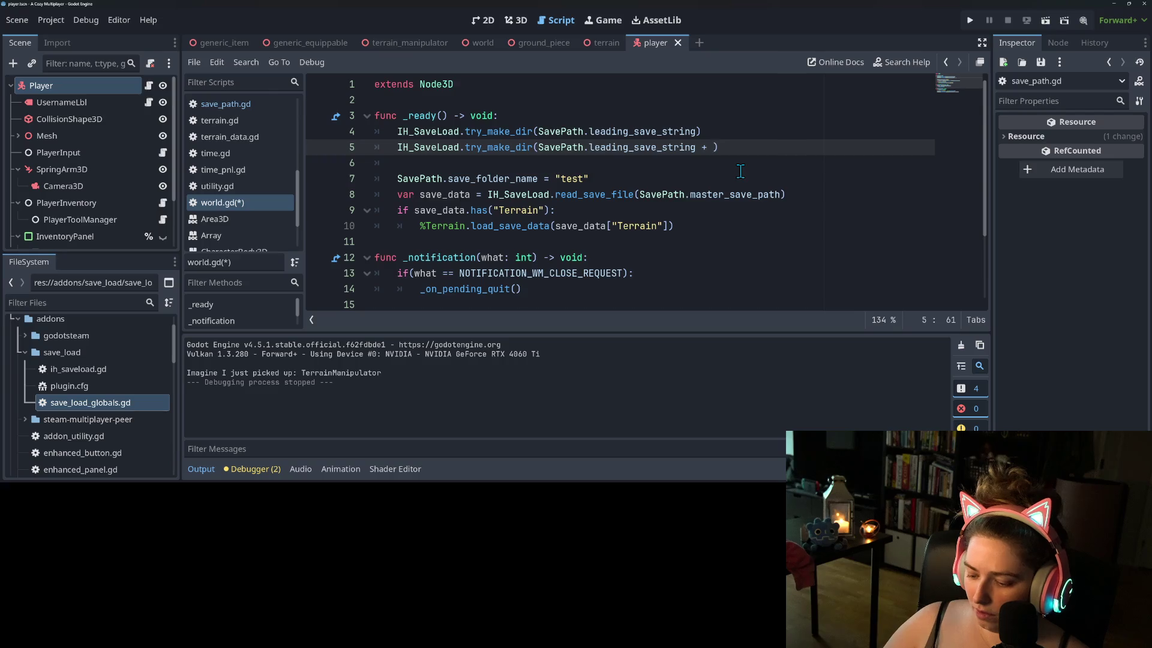
pyautogui.write('/"')
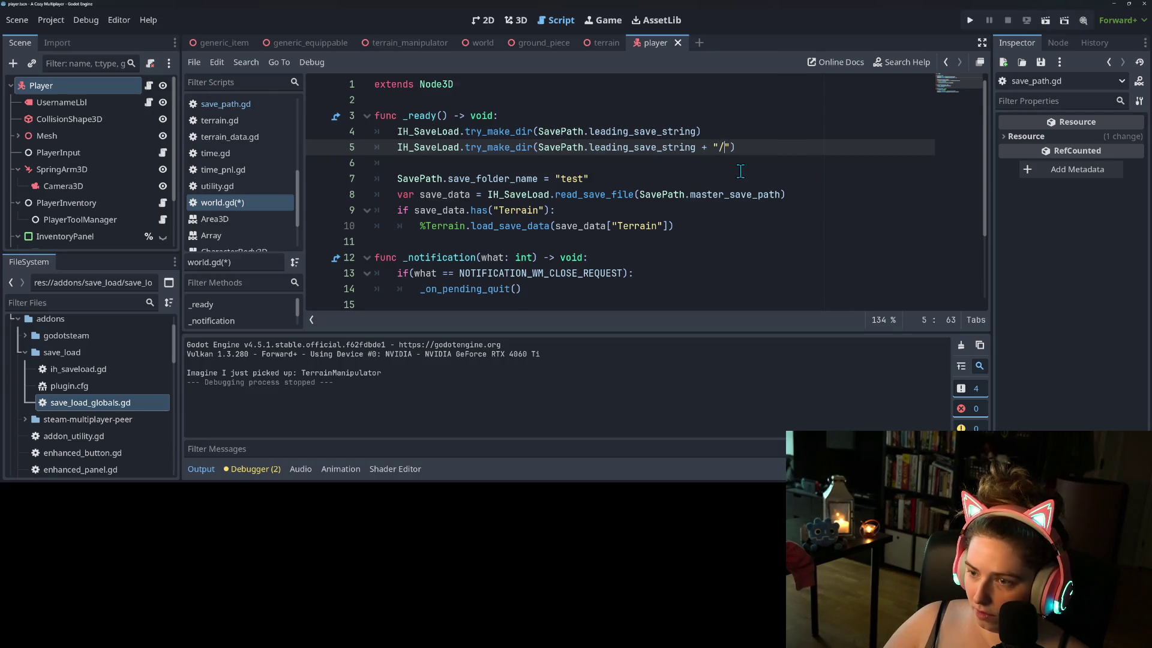
pyautogui.write(' + "test')
pyautogui.click(477, 99)
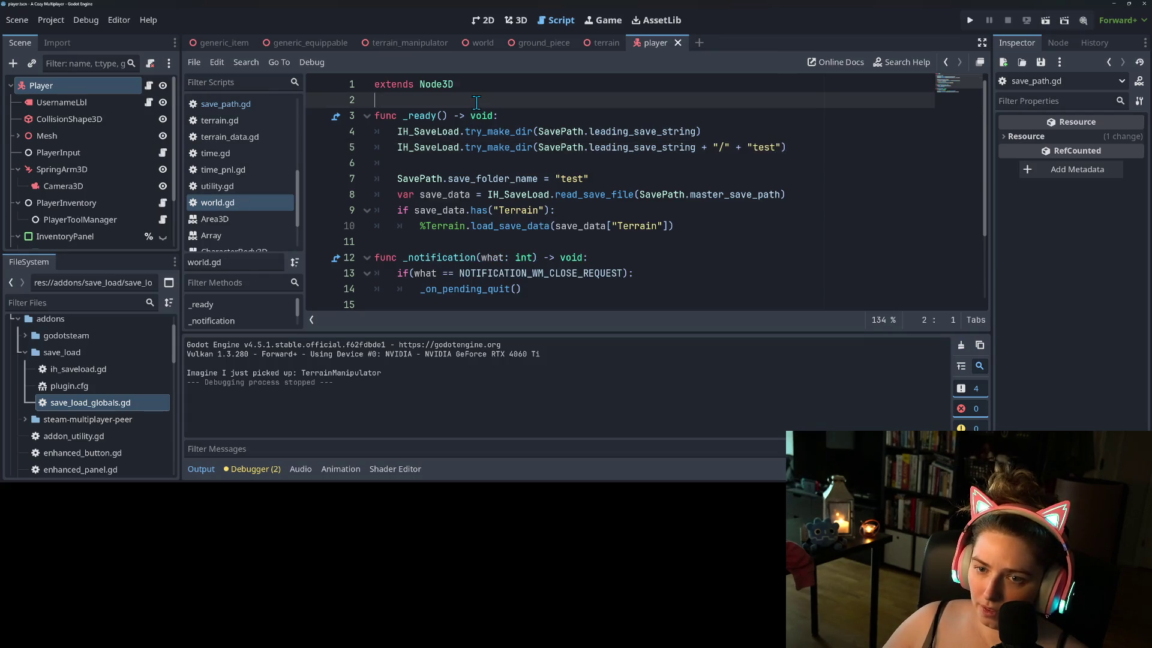
# - Save world.gd and replace "test" in the second try_make_dir call with SavePath.save_folder_name
pyautogui.press('Return')
pyautogui.press('Return')
pyautogui.press('Up')
pyautogui.hotkey('ctrl', 's')
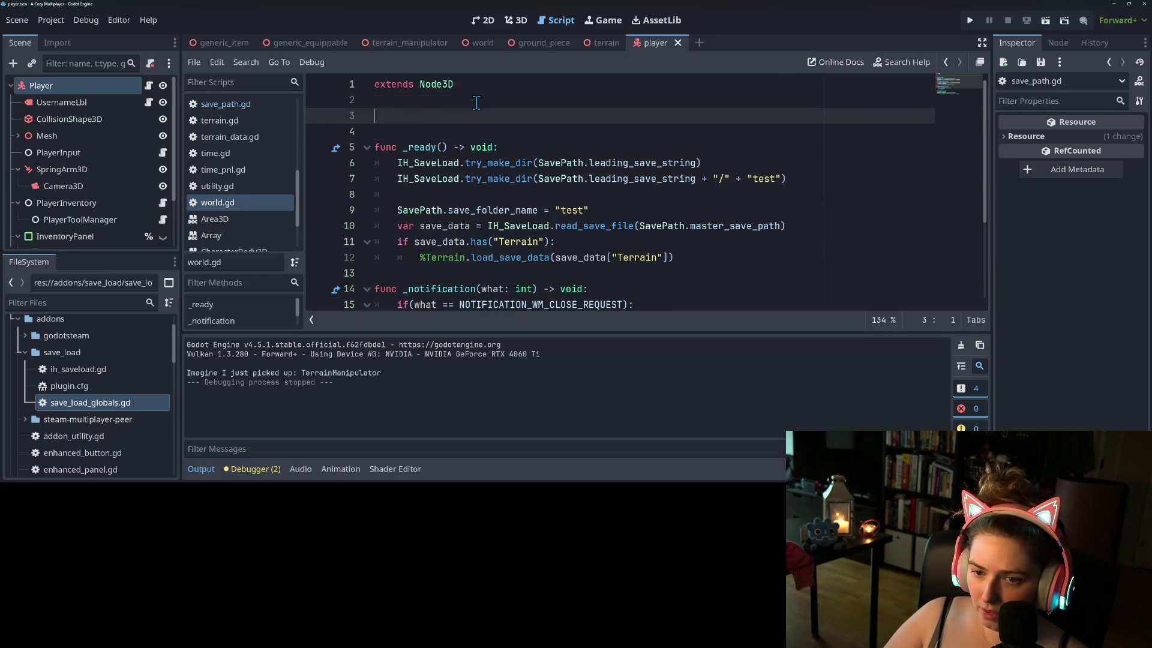
pyautogui.moveTo(397, 210); pyautogui.dragTo(538, 211)
pyautogui.hotkey('ctrl', 'c')
pyautogui.moveTo(779, 179); pyautogui.dragTo(745, 179)
pyautogui.hotkey('ctrl', 'v')
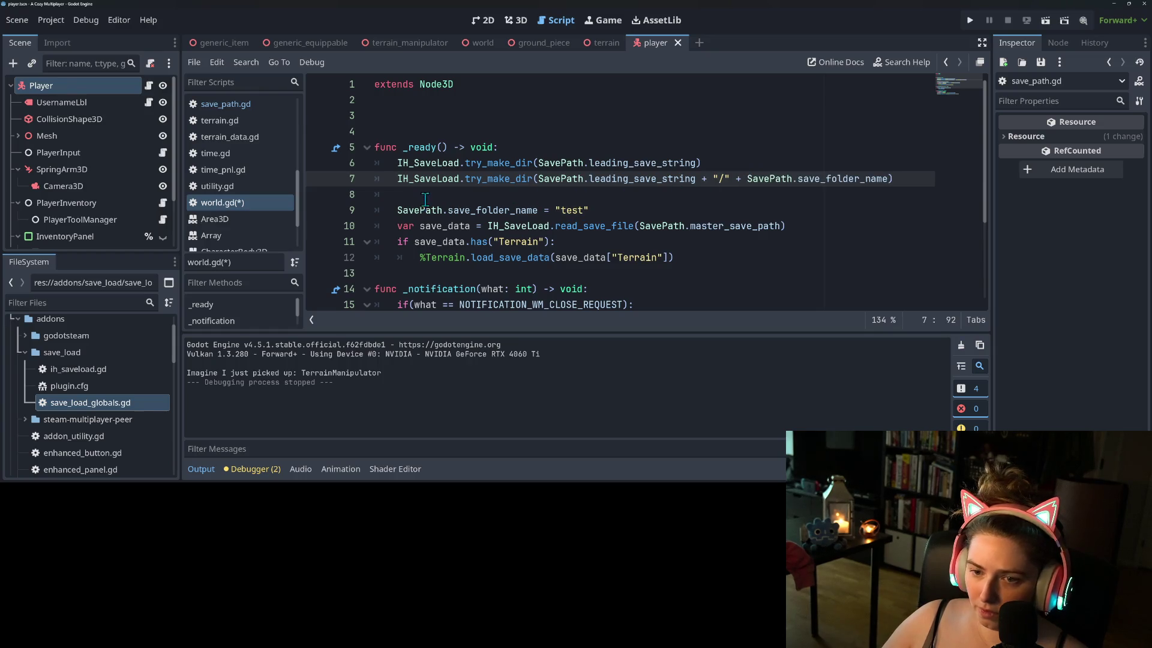
# - Move the second try_make_dir line below the save_folder_name assignment and save the script
pyautogui.moveTo(397, 178)
pyautogui.mouseDown()
pyautogui.moveTo(912, 180)
pyautogui.moveTo(892, 188)
pyautogui.mouseUp()
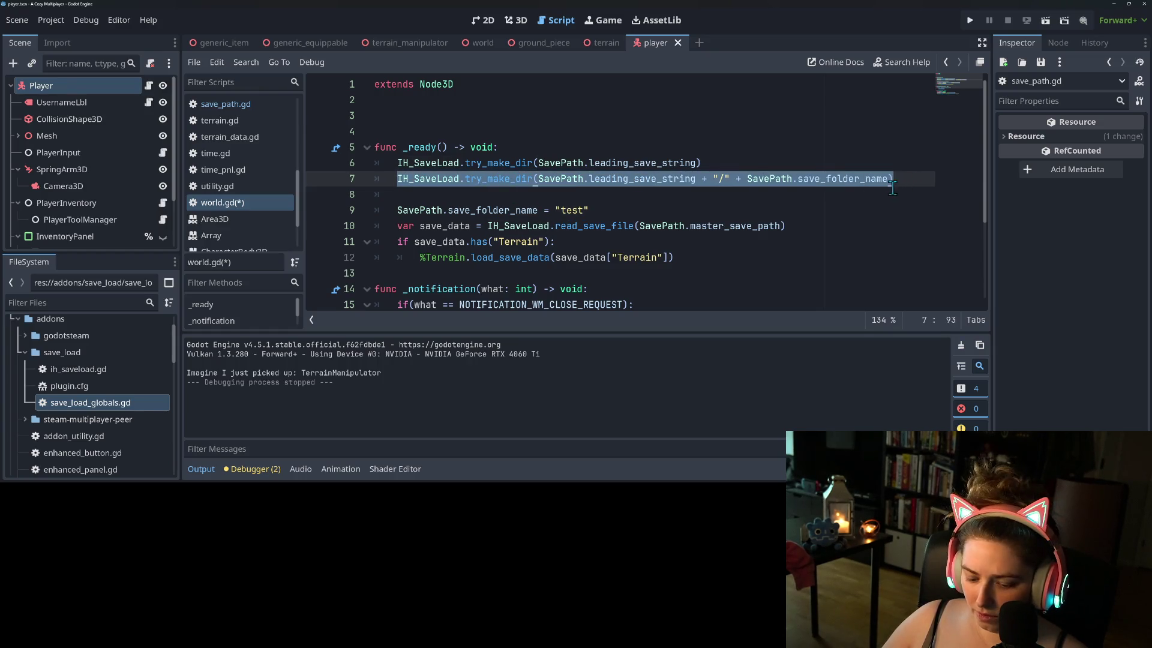
pyautogui.hotkey('ctrl', 'x')
pyautogui.click(723, 207)
pyautogui.press('Return')
pyautogui.hotkey('ctrl', 'v')
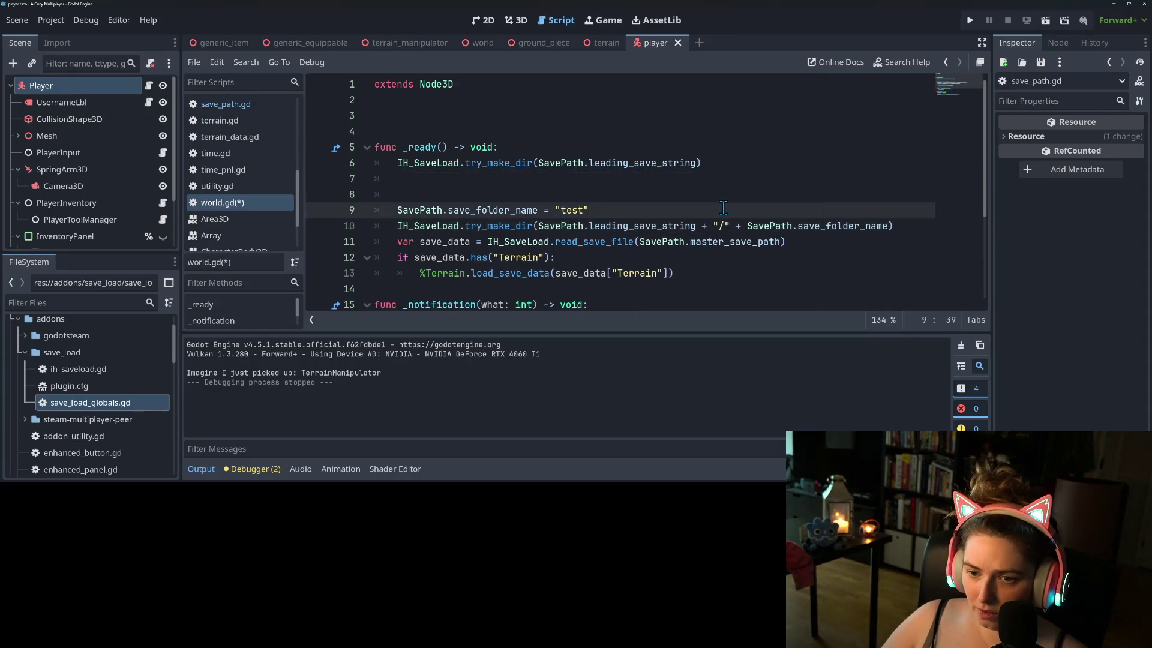
pyautogui.press('Up')
pyautogui.press('Up')
pyautogui.press('BackSpace')
pyautogui.press('BackSpace')
pyautogui.press('BackSpace')
pyautogui.hotkey('ctrl', 's')
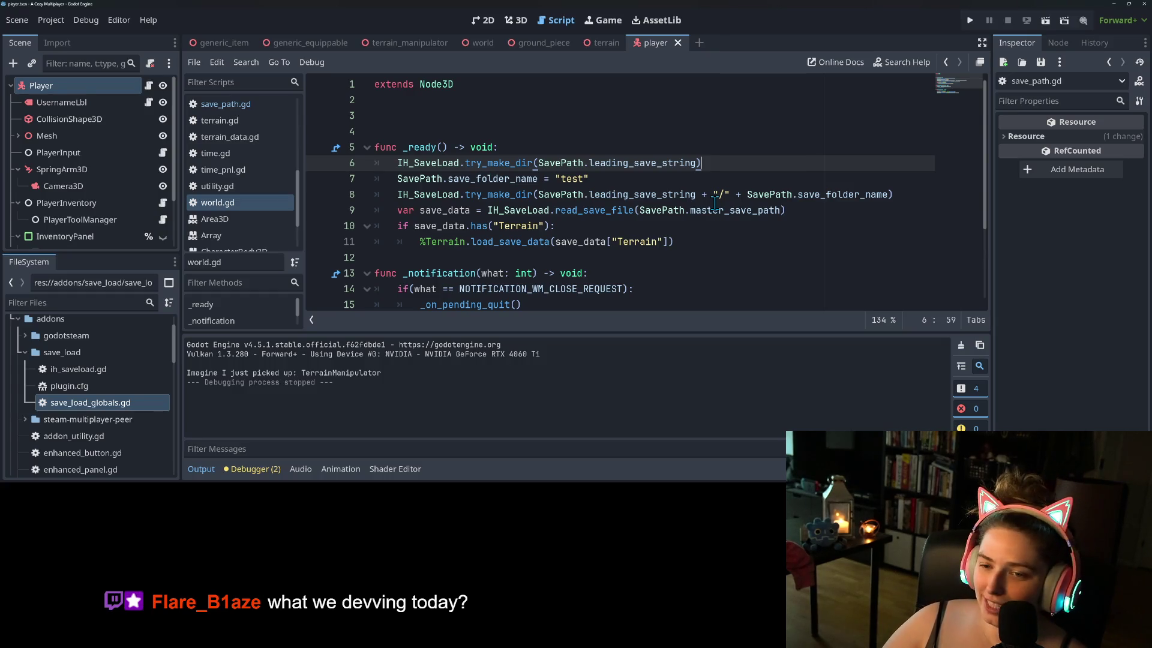
# - Delete the extra blank lines above _ready and bring up the terrain save JSON file
pyautogui.click(458, 135)
pyautogui.press('BackSpace')
pyautogui.press('BackSpace')
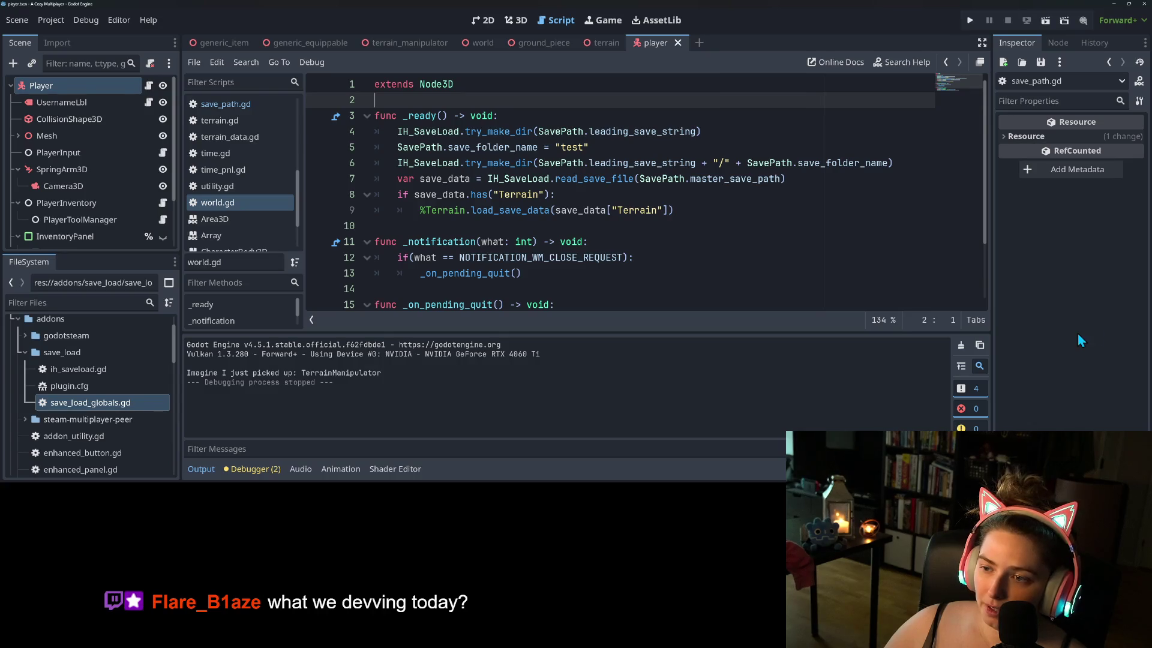
pyautogui.hotkey('alt', 'Tab')
pyautogui.click(633, 276)
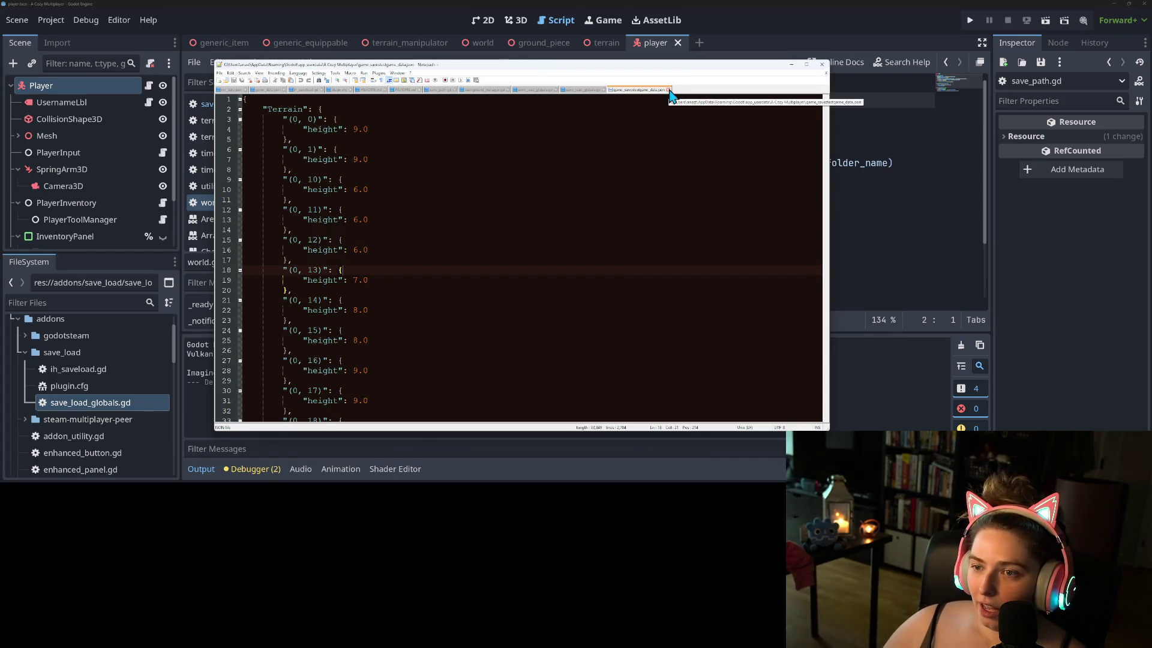
# - Close the JSON file and Notepad++, and collapse Godot's Output panel
pyautogui.click(669, 91)
pyautogui.click(791, 65)
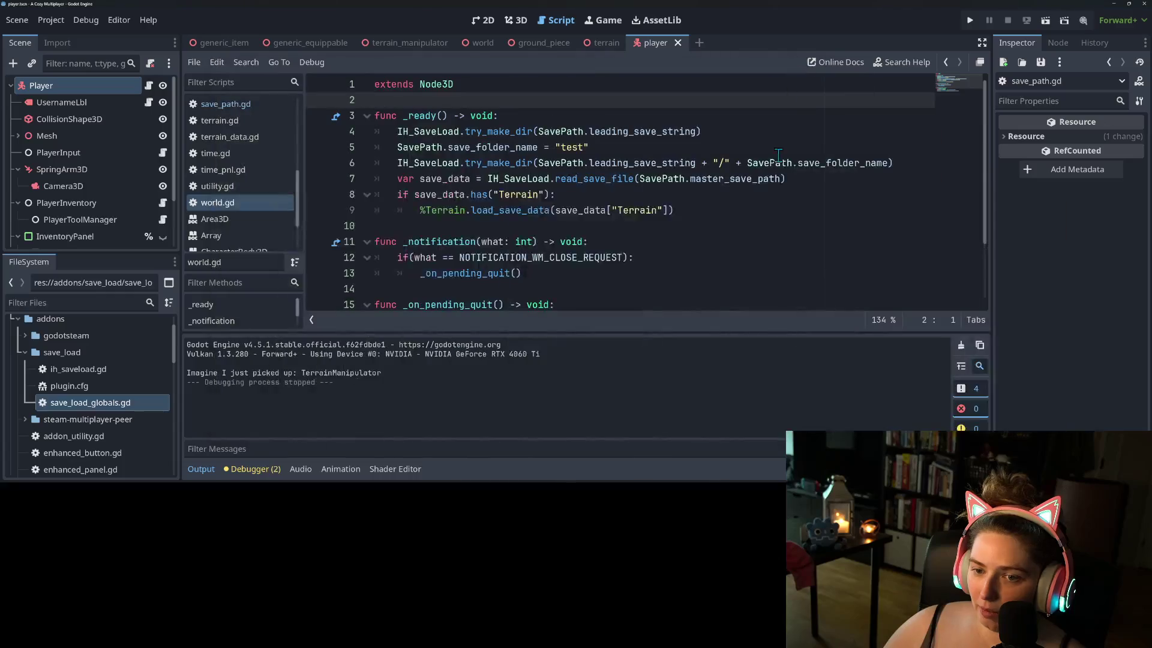
pyautogui.click(741, 241)
pyautogui.click(207, 469)
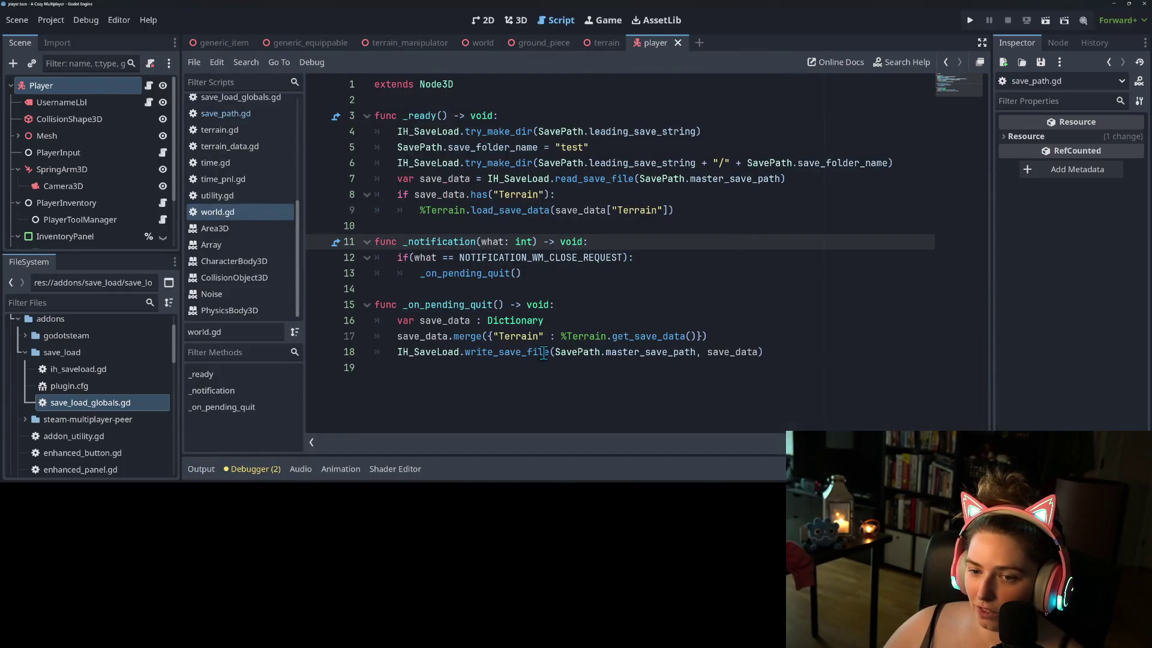
pyautogui.click(570, 324)
# - Review the terrain loading and try_make_dir lines in _ready, then run the project
pyautogui.click(618, 210)
pyautogui.click(725, 200)
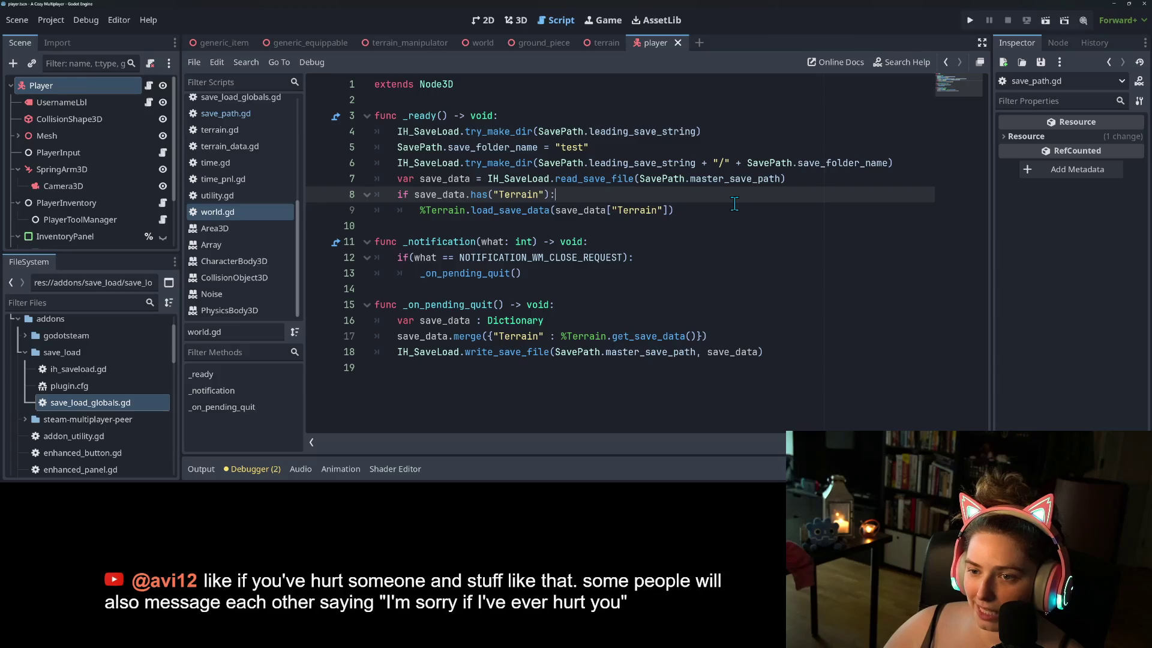
pyautogui.click(729, 212)
pyautogui.click(641, 162)
pyautogui.doubleClick(641, 162)
pyautogui.click(612, 147)
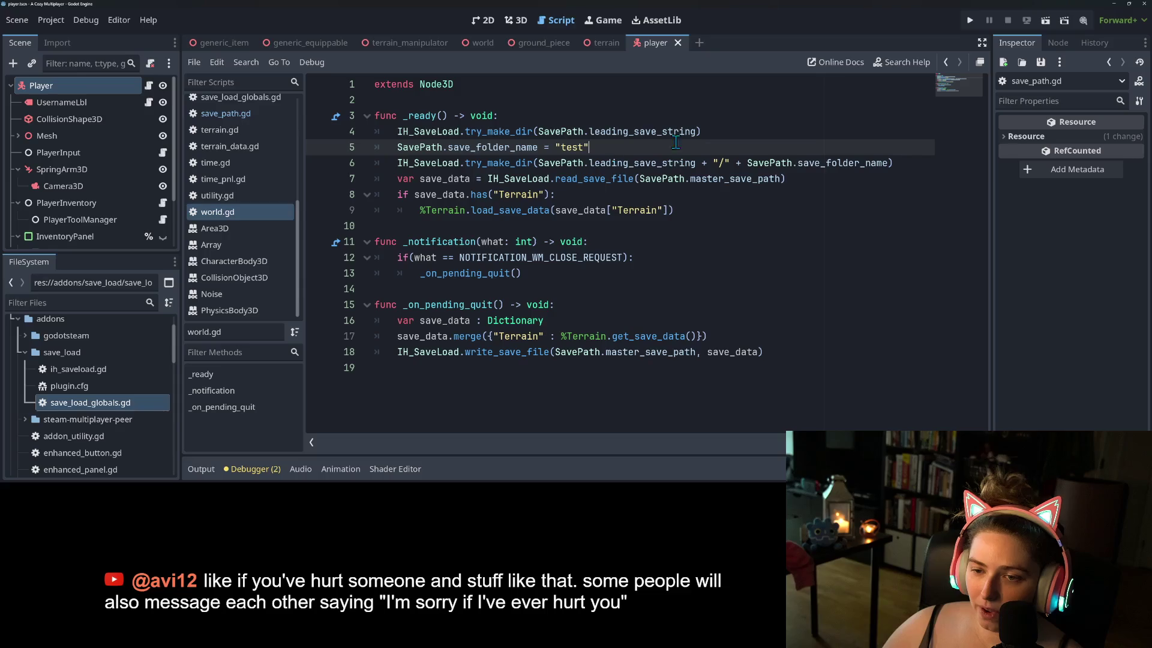
pyautogui.click(970, 23)
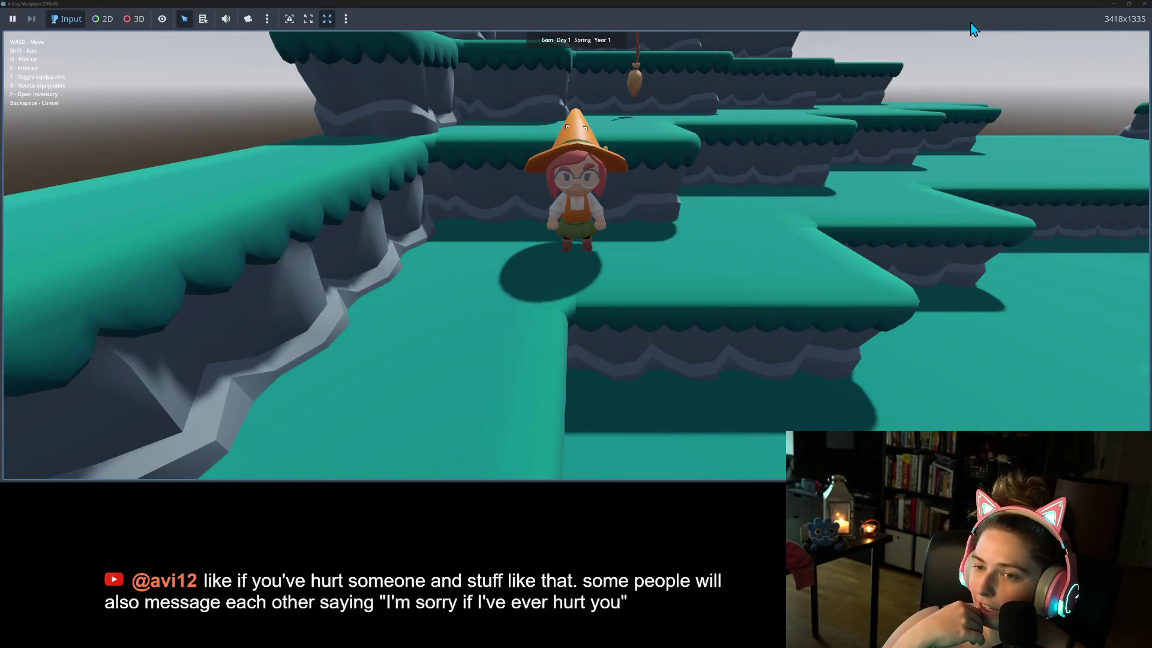
# - Walk the witch across the terraces with WASD, raise a ground pillar with E, then quit the game
pyautogui.press('w')
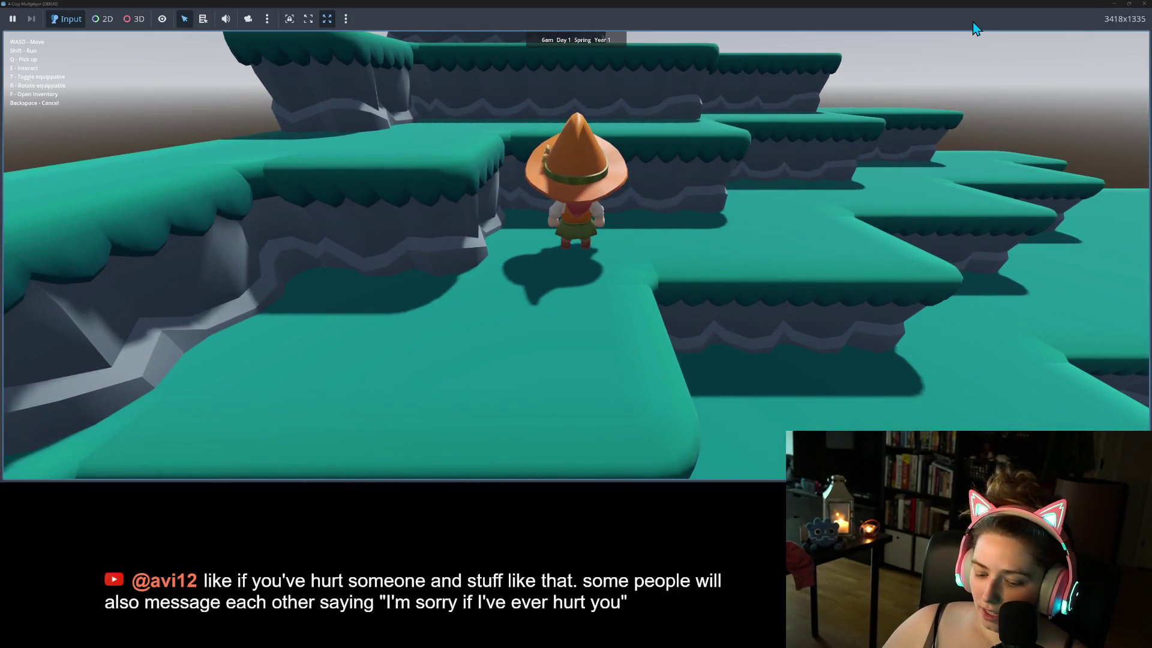
pyautogui.press('d')
pyautogui.press('a')
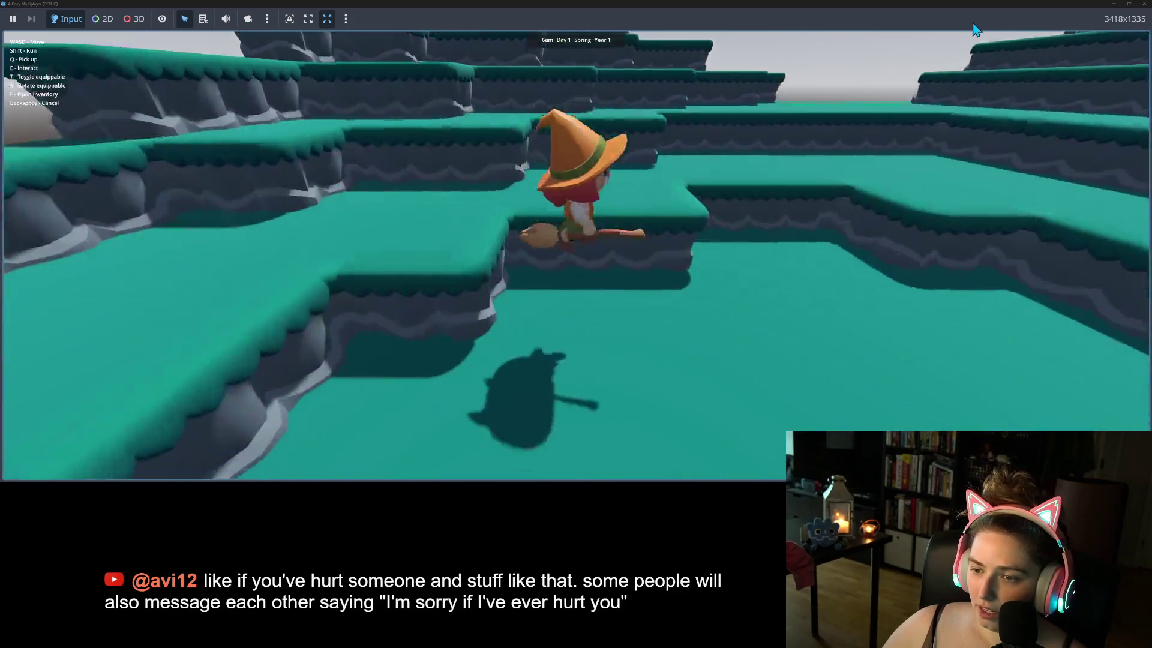
pyautogui.press('e')
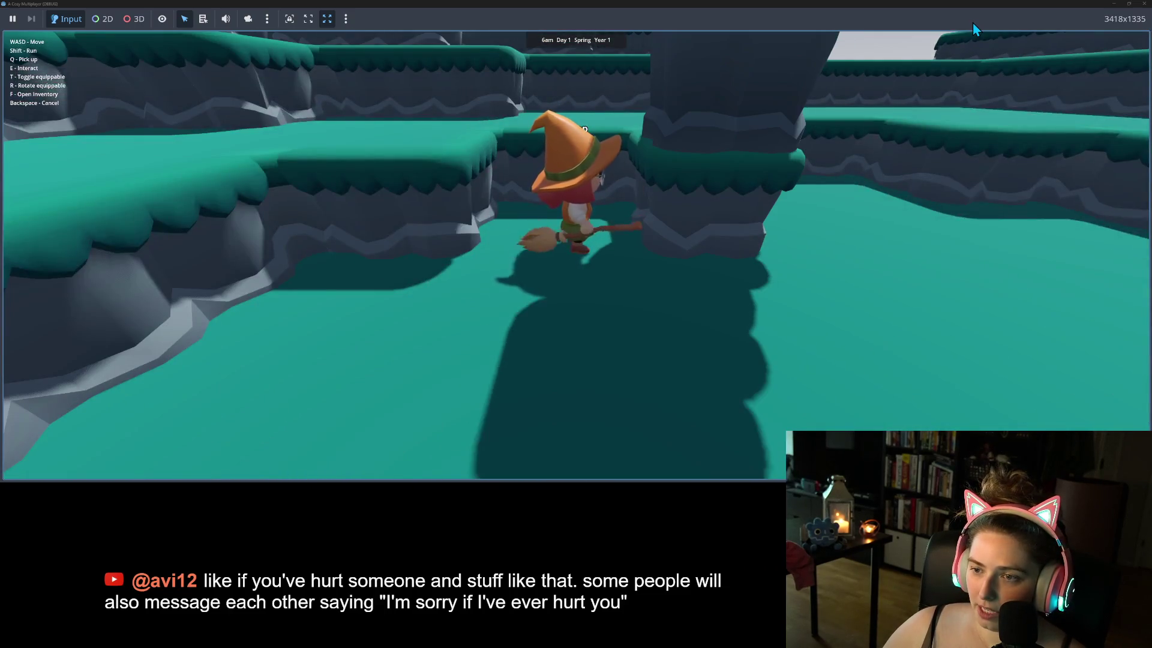
pyautogui.press('a')
pyautogui.press('w')
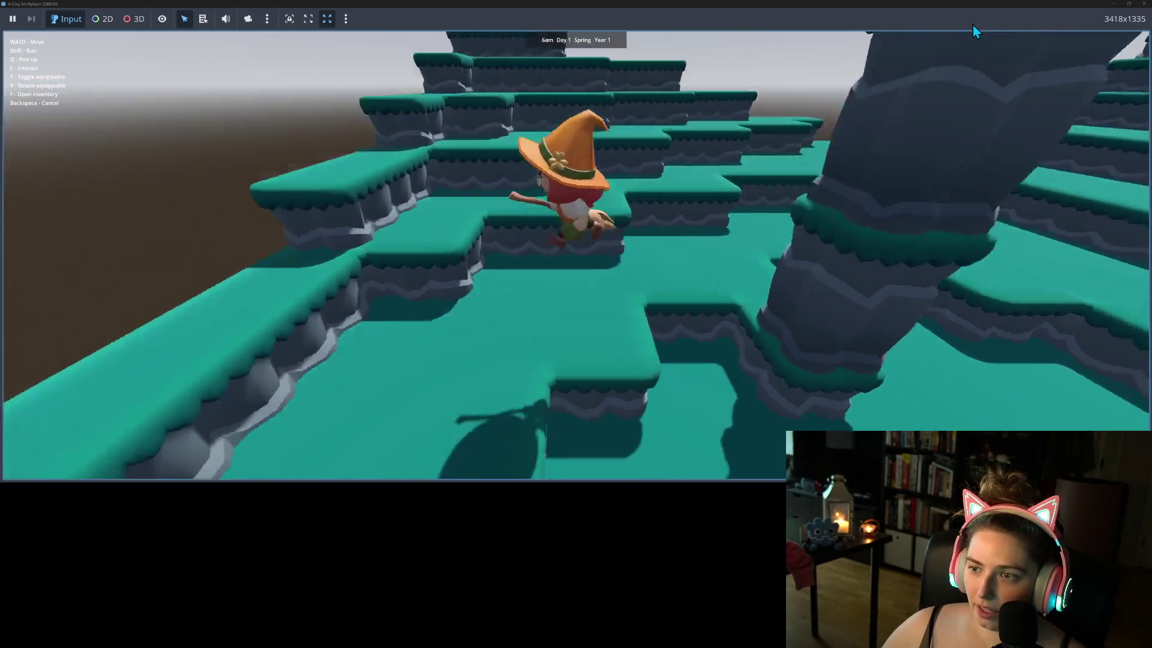
pyautogui.press('d')
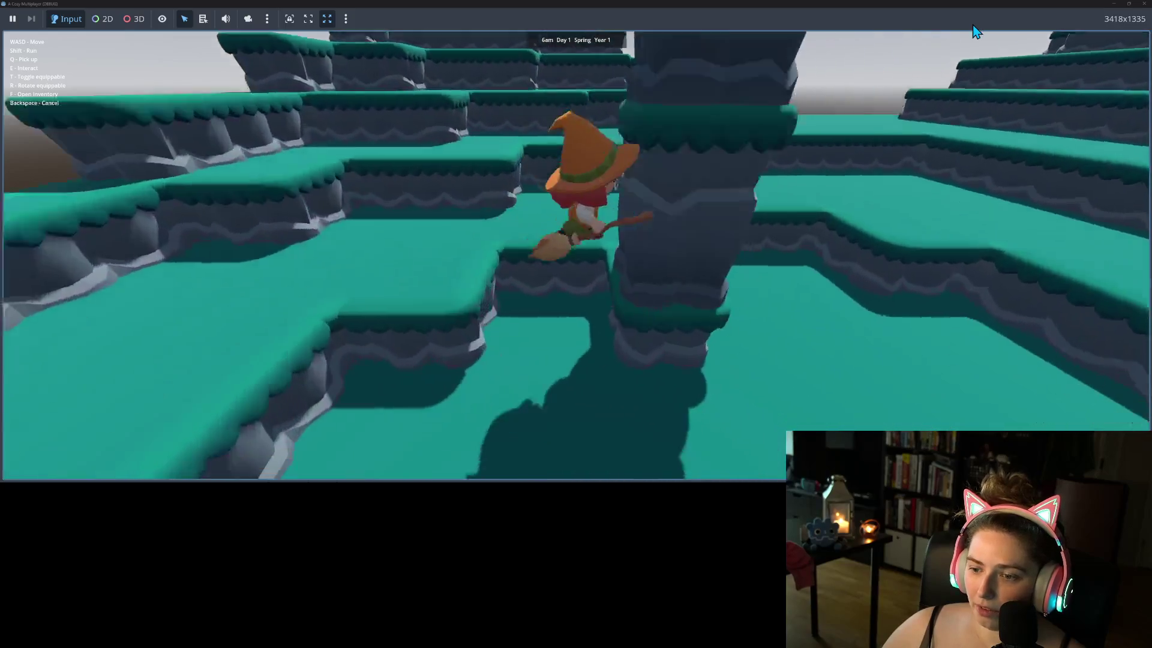
pyautogui.press('w')
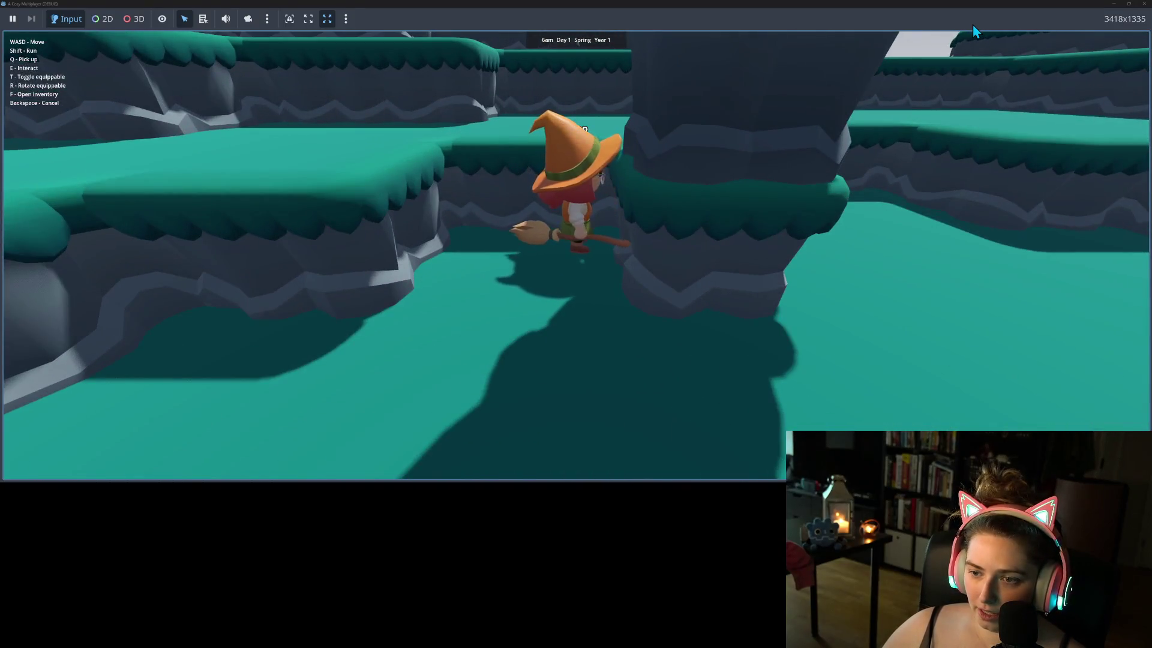
pyautogui.press('w')
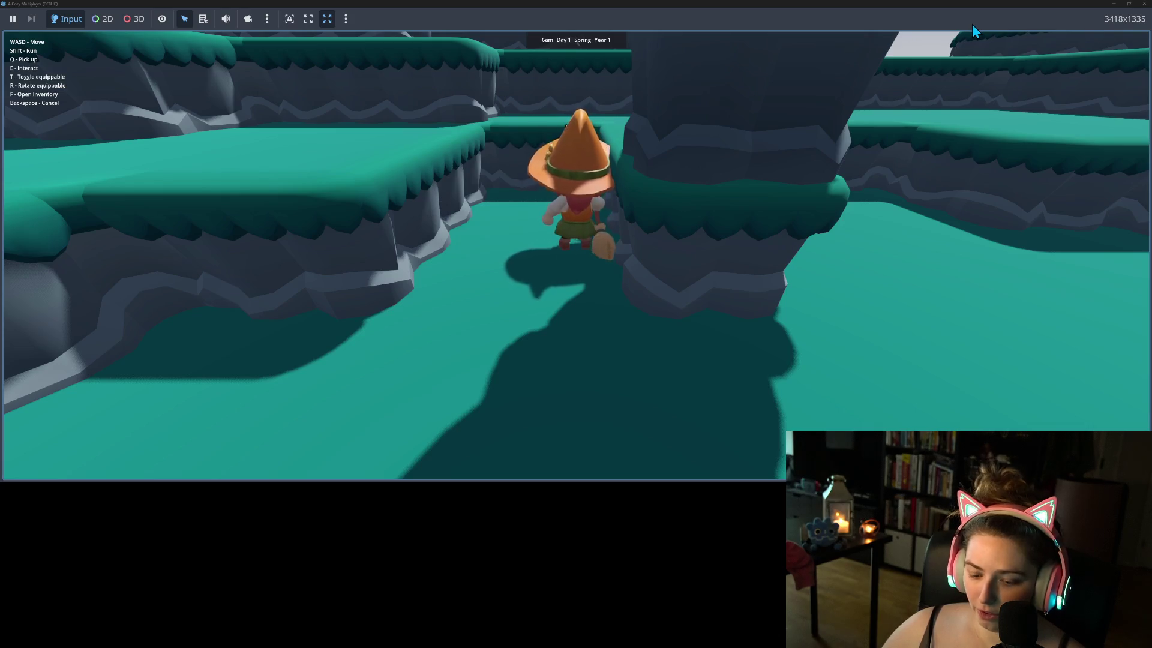
pyautogui.press('a')
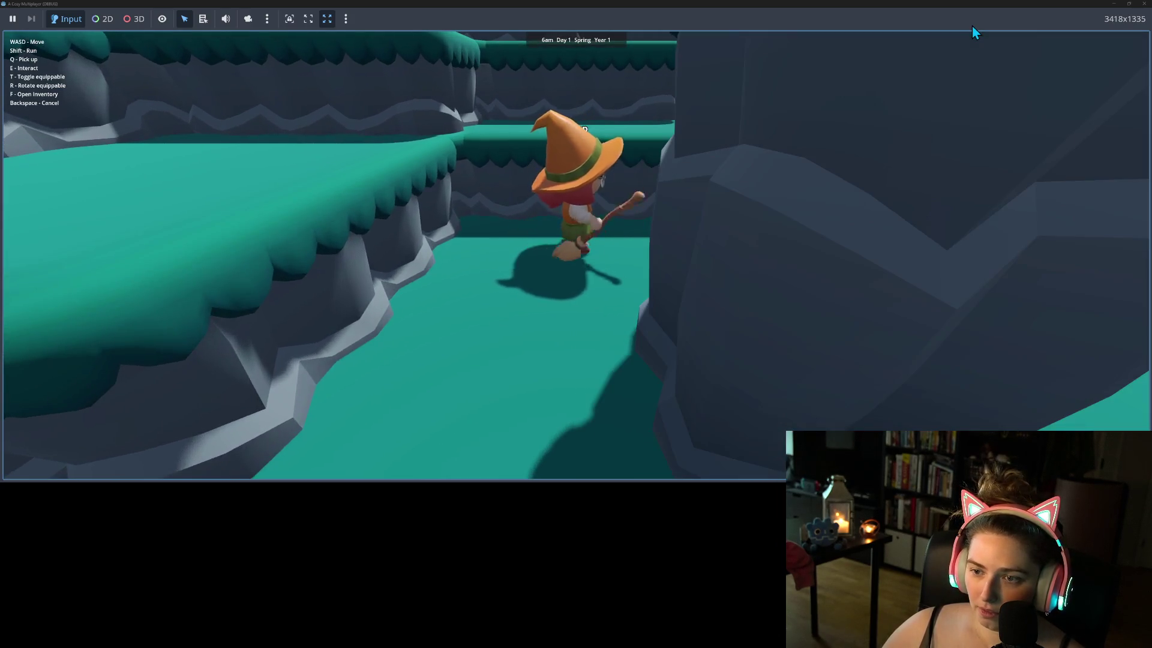
pyautogui.press('s')
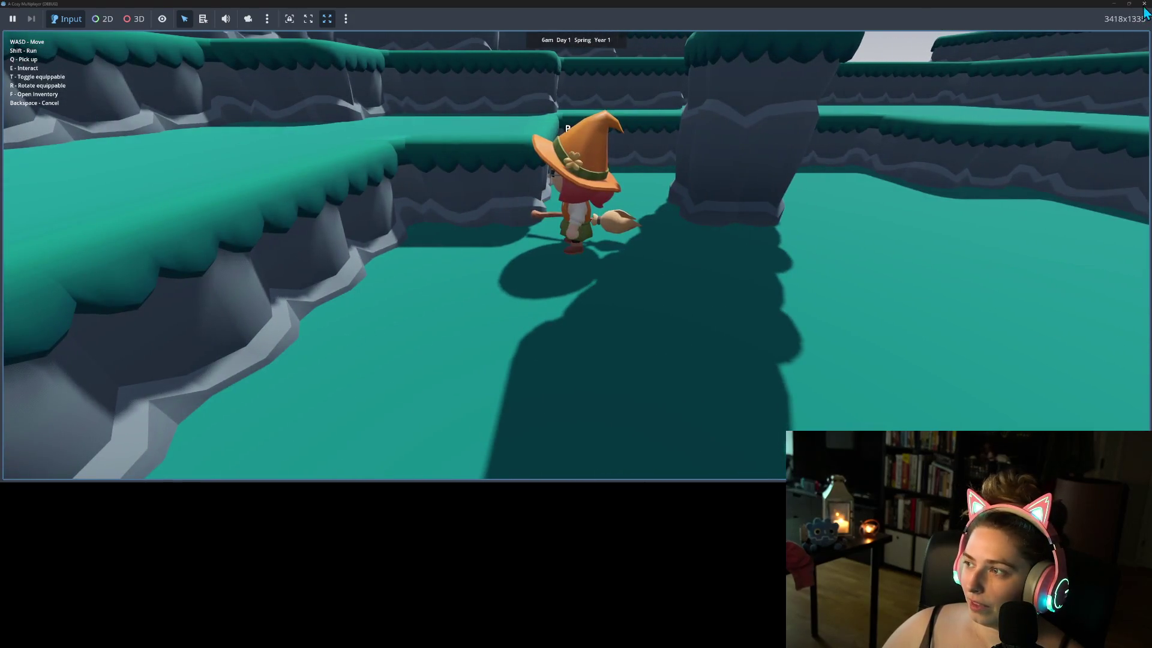
pyautogui.click(1144, 5)
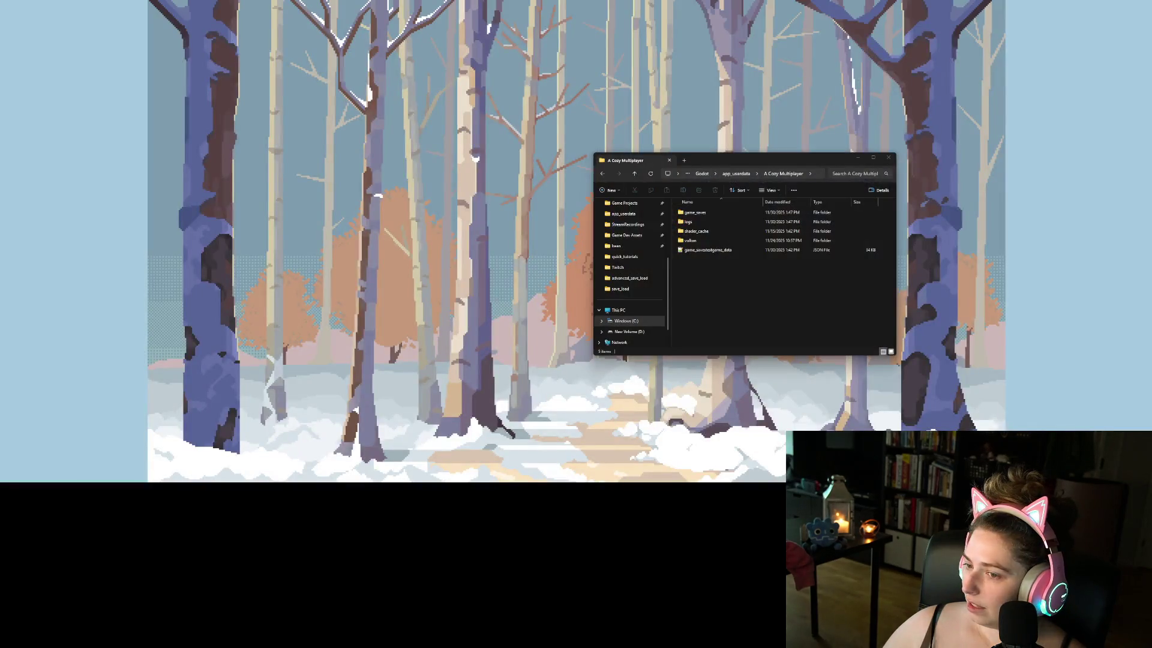
# - Open the project's game_saves folder in File Explorer
pyautogui.click(708, 250)
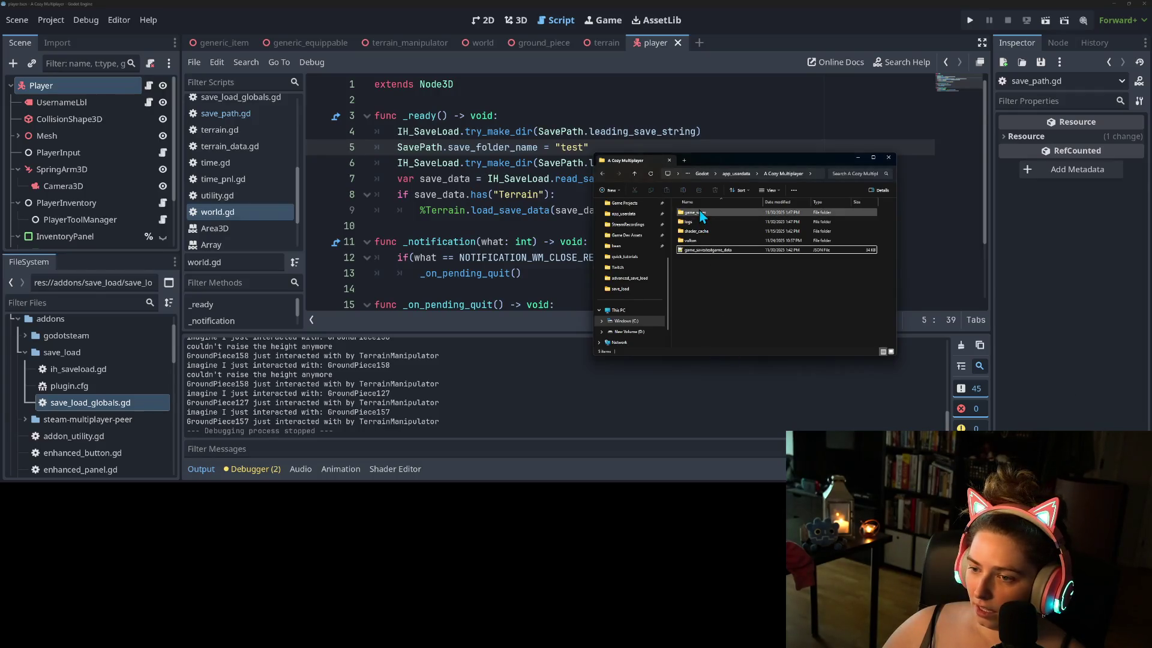
pyautogui.doubleClick(700, 212)
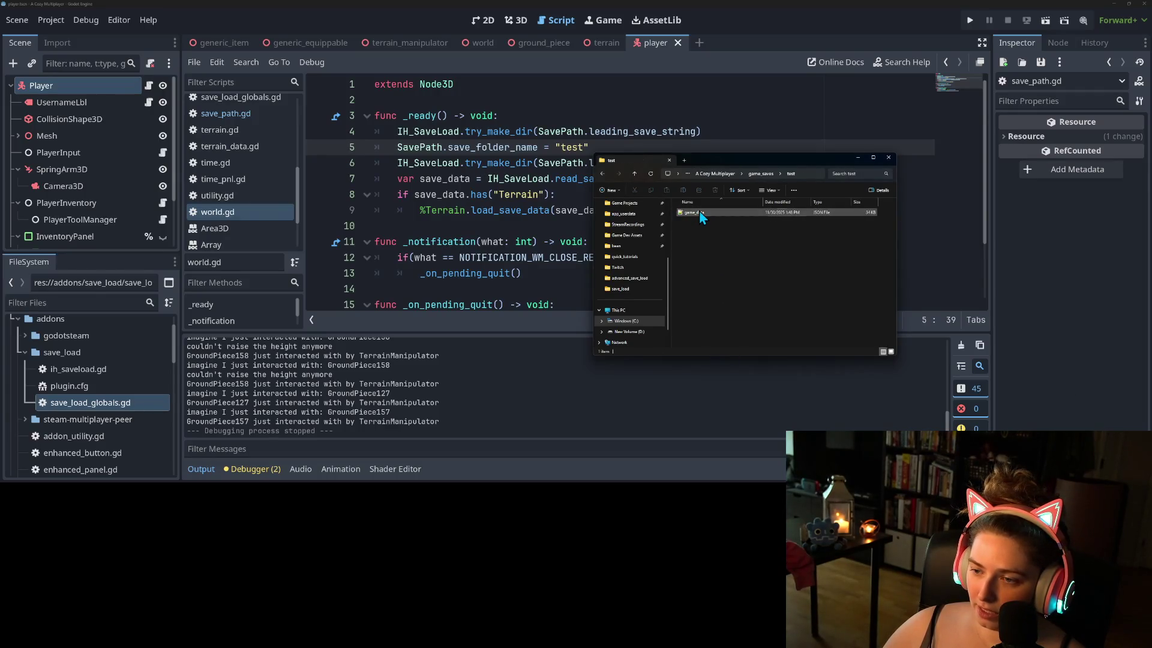
# - Inspect the game_data save JSON in Notepad++ by folding and unfolding the Terrain block, then return to Godot
pyautogui.doubleClick(700, 211)
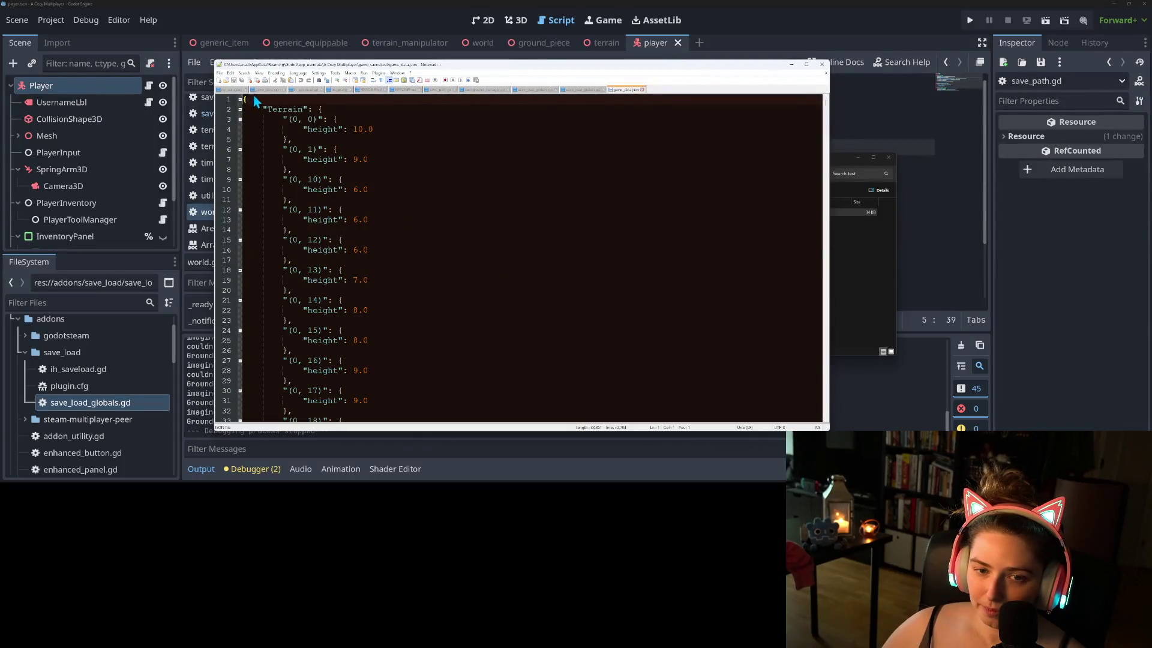
pyautogui.click(240, 110)
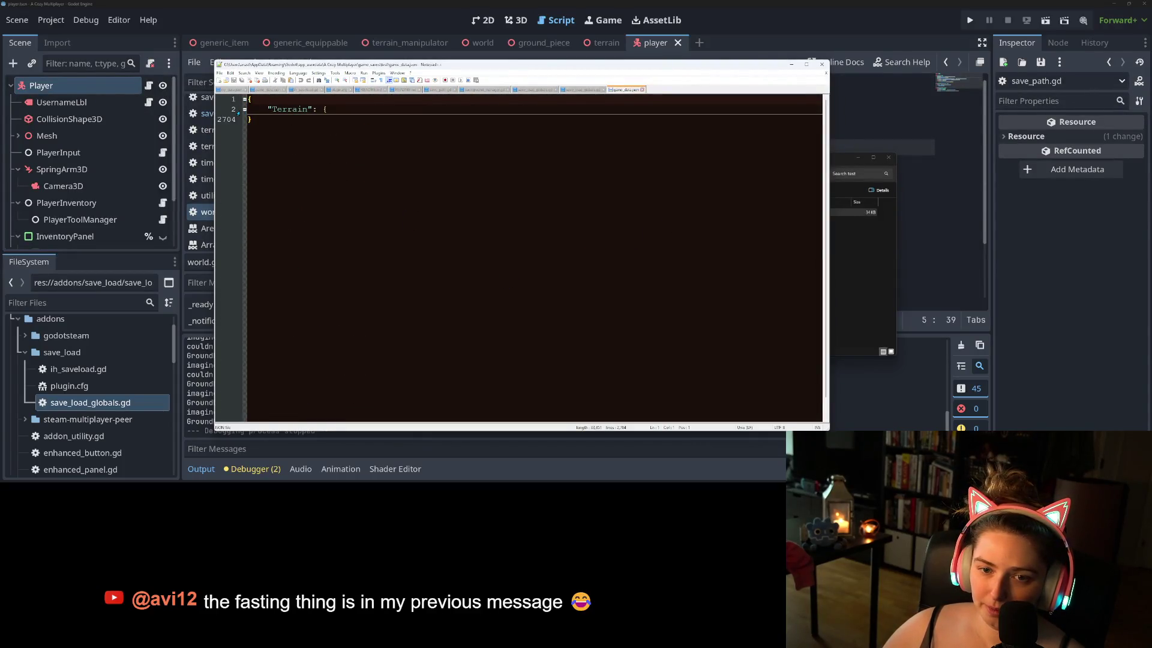
pyautogui.click(239, 110)
pyautogui.click(404, 150)
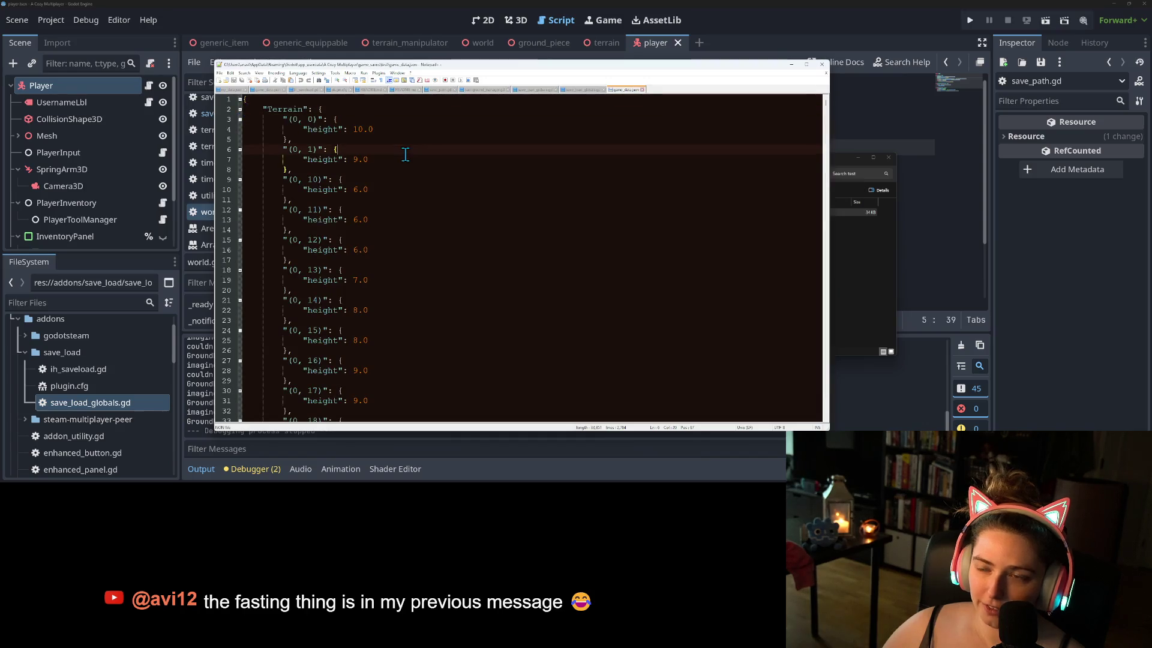
pyautogui.click(844, 26)
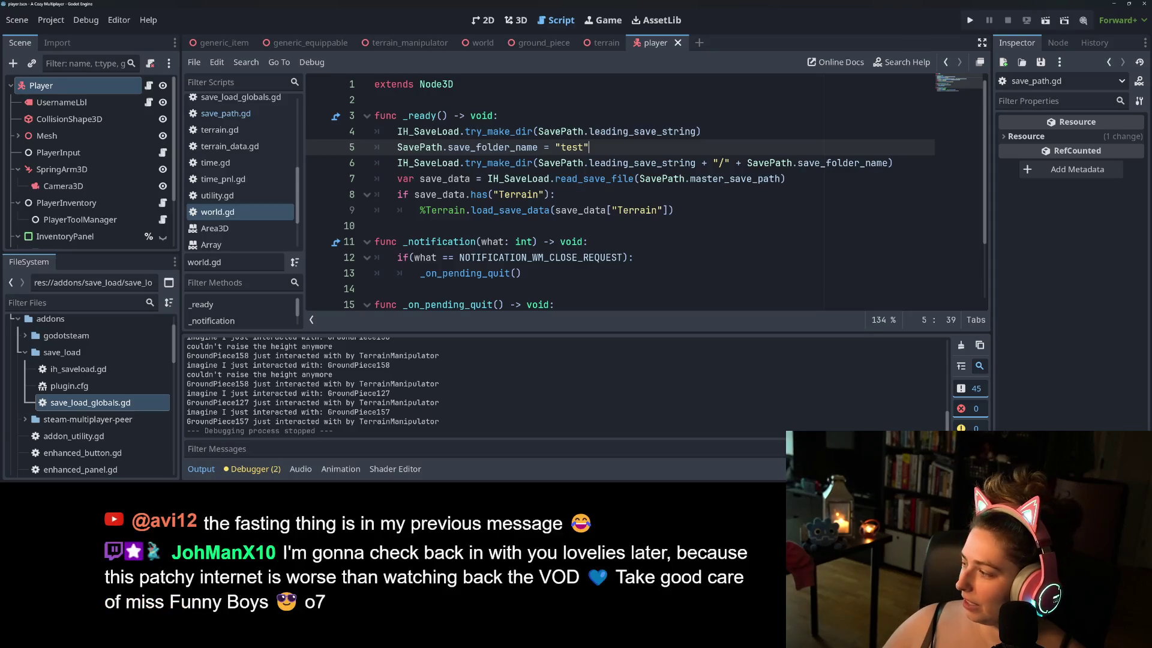
# - Switch to GitHub Desktop to review the five changed files and the player.tscn diff
pyautogui.hotkey('alt', 'Tab')
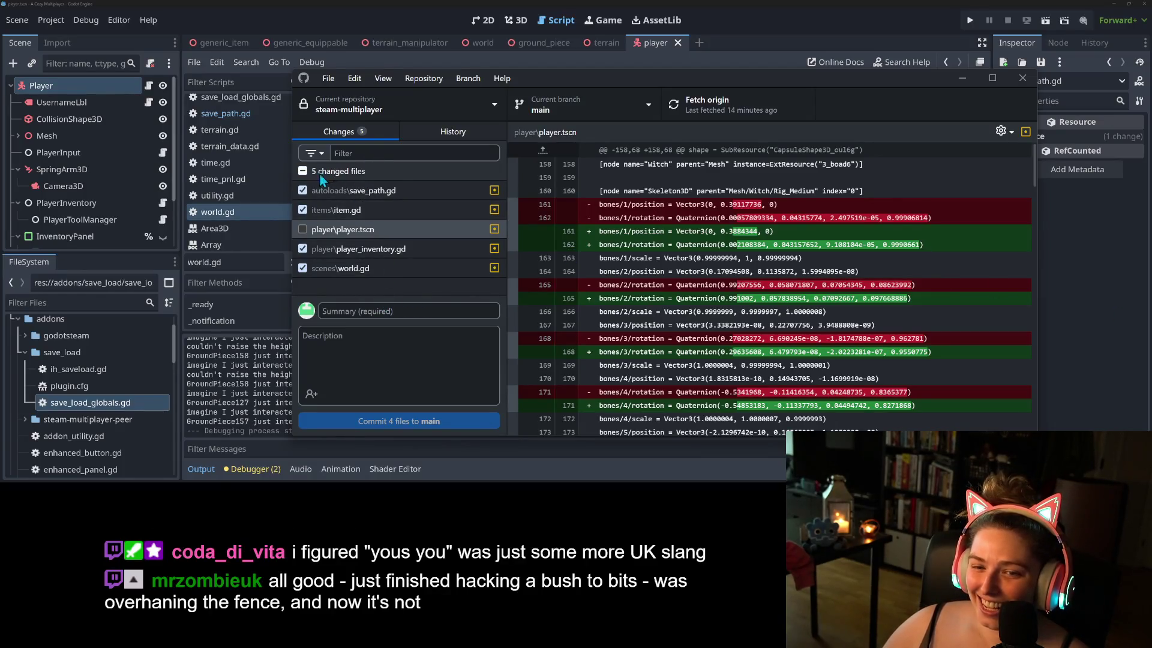
# - Include only save_path.gd and world.gd in the commit, reviewing their diffs
pyautogui.click(302, 171)
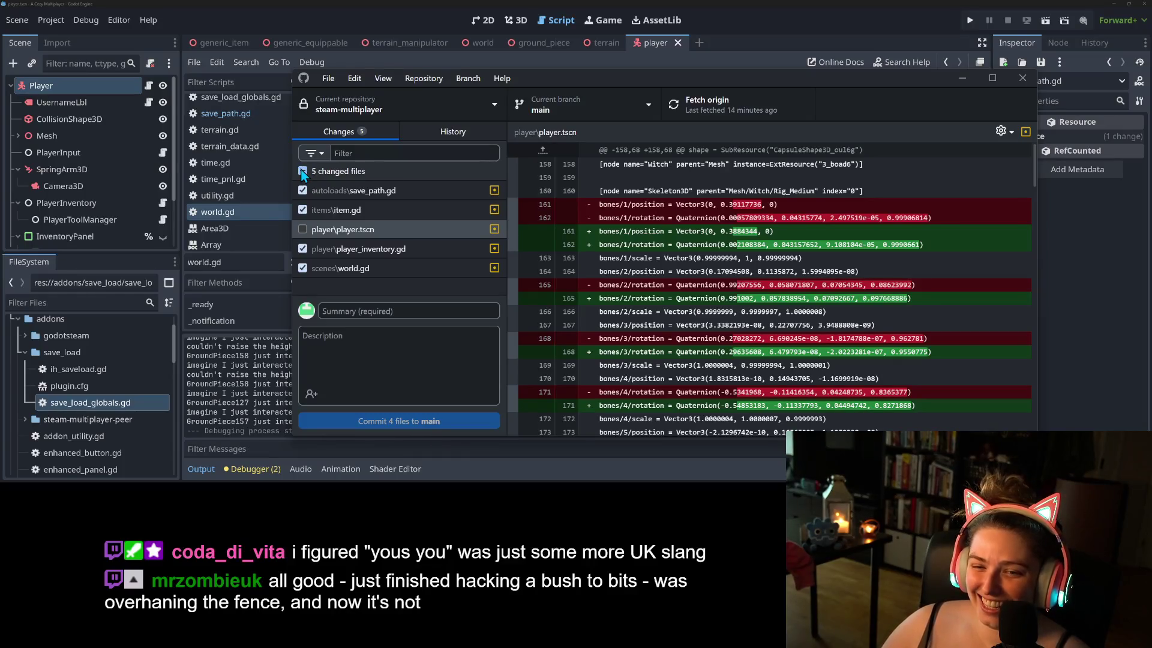
pyautogui.click(358, 192)
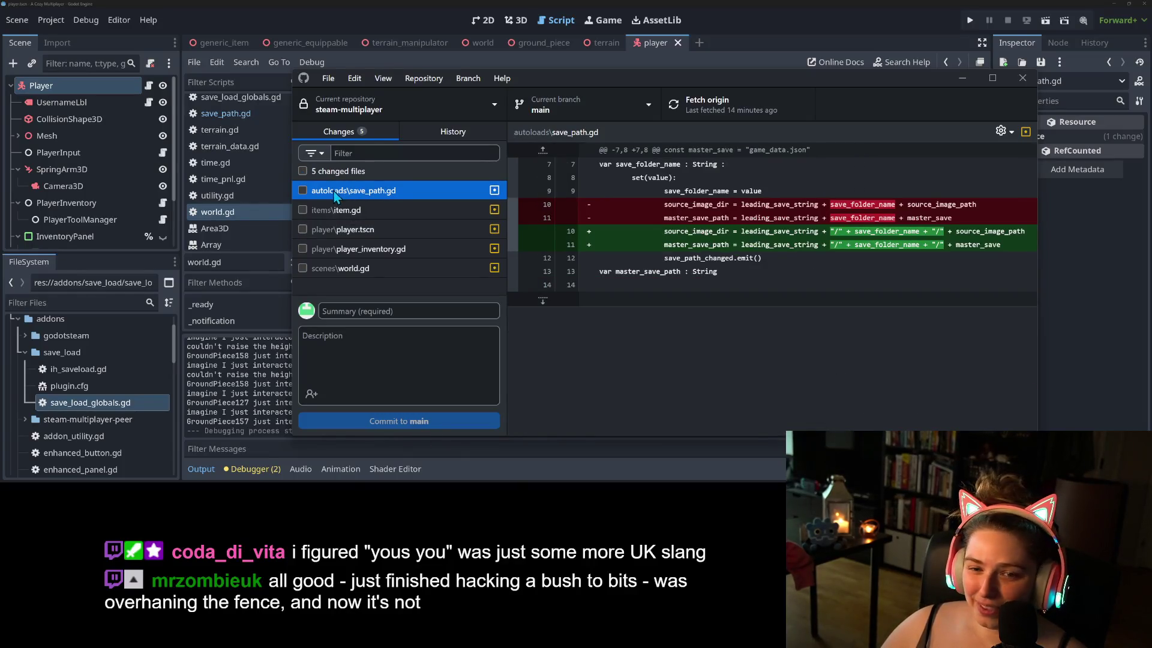
pyautogui.click(302, 190)
pyautogui.click(361, 273)
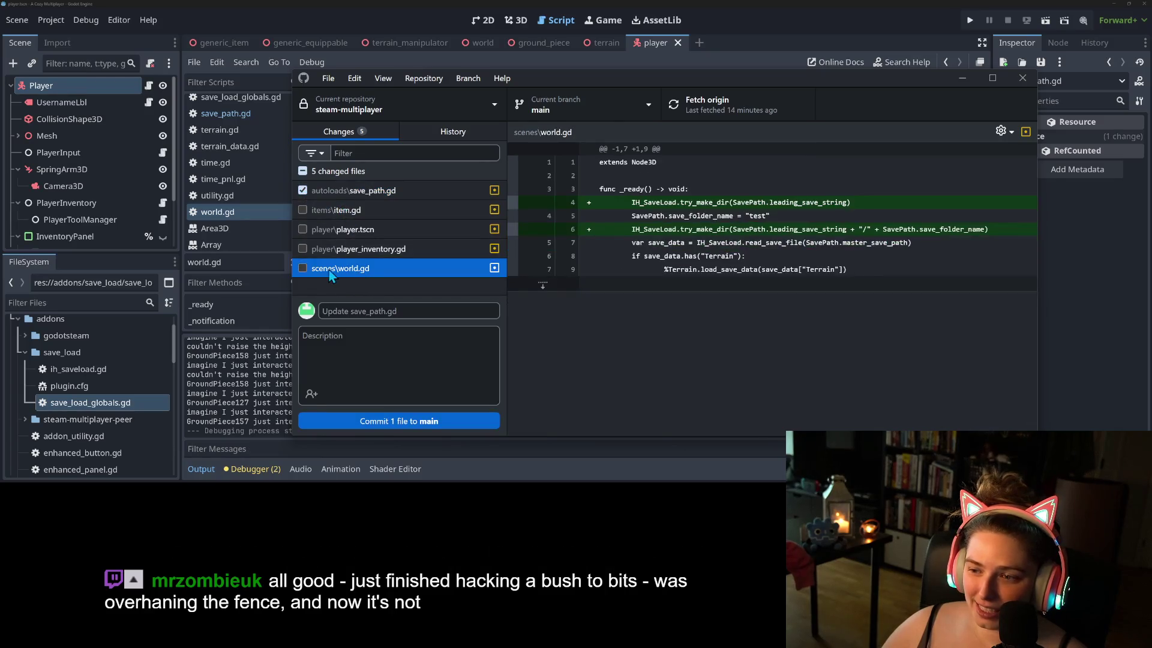
pyautogui.click(303, 268)
pyautogui.click(400, 190)
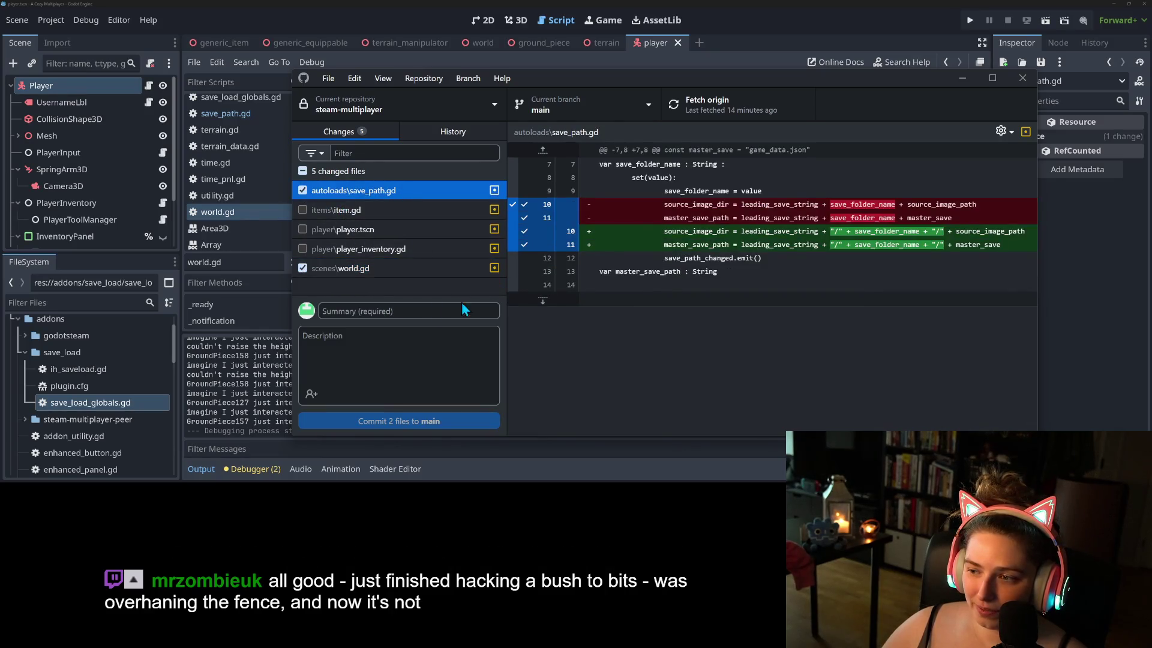
# - Commit the two files to main as 'fixes save data path construction' and push to origin
pyautogui.click(399, 312)
pyautogui.write('fixes ')
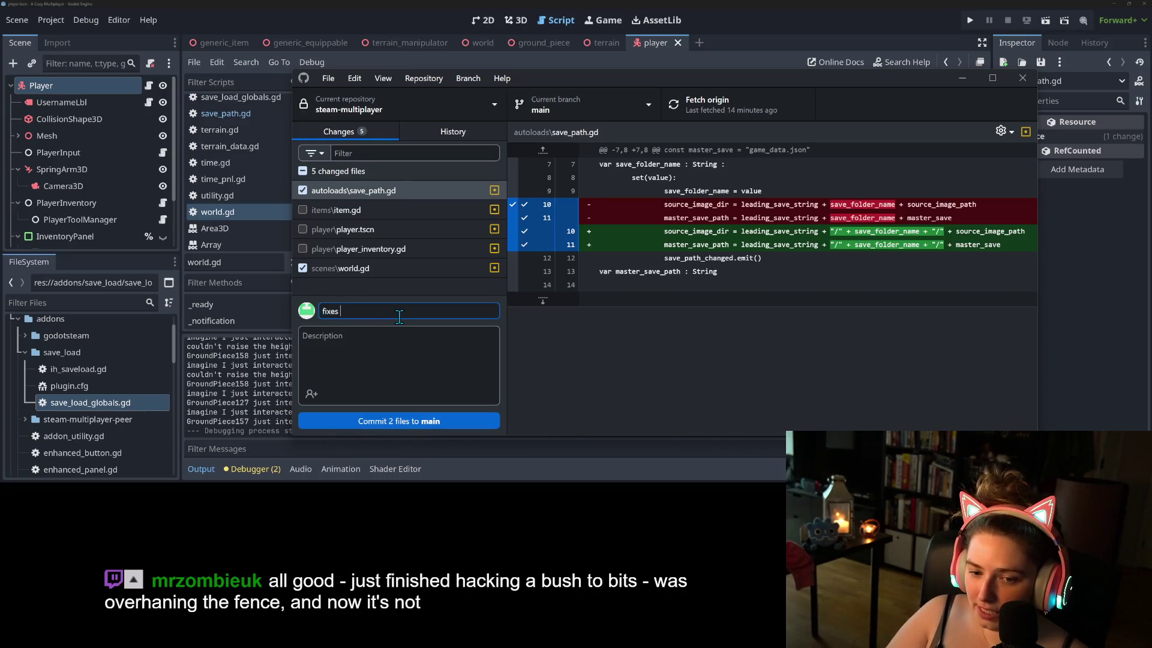
pyautogui.write('save data path')
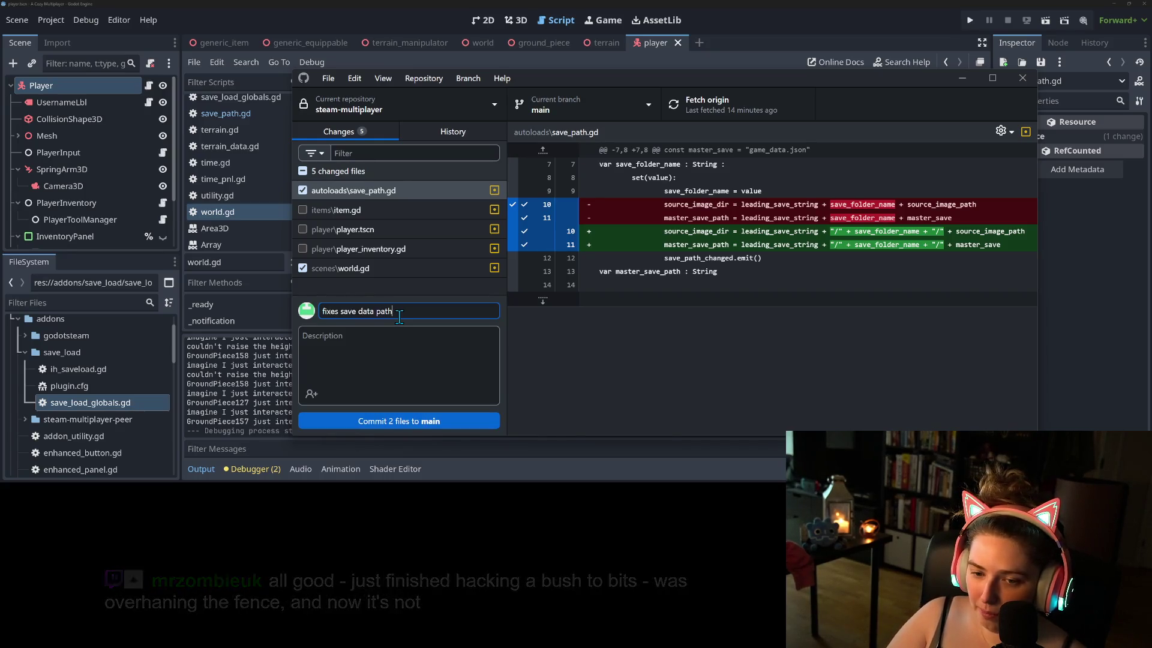
pyautogui.write(' construction')
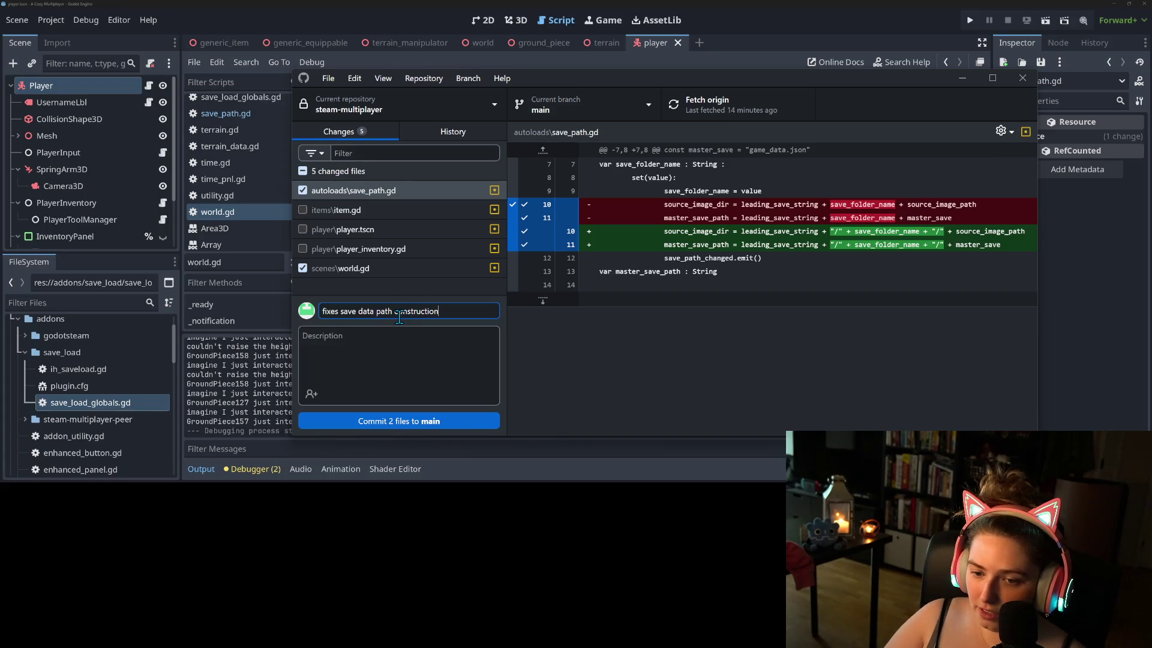
pyautogui.click(415, 425)
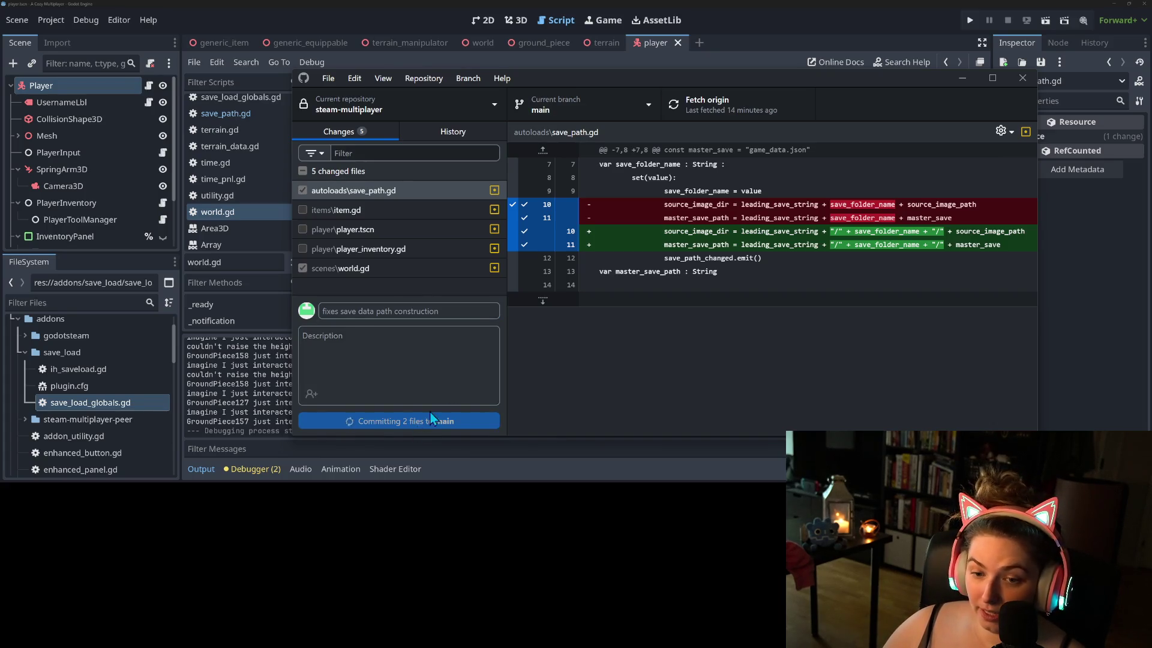
pyautogui.click(732, 106)
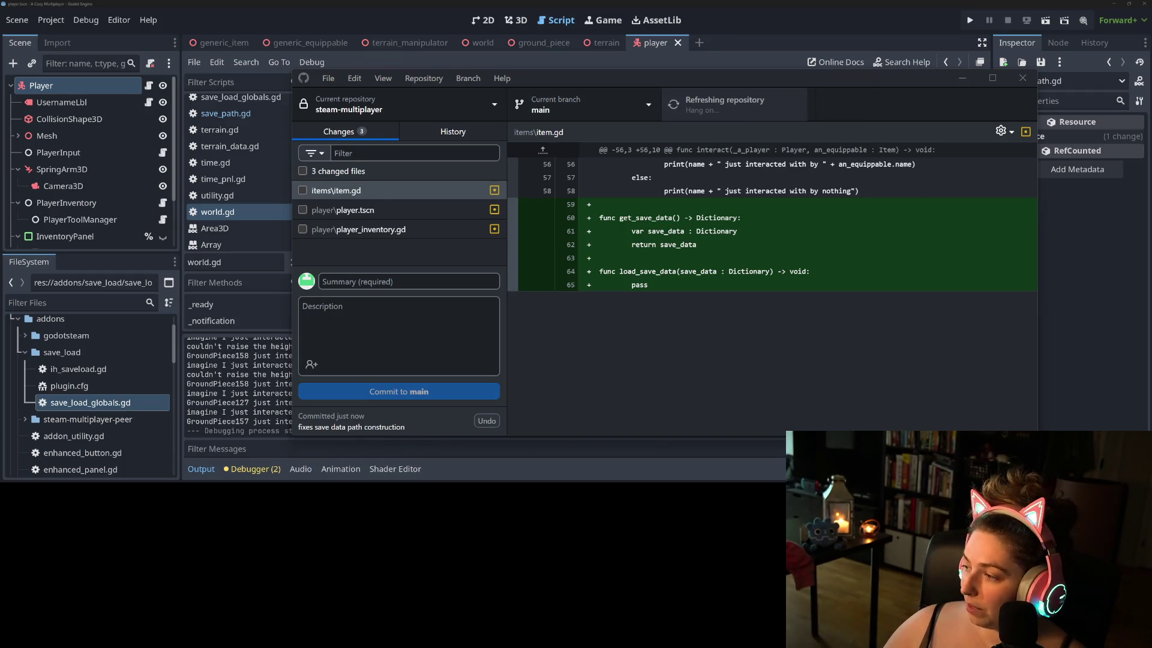
pyautogui.hotkey('alt', 'Tab')
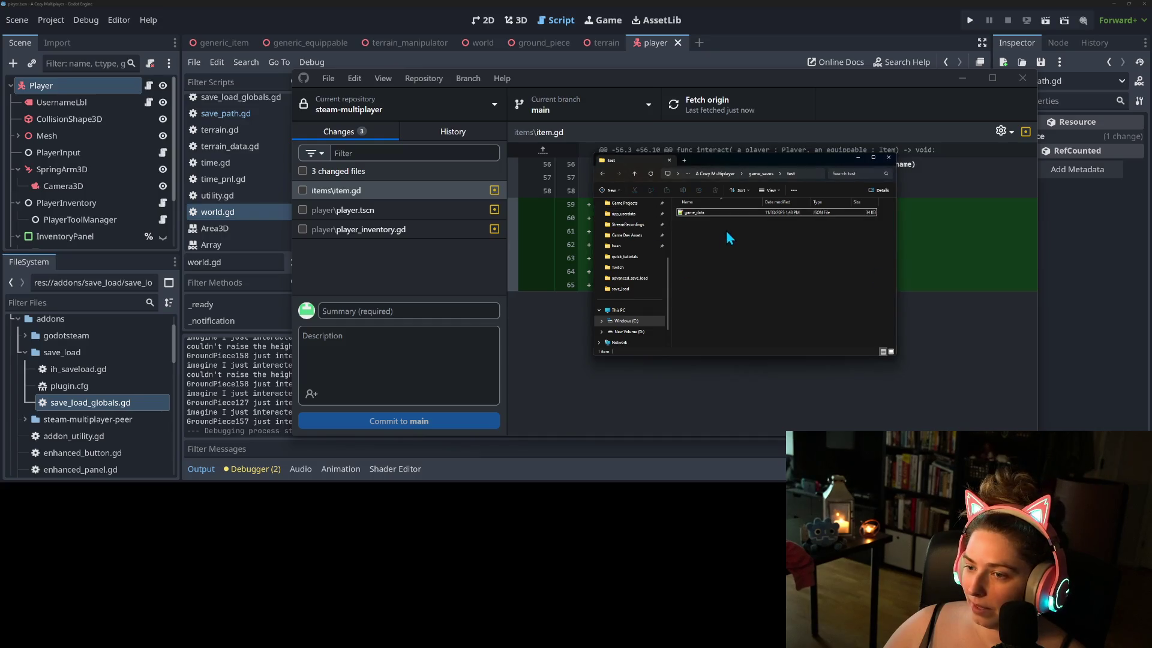
# - Go up to the A Cozy Multiplayer folder and delete the misnamed save data JSON file
pyautogui.click(757, 175)
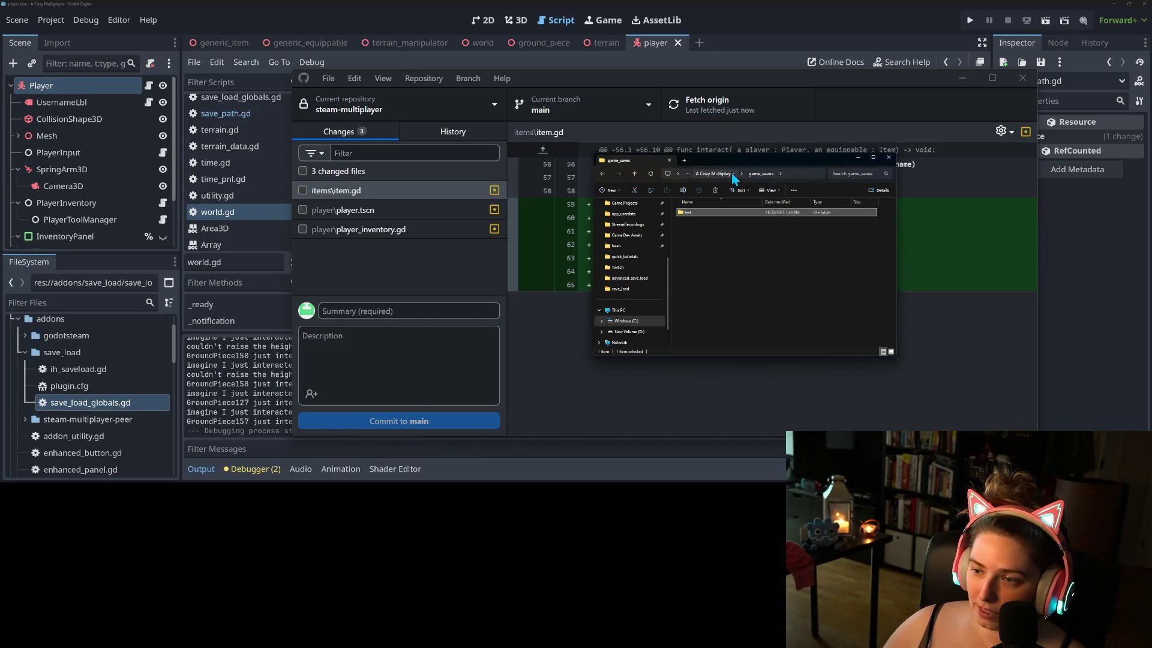
pyautogui.click(716, 173)
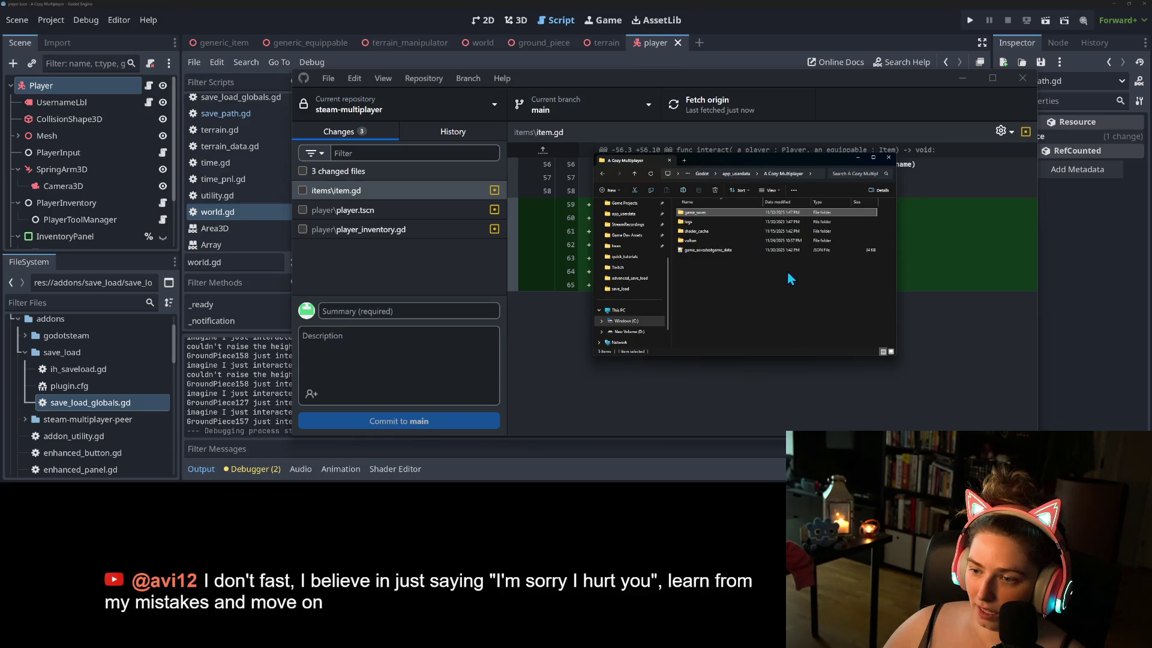
pyautogui.click(717, 249)
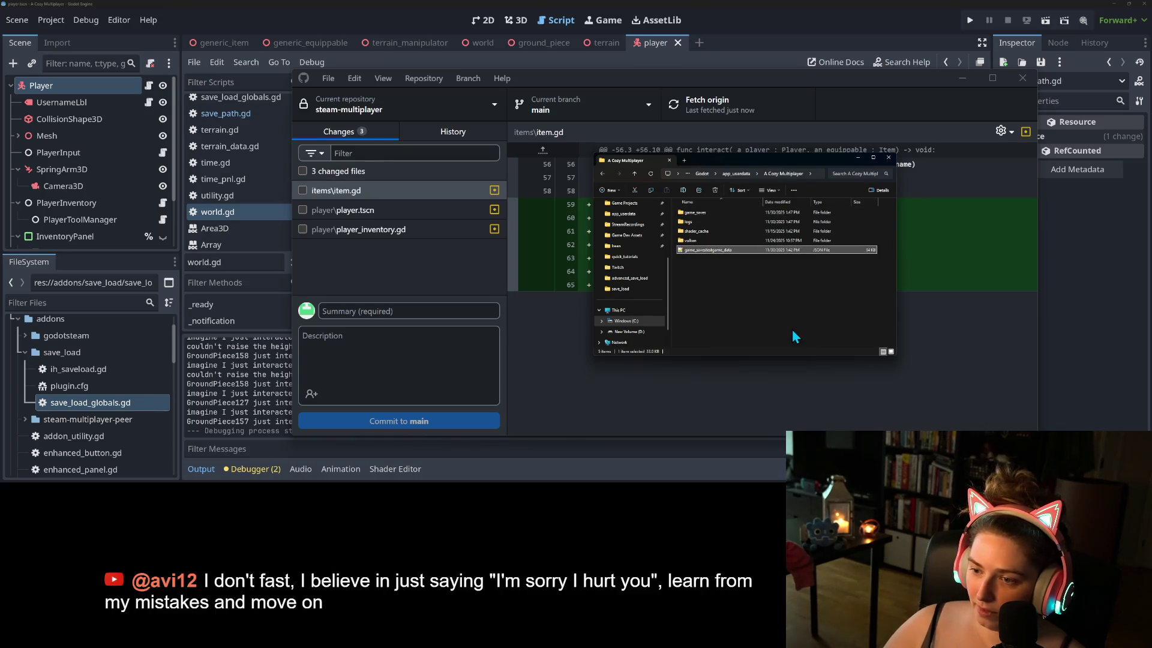
pyautogui.press('Delete')
pyautogui.click(888, 8)
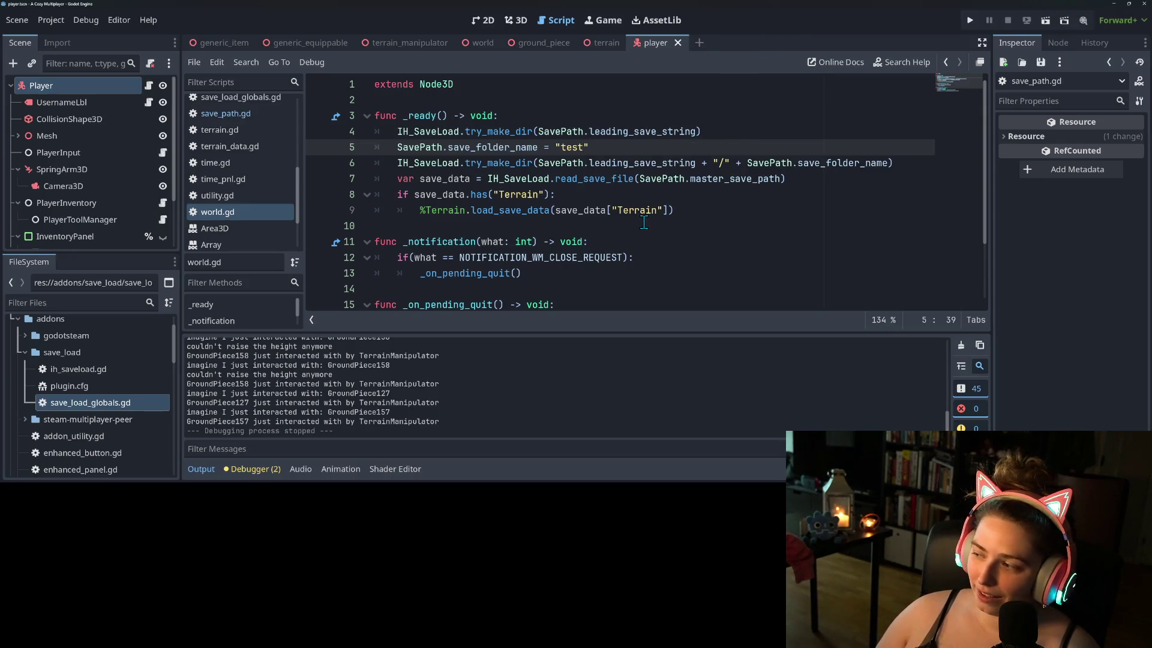
# - Collapse the Output panel to show all of world.gd and place the caret on line 1
pyautogui.click(725, 214)
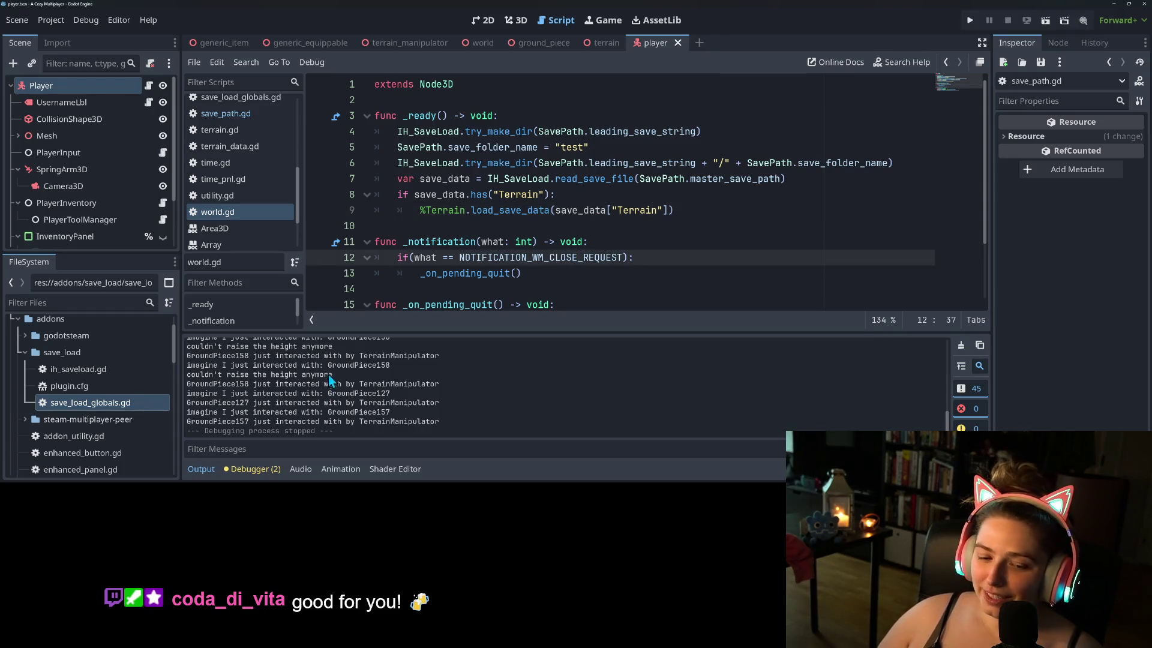
pyautogui.click(201, 469)
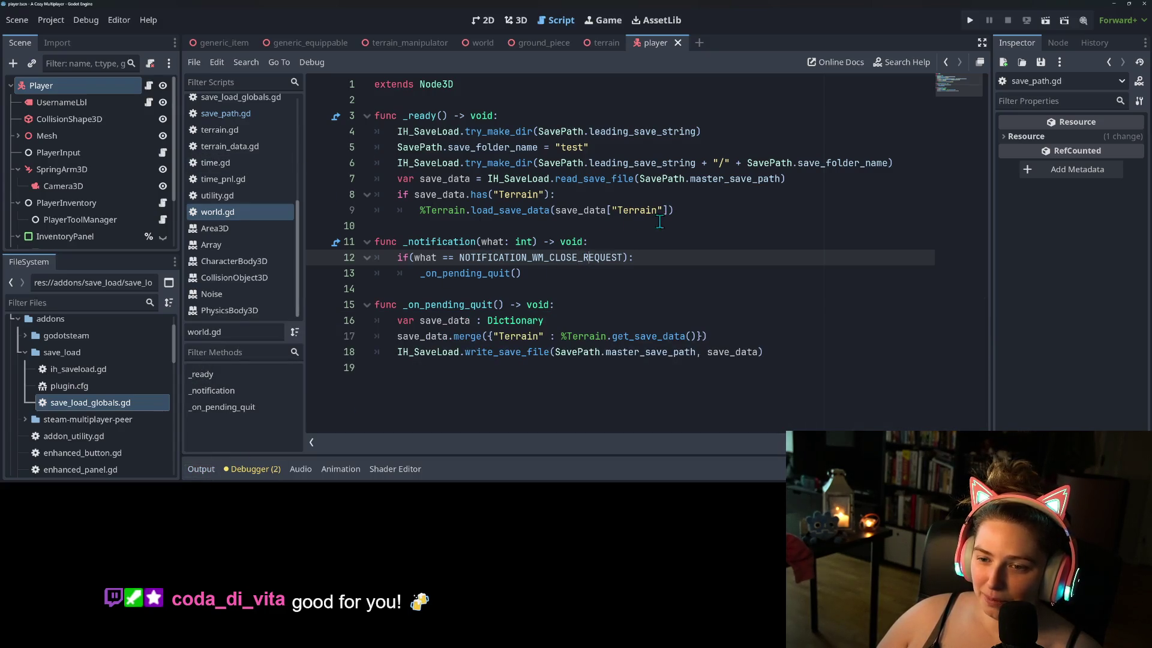
pyautogui.click(697, 210)
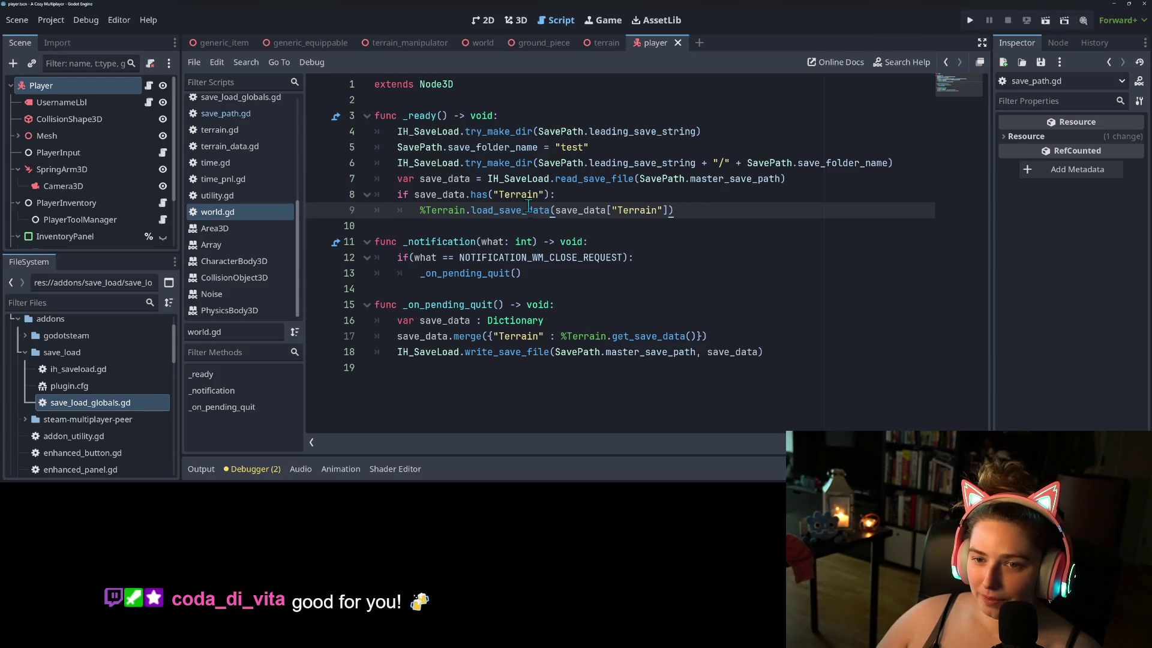
pyautogui.click(483, 89)
# - Add const TERRAIN_KEY := "Terrain" below extends Node3D in world.gd
pyautogui.press('Return')
pyautogui.press('Return')
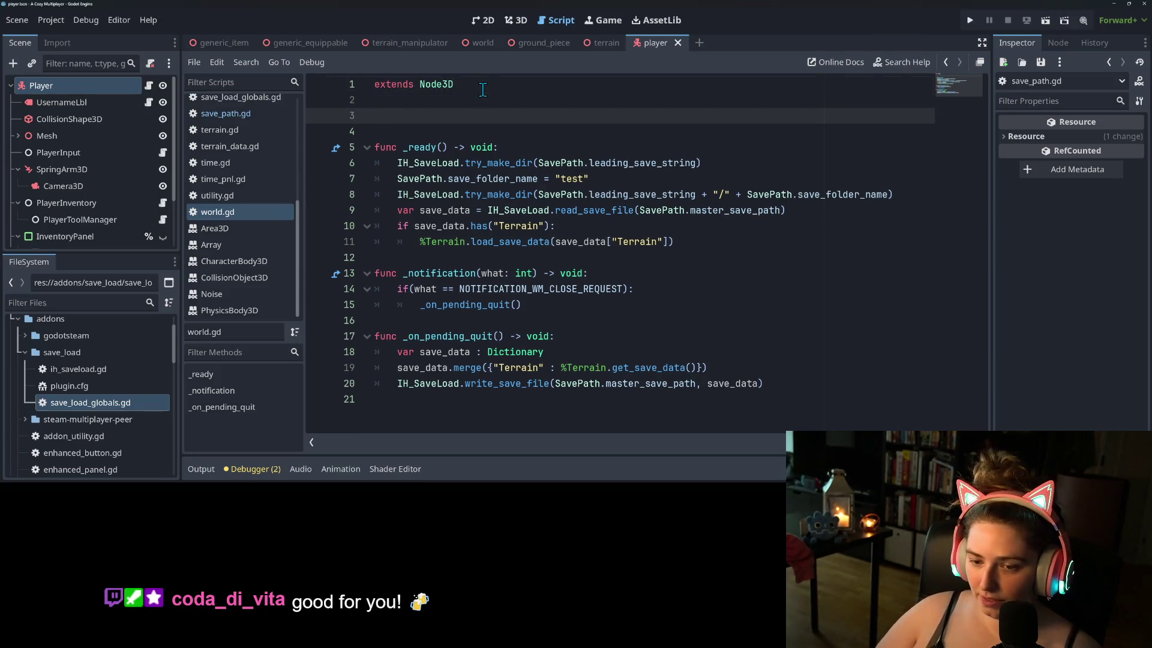
pyautogui.write('const TERRAIN_KEY :')
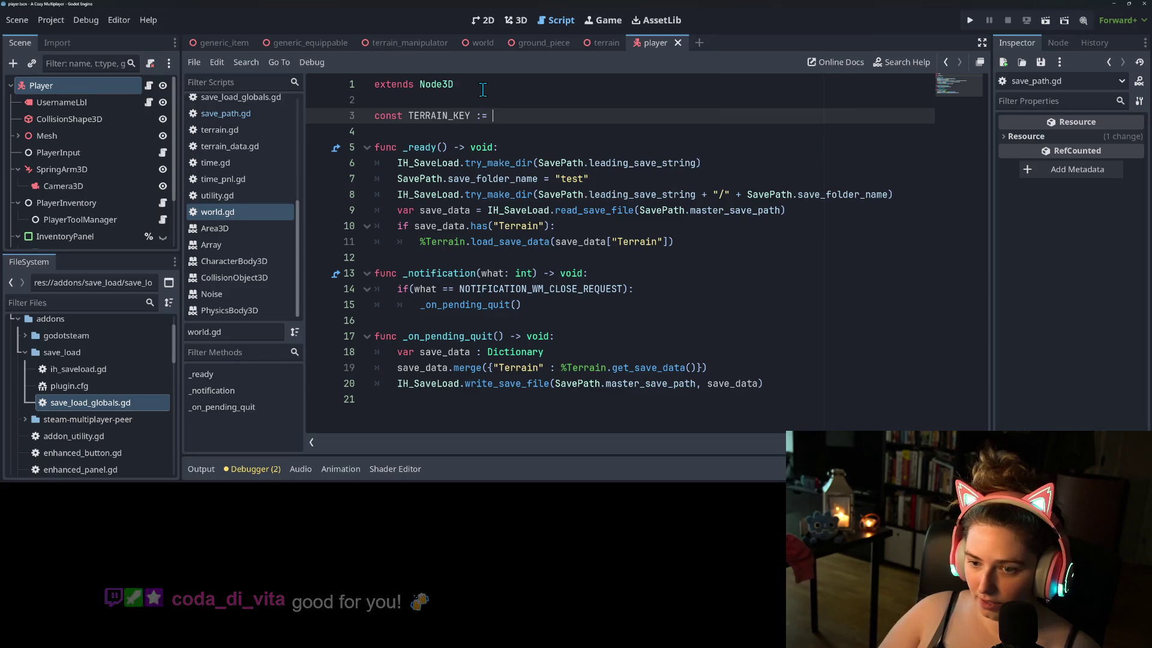
pyautogui.write('= "Terra')
pyautogui.write('i')
pyautogui.press('Escape')
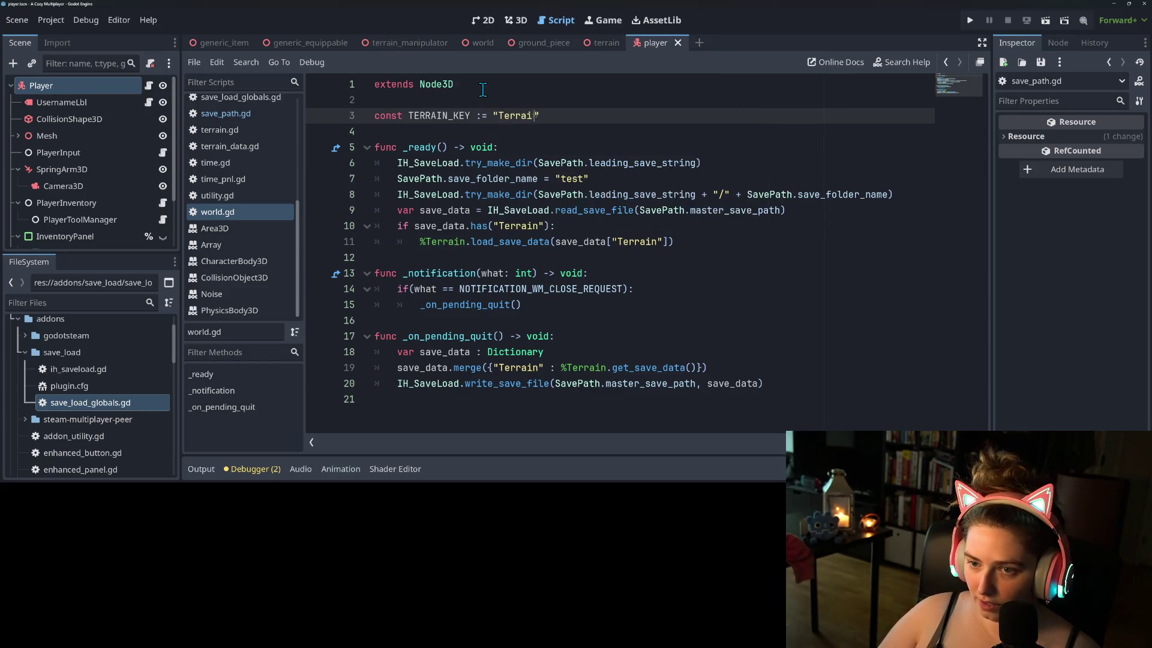
pyautogui.write('n')
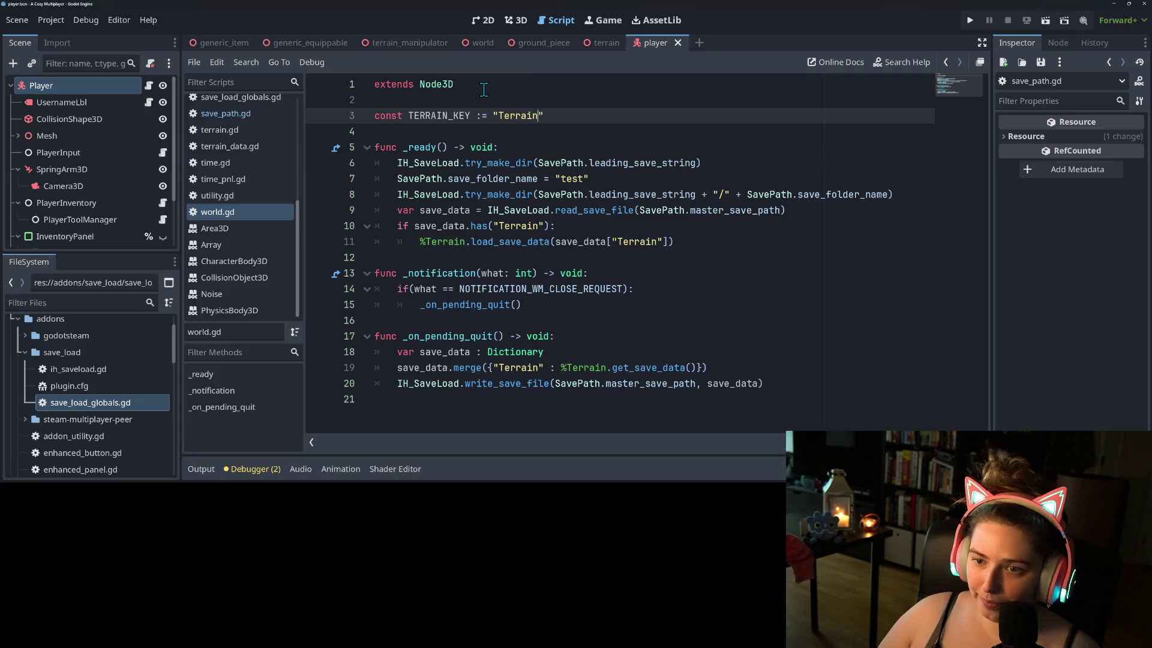
# - Replace the "Terrain" literals on lines 10, 11 and 19 with TERRAIN_KEY and save
pyautogui.doubleClick(452, 120)
pyautogui.hotkey('ctrl', 'c')
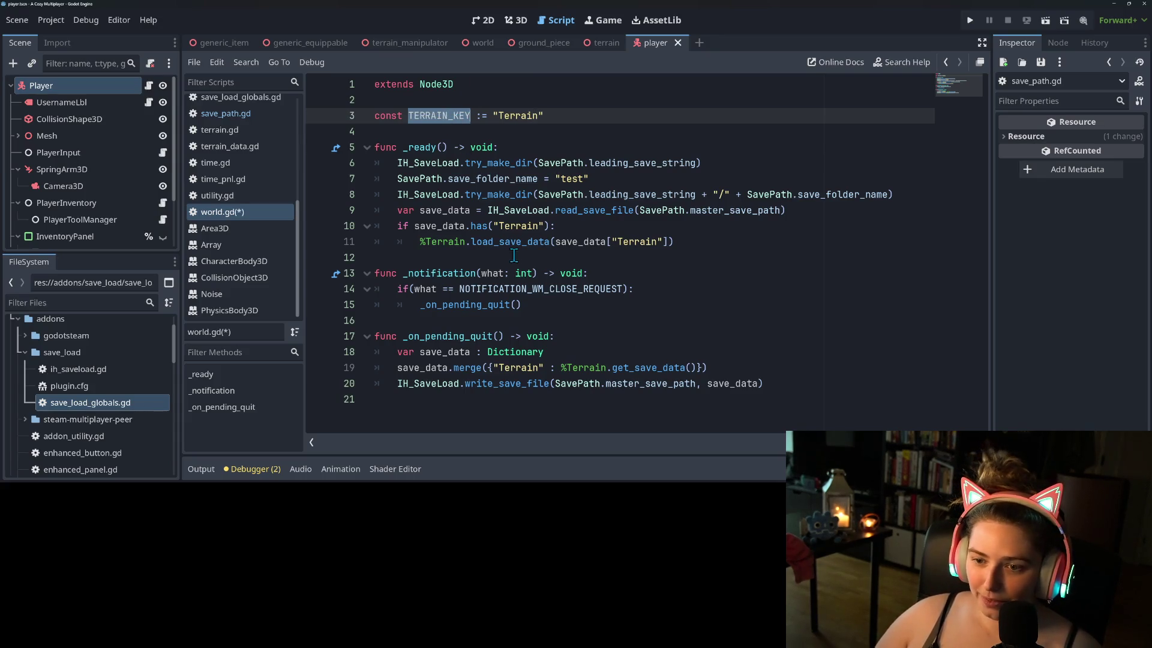
pyautogui.moveTo(495, 227)
pyautogui.mouseDown()
pyautogui.moveTo(543, 227)
pyautogui.moveTo(493, 227)
pyautogui.mouseUp()
pyautogui.click(545, 227)
pyautogui.hotkey('ctrl', 'v')
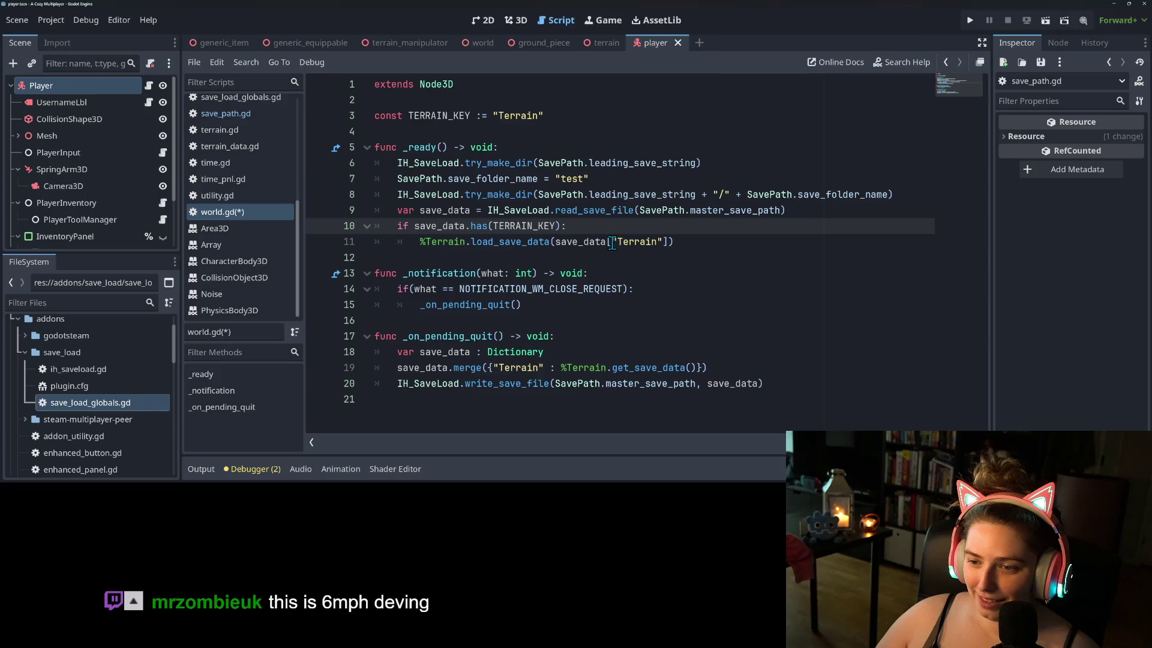
pyautogui.moveTo(612, 241); pyautogui.dragTo(664, 241)
pyautogui.hotkey('ctrl', 'v')
pyautogui.moveTo(493, 368); pyautogui.dragTo(543, 369)
pyautogui.hotkey('ctrl', 'v')
pyautogui.hotkey('ctrl', 's')
# - Review the TERRAIN_KEY lookup on line 10 and the folder path on line 8
pyautogui.click(549, 338)
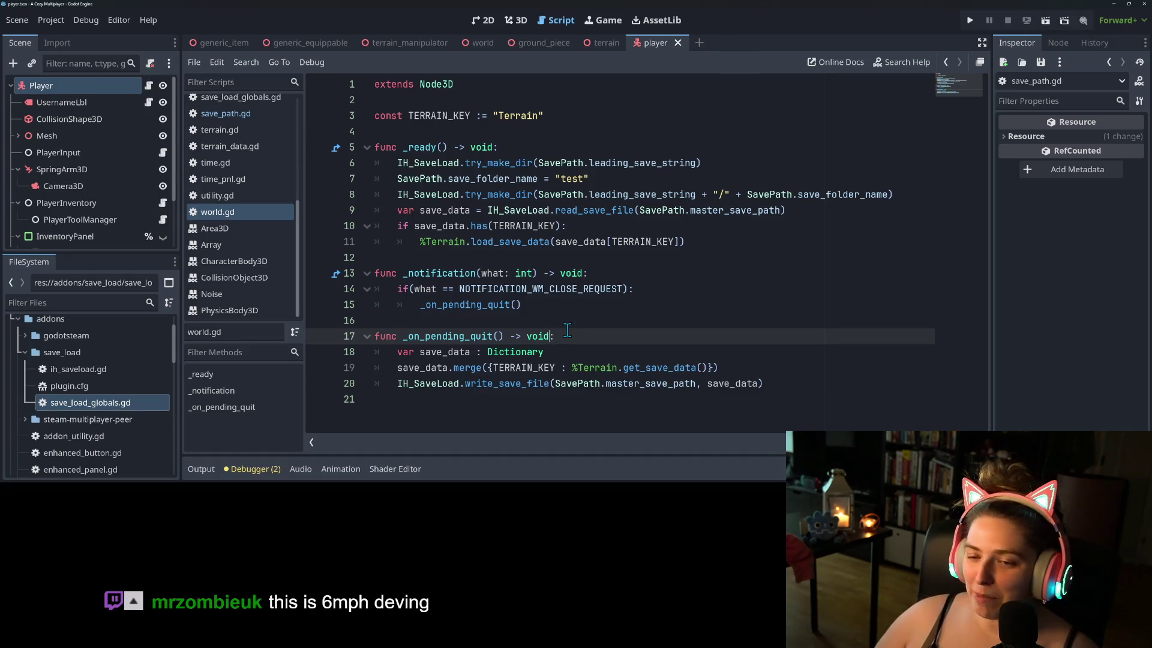
pyautogui.click(567, 328)
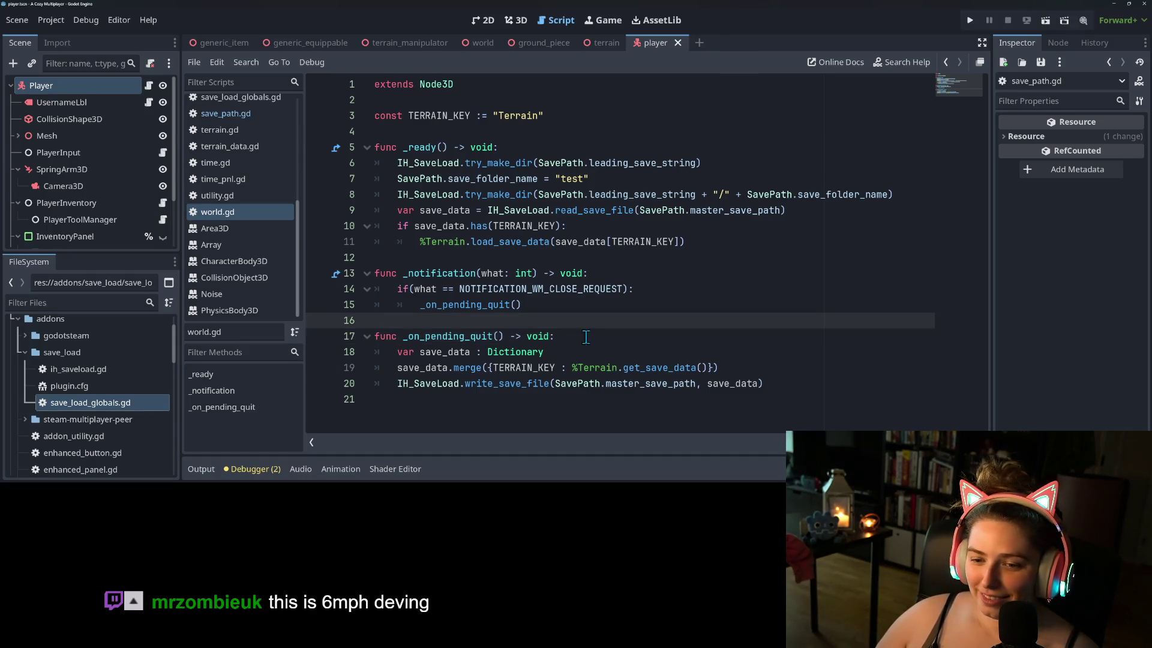
pyautogui.click(585, 337)
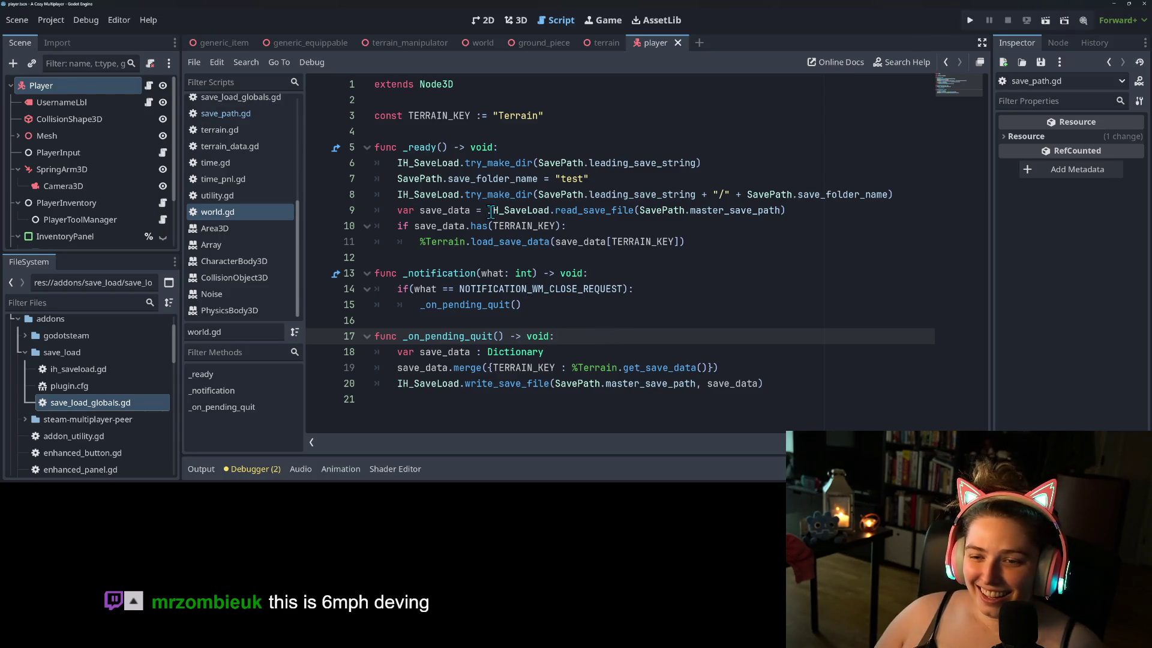
pyautogui.click(559, 226)
pyautogui.click(736, 194)
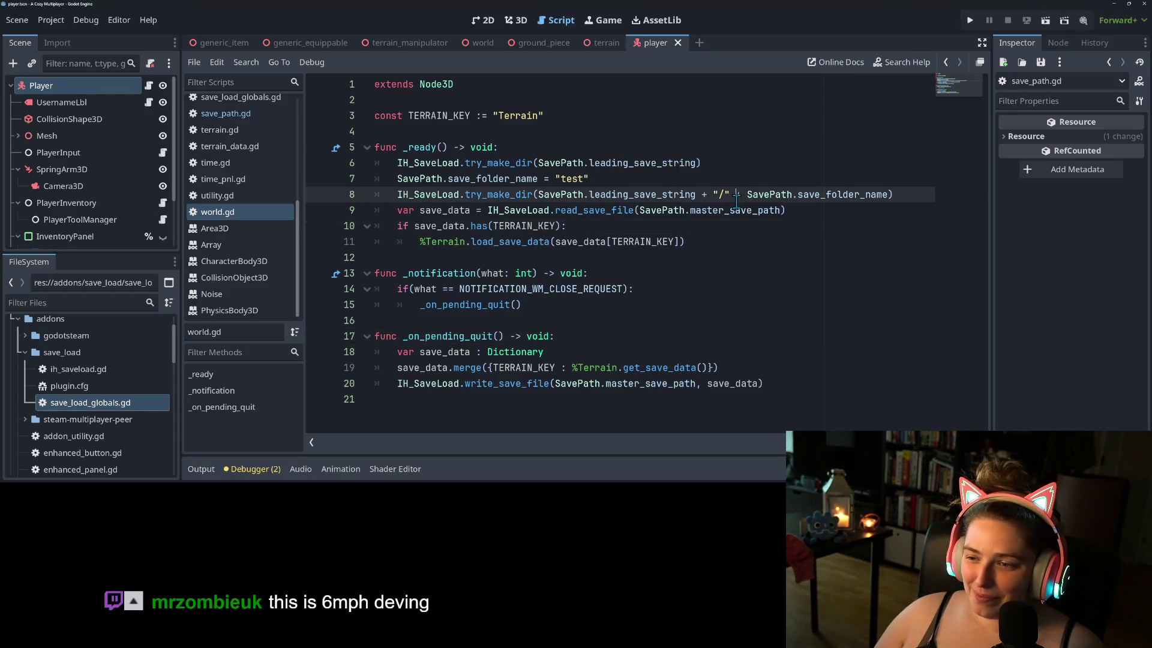
pyautogui.click(561, 211)
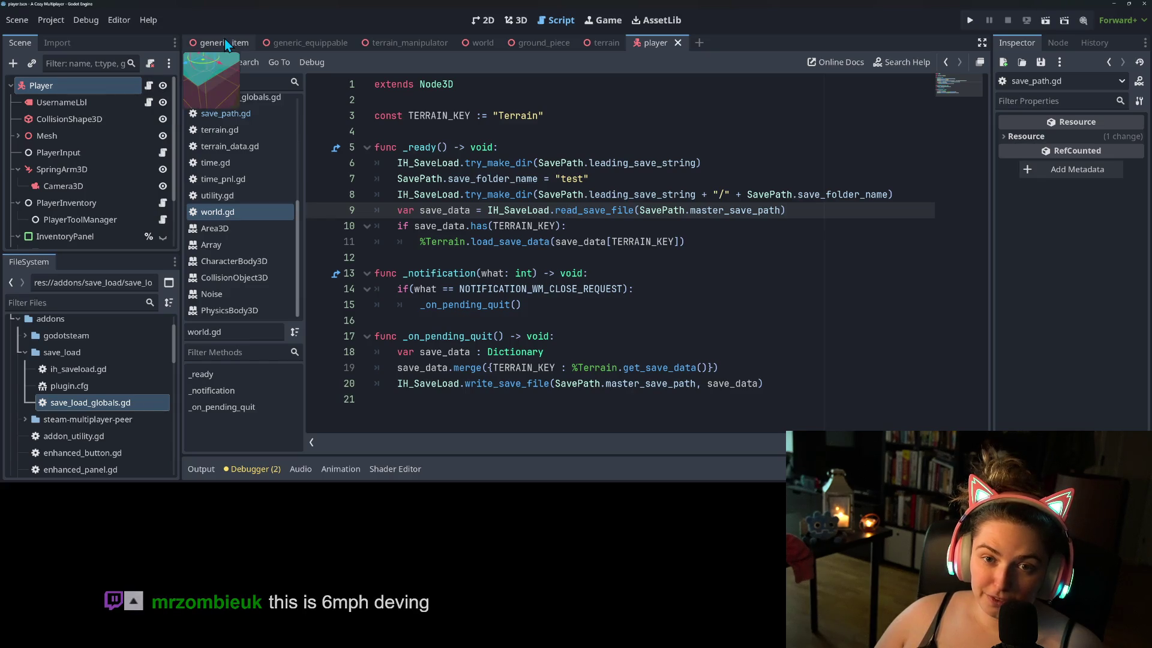
# - Open the world scene and look through the Player's player_movement.gd script
pyautogui.click(486, 41)
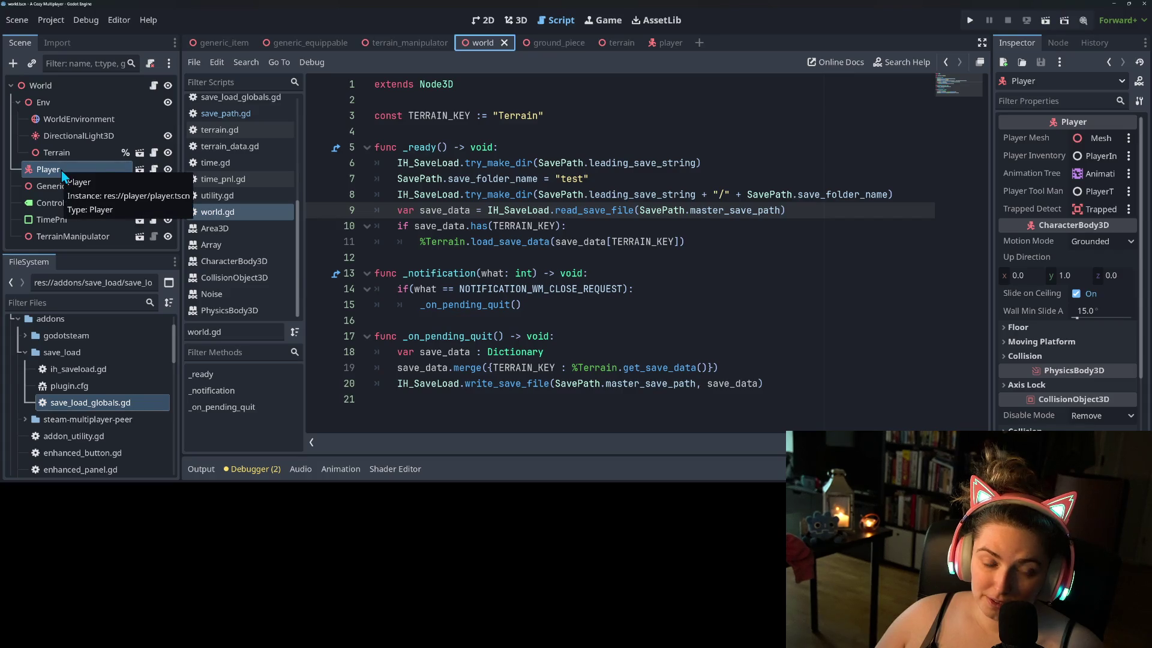
pyautogui.click(155, 169)
pyautogui.scroll(-5, 638, 375)
pyautogui.scroll(5, 636, 372)
pyautogui.scroll(-8, 635, 370)
pyautogui.scroll(-7, 635, 370)
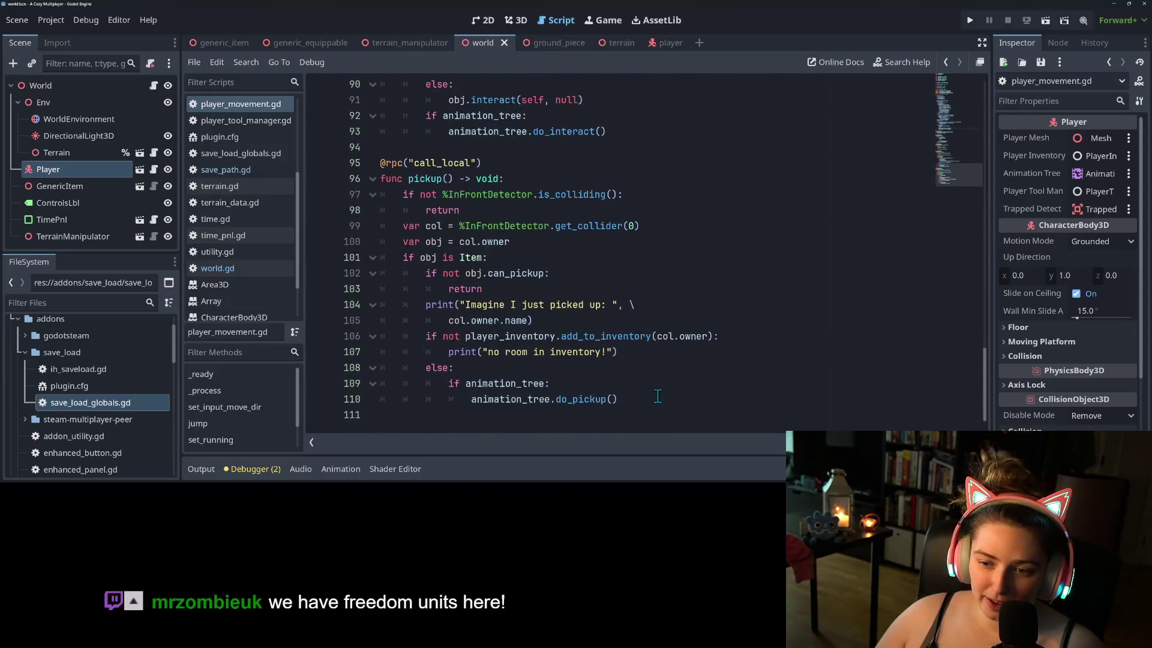
pyautogui.scroll(7, 658, 393)
pyautogui.scroll(-7, 659, 393)
pyautogui.scroll(17, 658, 391)
pyautogui.scroll(12, 657, 390)
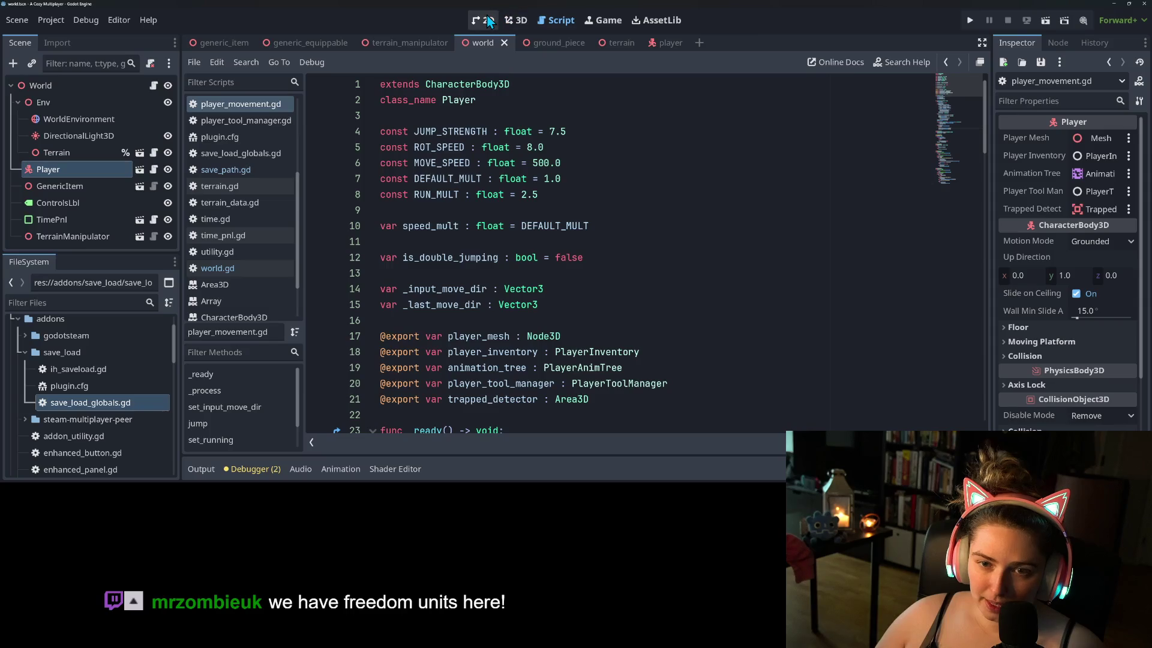
# - Mark the Player node as Access as Unique Name and go back to world.gd
pyautogui.rightClick(91, 172)
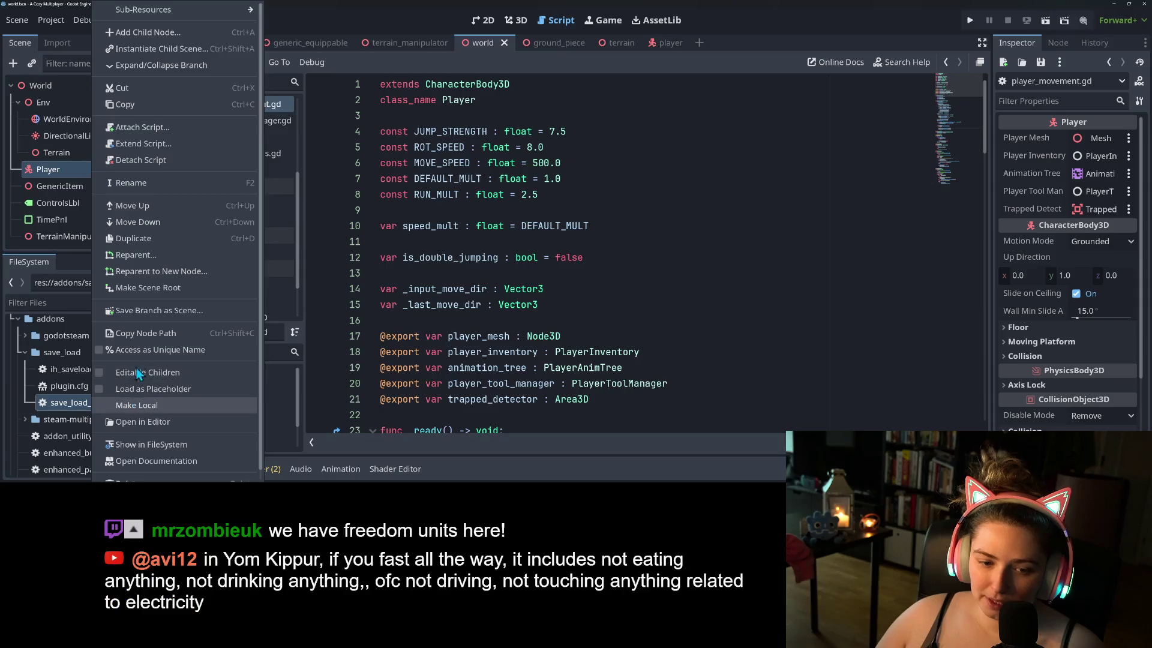
pyautogui.click(136, 349)
pyautogui.click(154, 85)
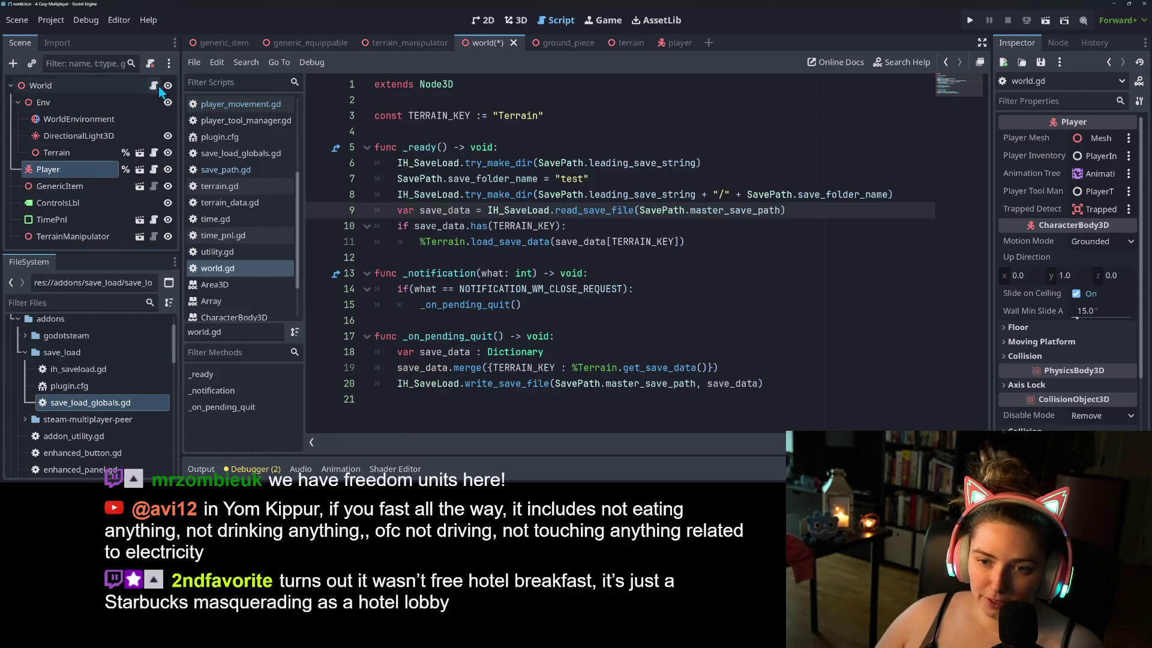
# - Add const PLAYER_KEY := "Player" below TERRAIN_KEY and save world.gd
pyautogui.click(533, 194)
pyautogui.click(532, 224)
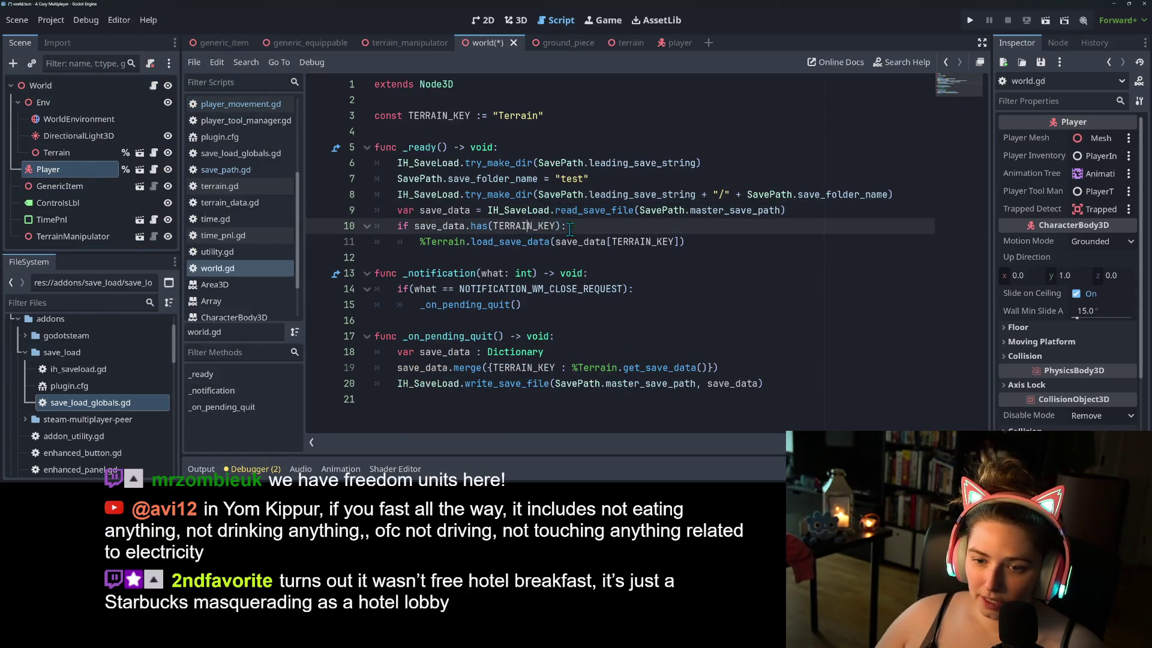
pyautogui.click(701, 244)
pyautogui.click(588, 116)
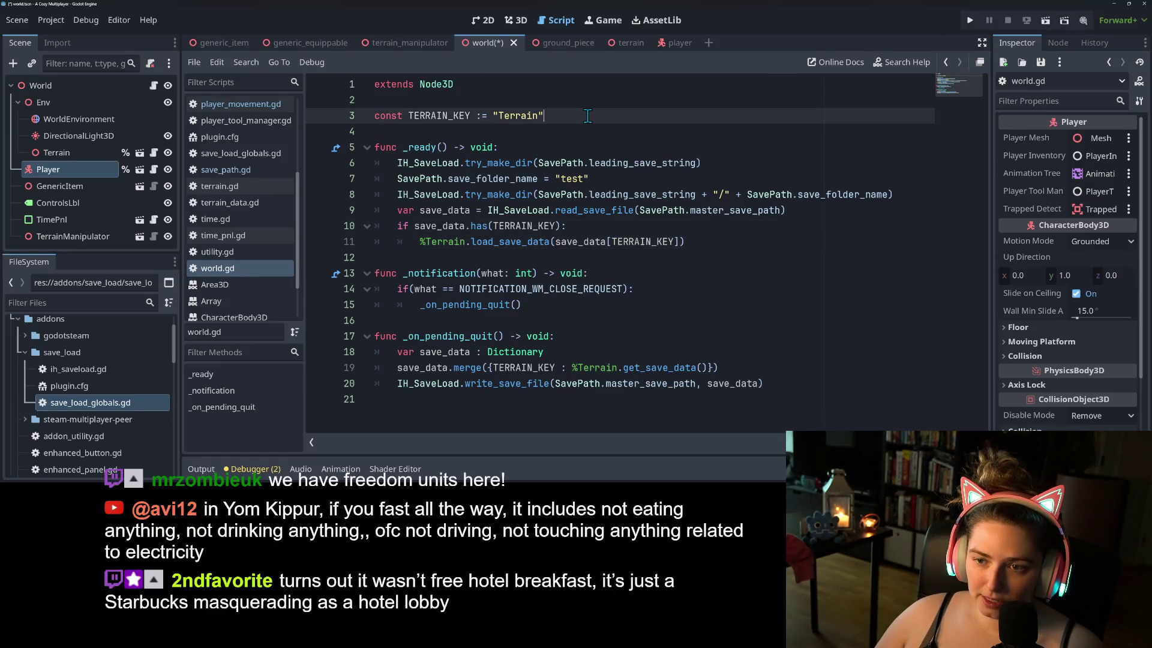
pyautogui.press('Return')
pyautogui.write('const')
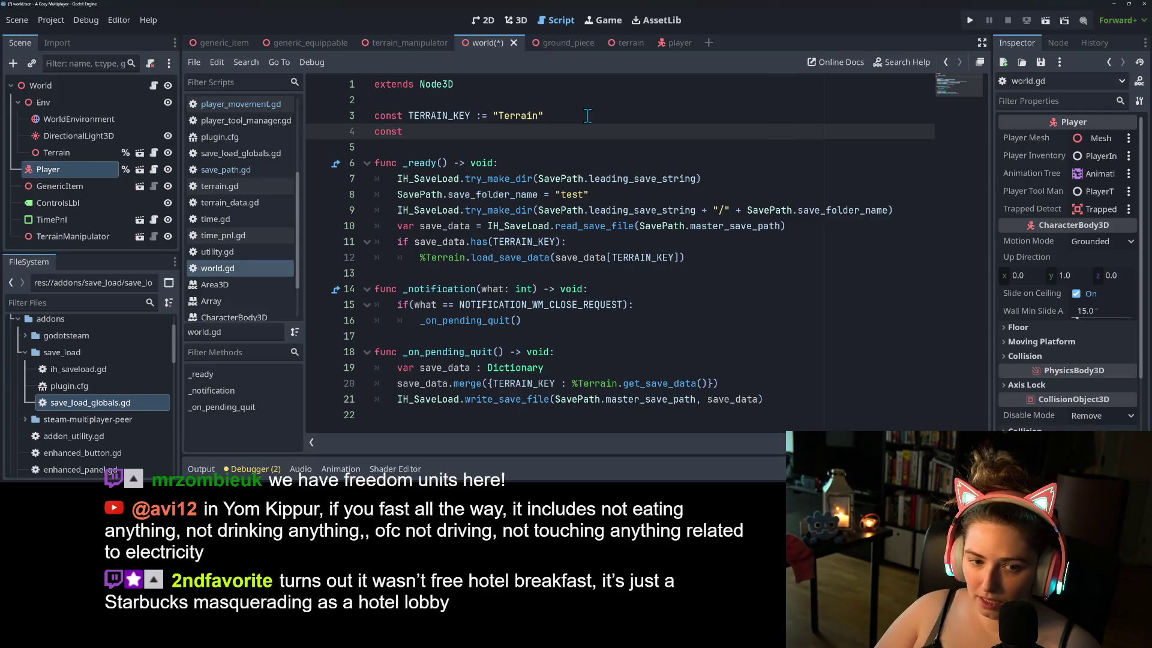
pyautogui.press('BackSpace')
pyautogui.press('BackSpace')
pyautogui.press('BackSpace')
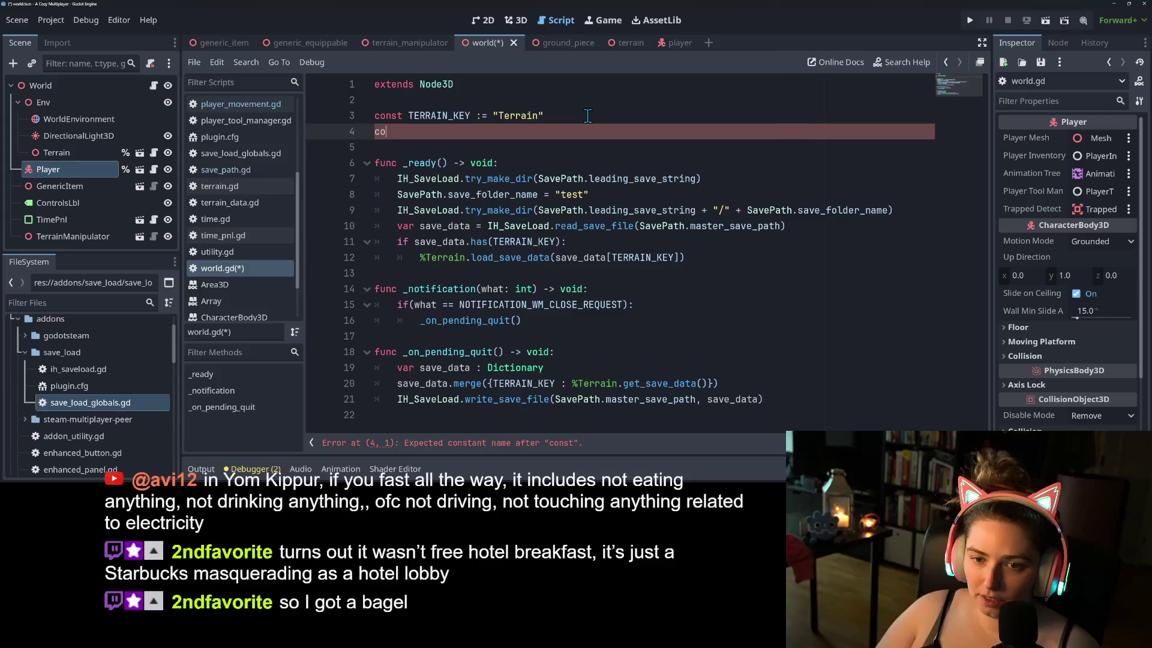
pyautogui.write('nst PLAYER_KEY')
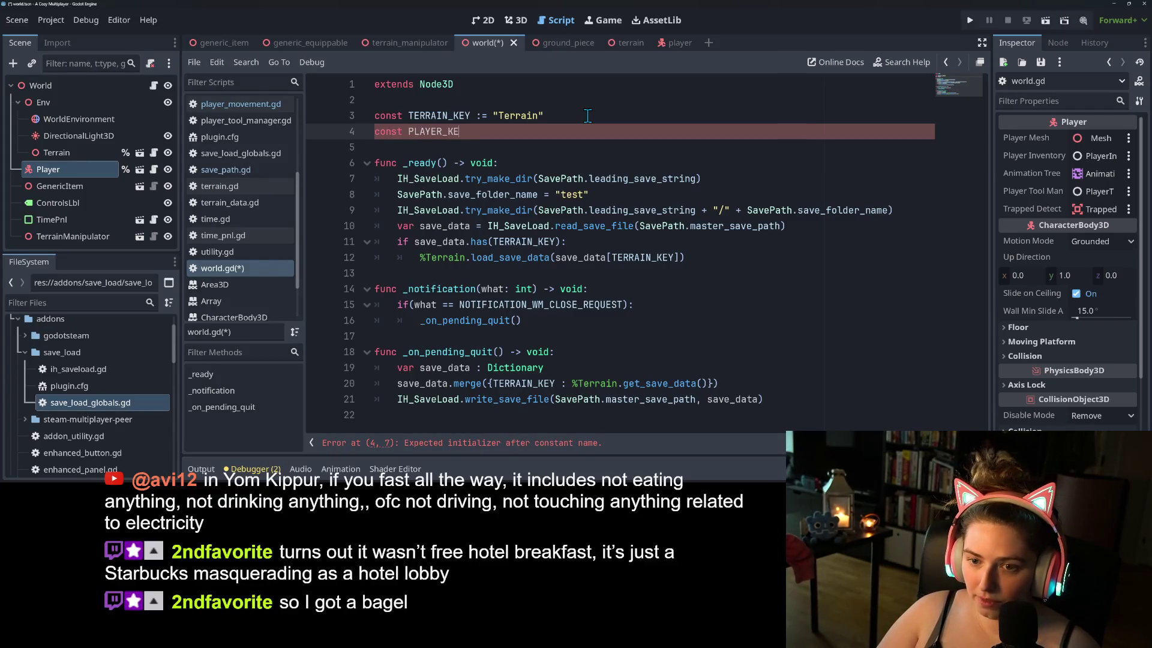
pyautogui.write(' := ')
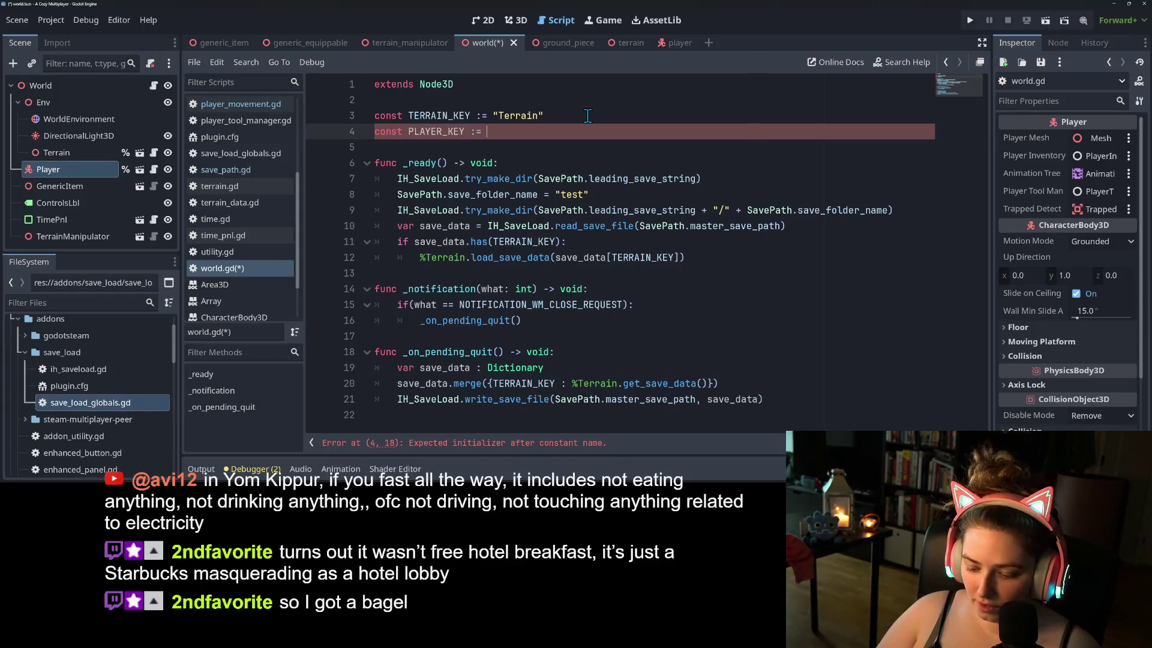
pyautogui.write('"Player')
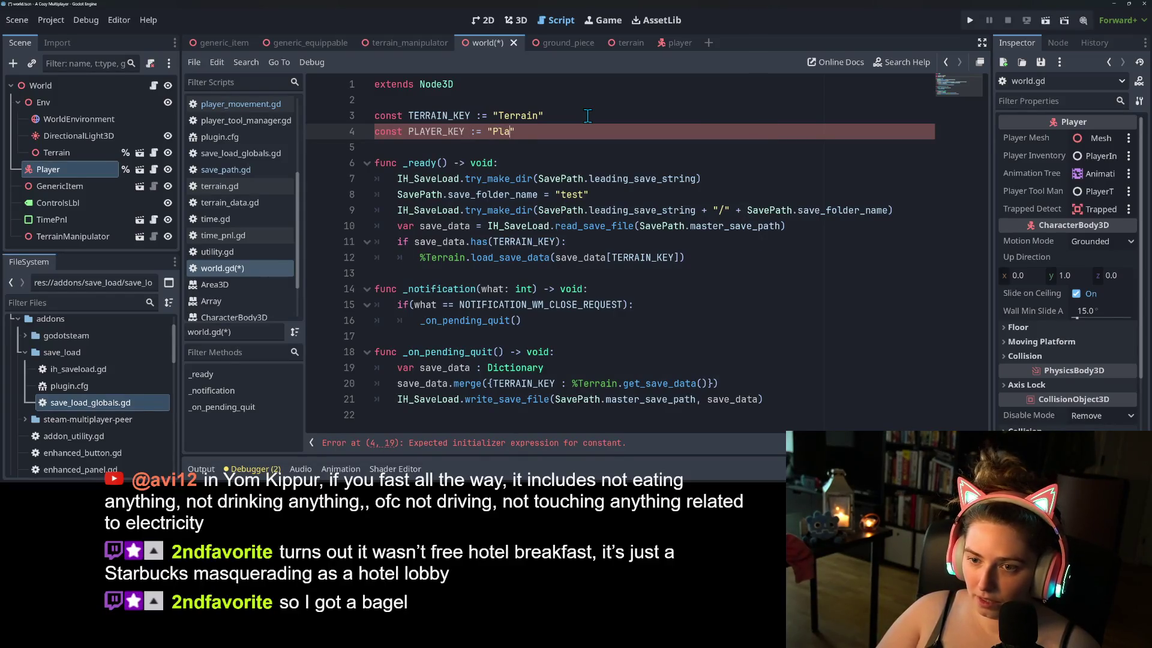
pyautogui.hotkey('ctrl', 's')
# - Open a blank line after the terrain save_data.merge line in _on_pending_quit
pyautogui.doubleClick(437, 132)
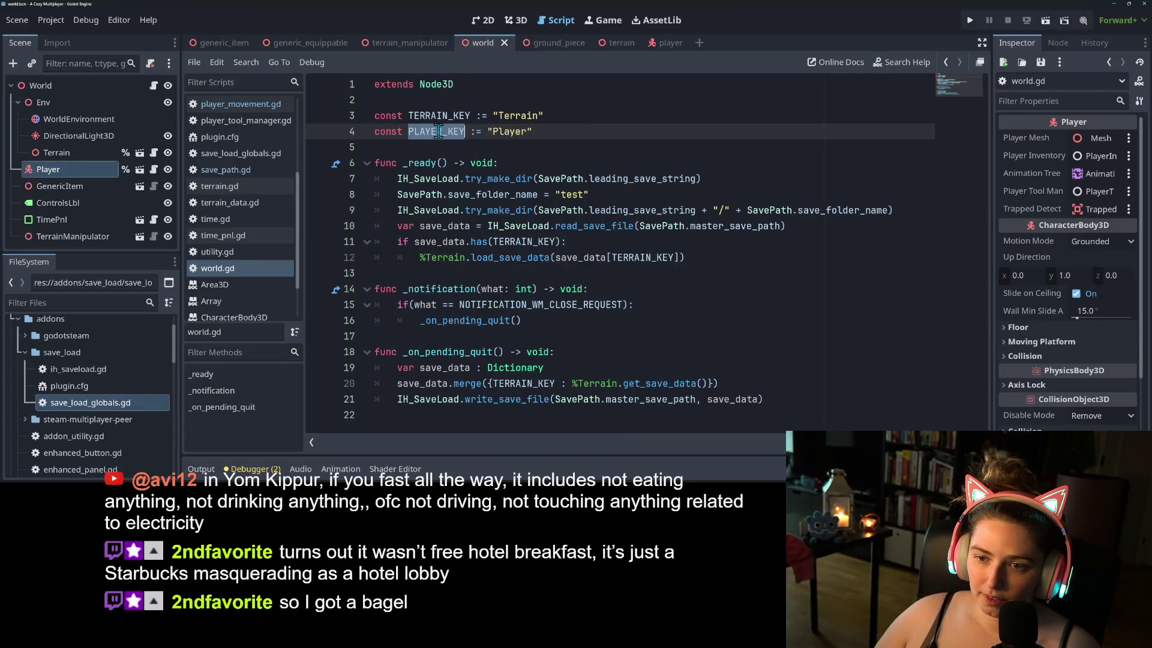
pyautogui.doubleClick(519, 132)
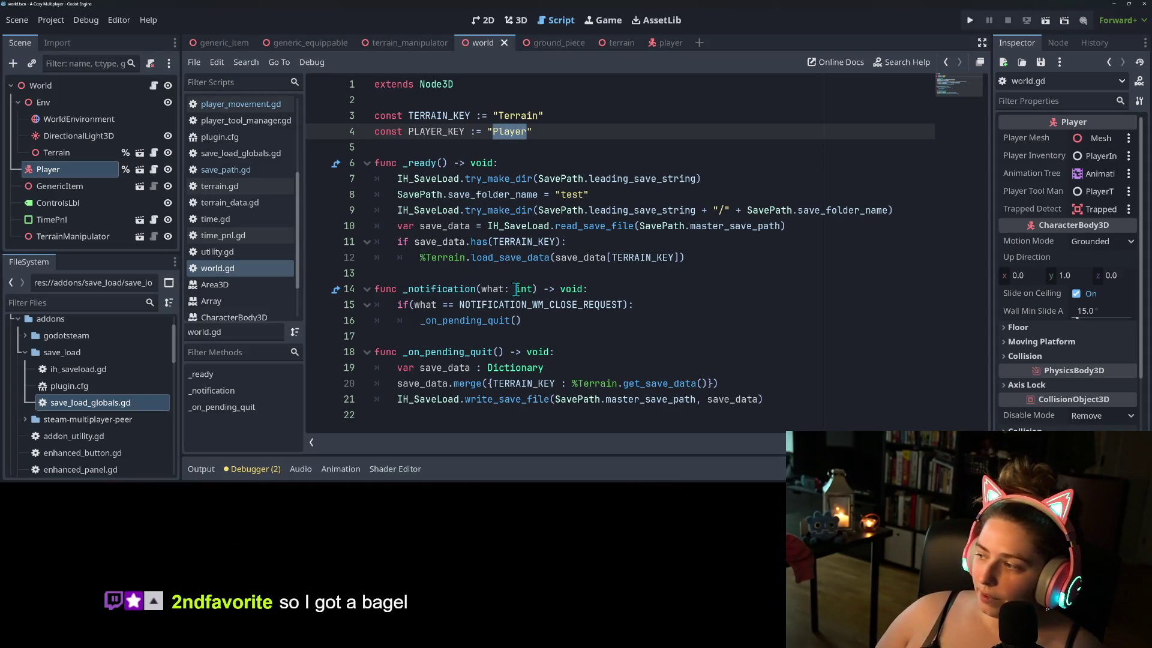
pyautogui.click(749, 367)
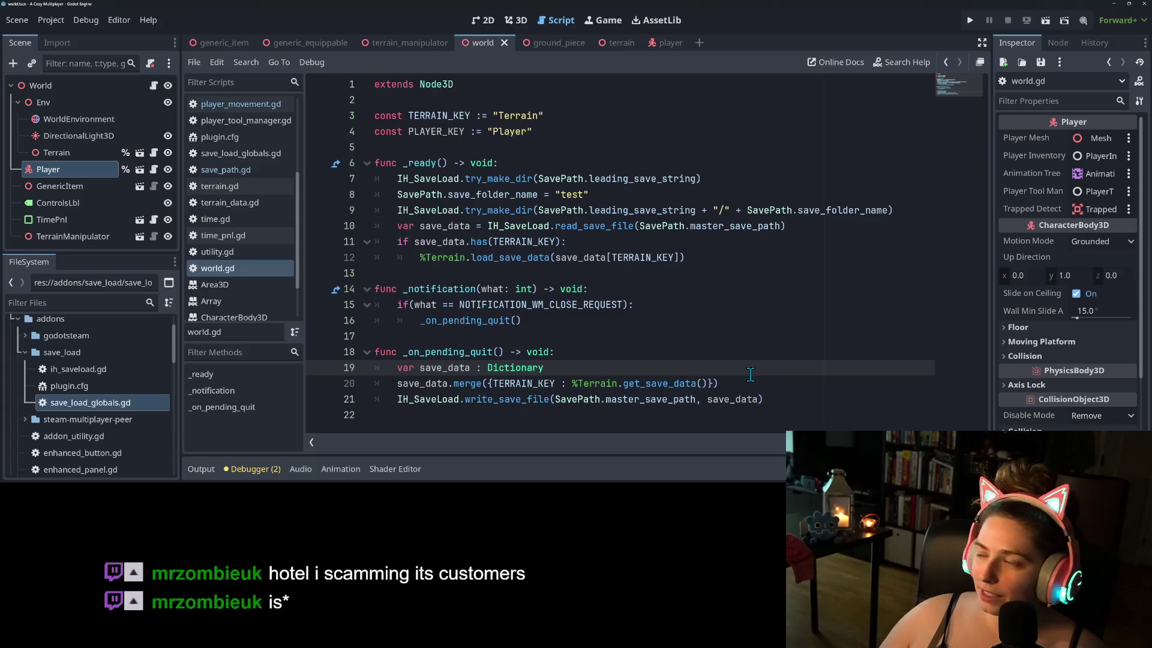
pyautogui.click(704, 337)
pyautogui.click(635, 354)
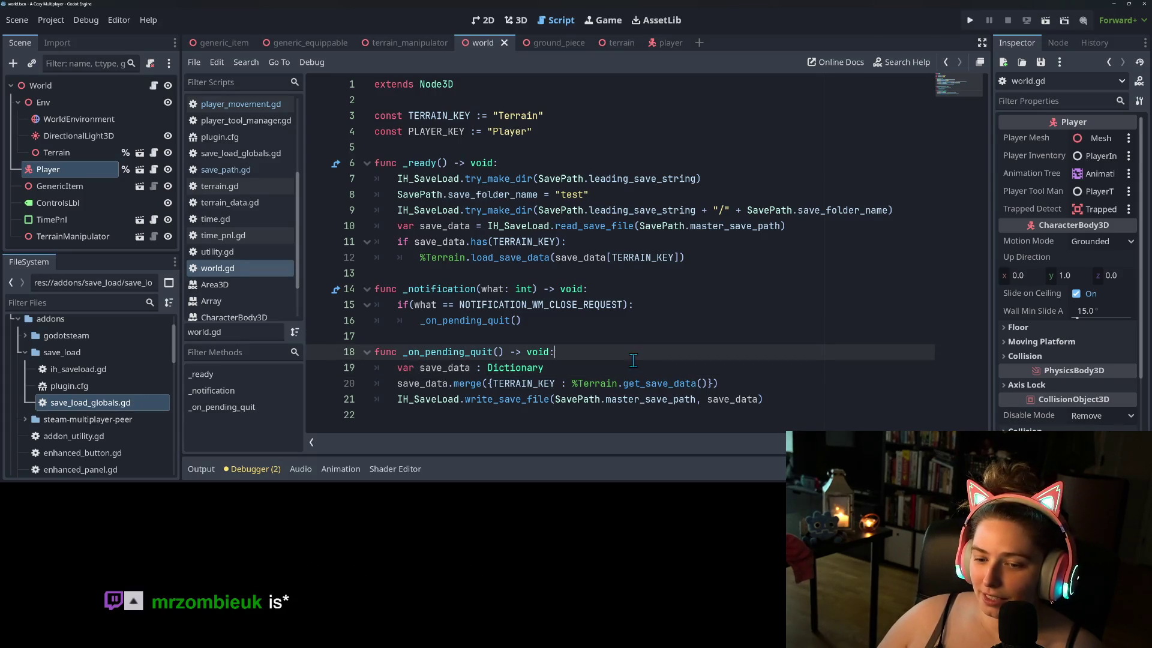
pyautogui.click(633, 361)
pyautogui.click(758, 389)
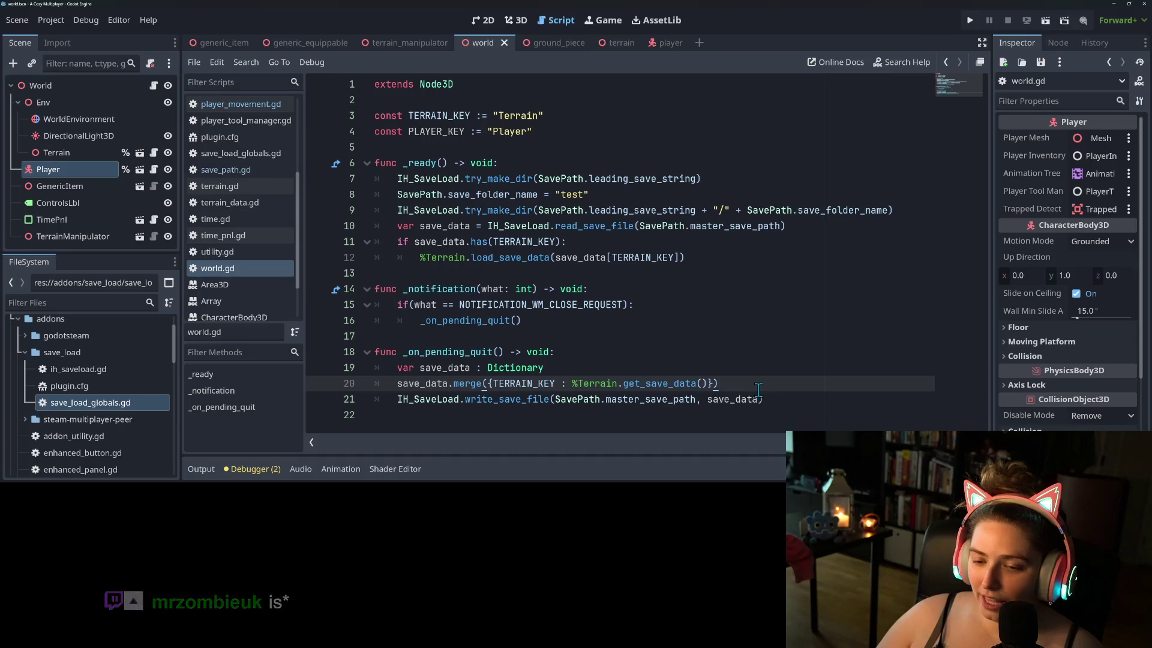
pyautogui.press('Return')
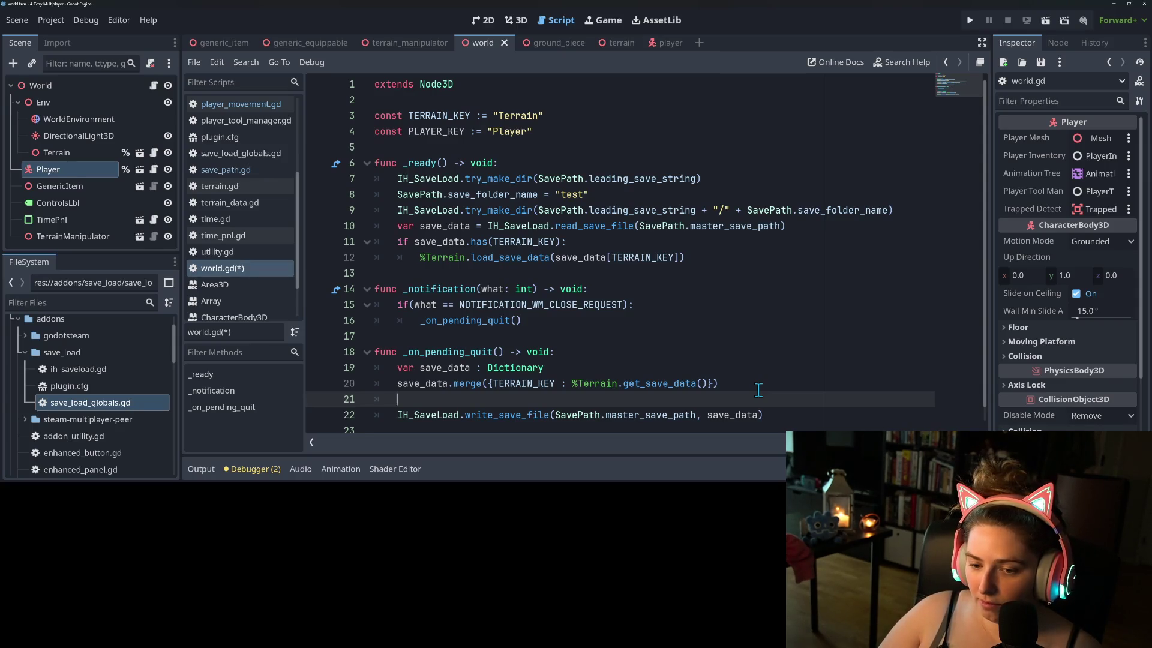
# - Declare var player_save_data = {} in _on_pending_quit
pyautogui.write('varplayer_sa')
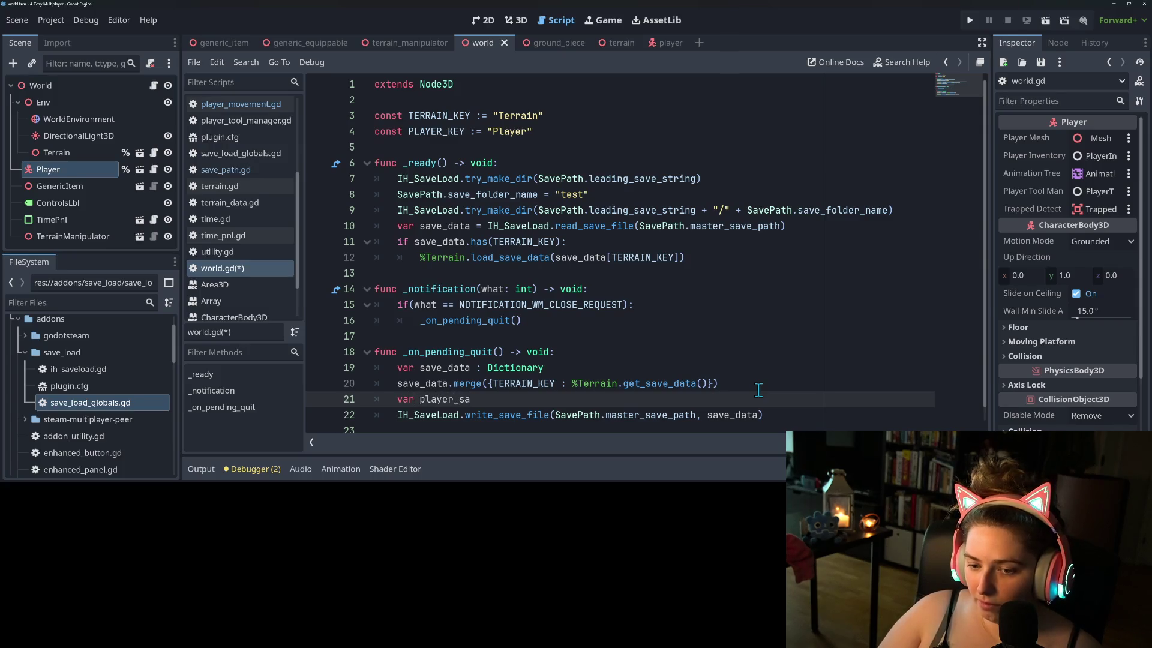
pyautogui.write('ve_data = ')
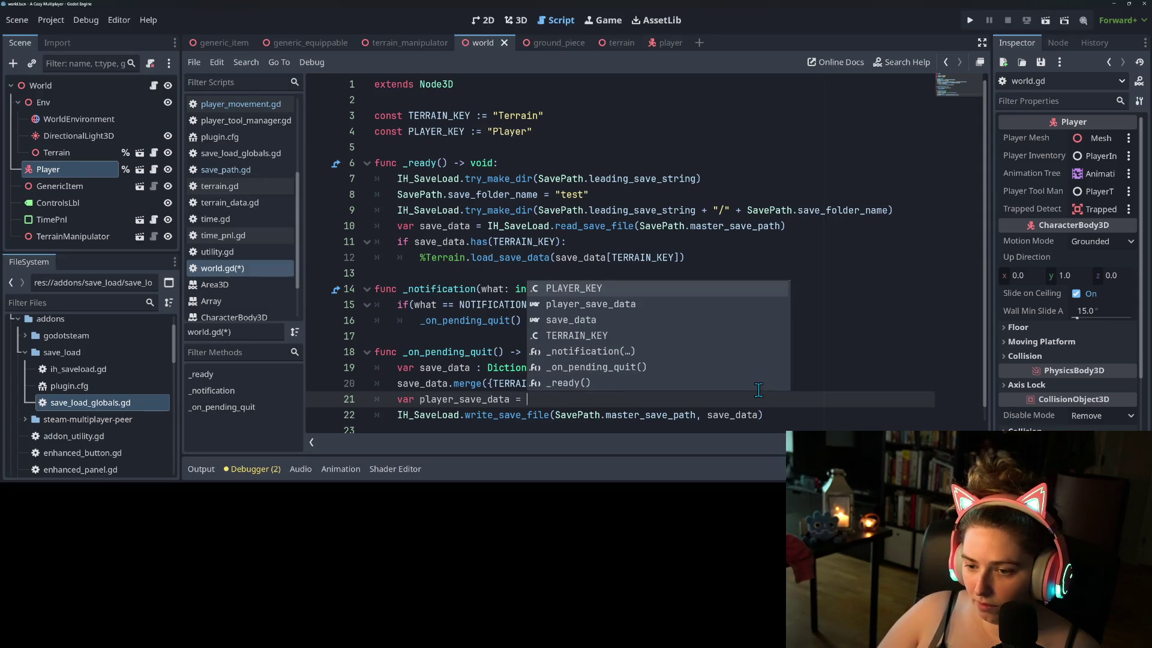
pyautogui.write('[')
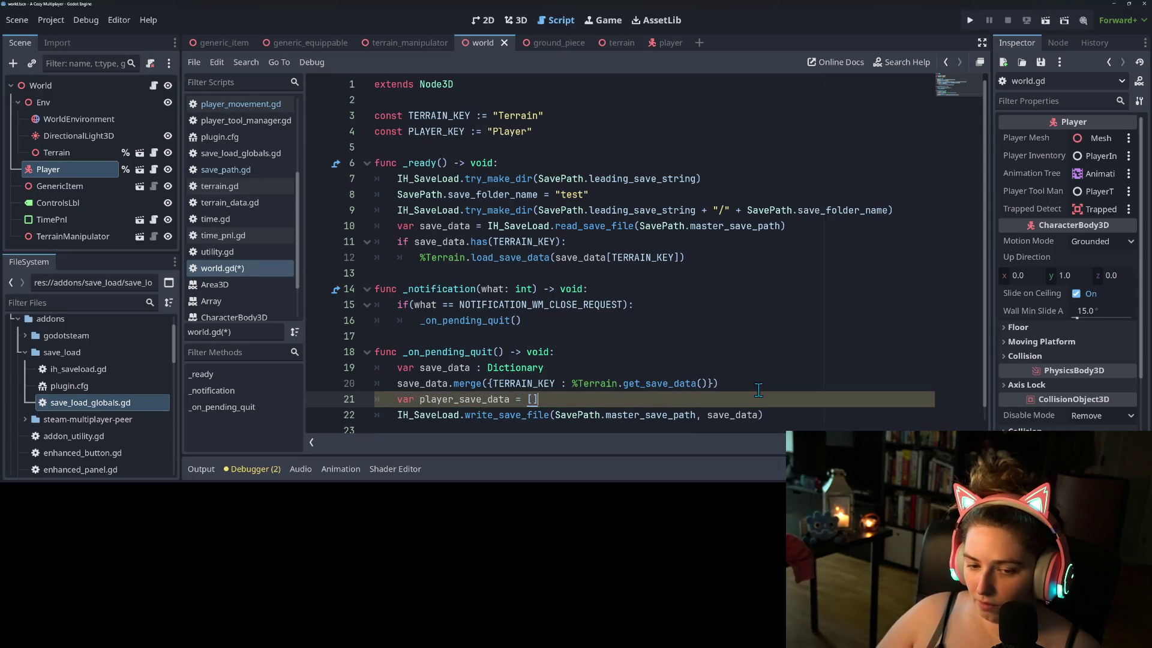
pyautogui.press('BackSpace')
pyautogui.press('End')
pyautogui.press('Return')
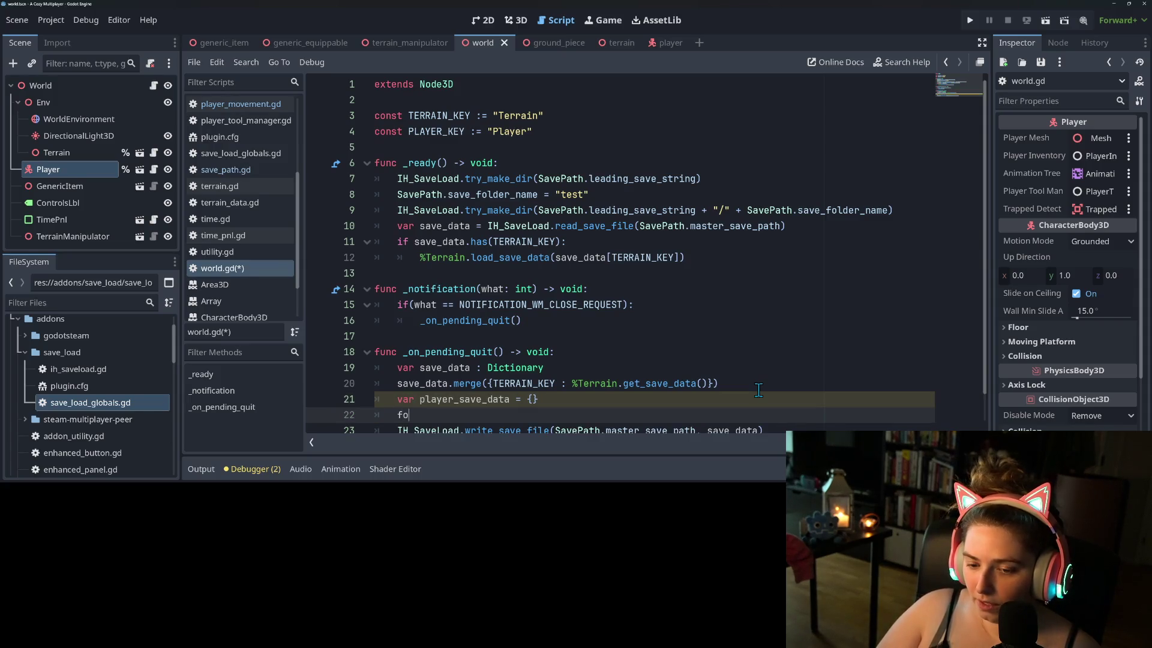
# - Start a for loop over get_tree().get_nodes_in_group("Player") below it
pyautogui.write('r a_player in')
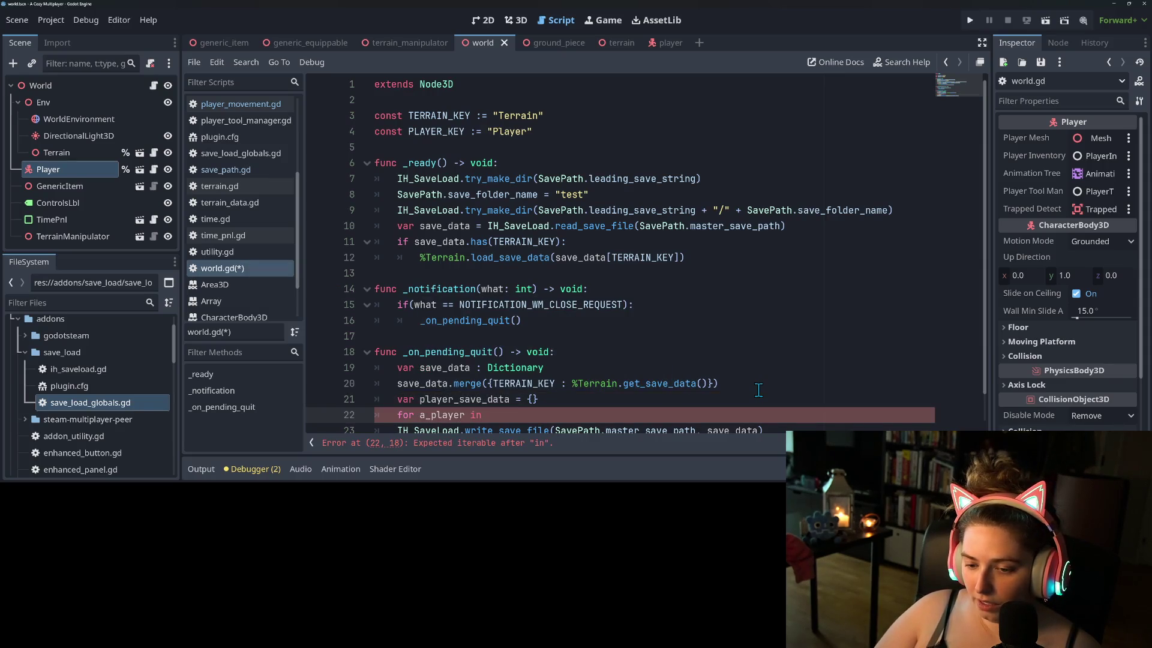
pyautogui.write(' get')
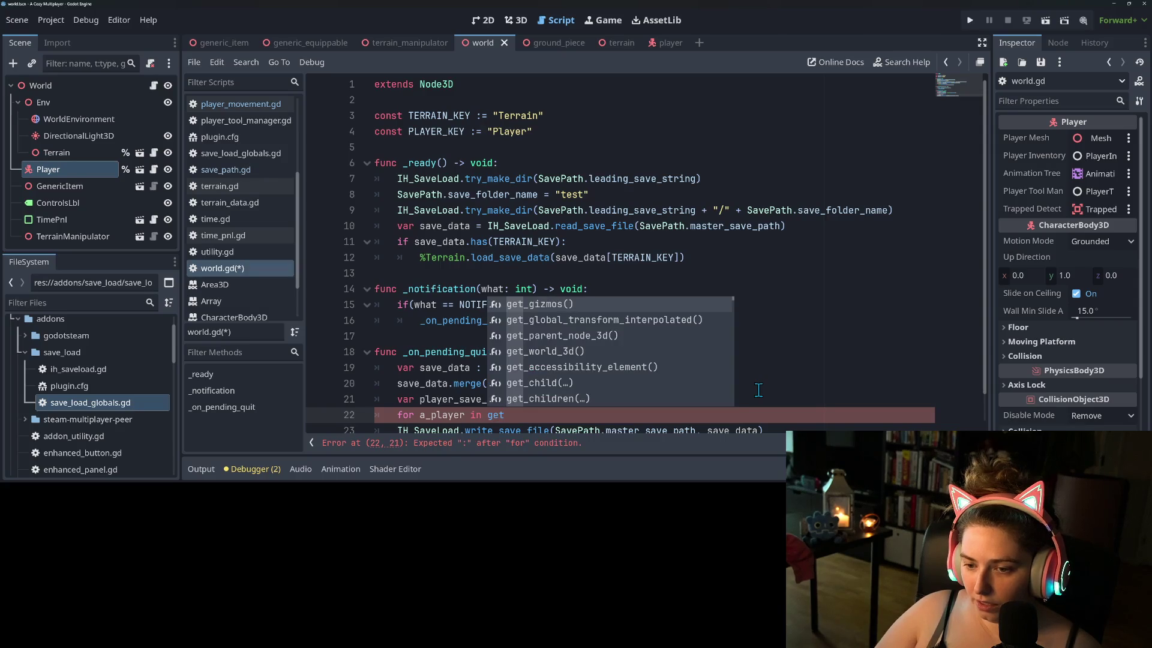
pyautogui.write('_tree().fin')
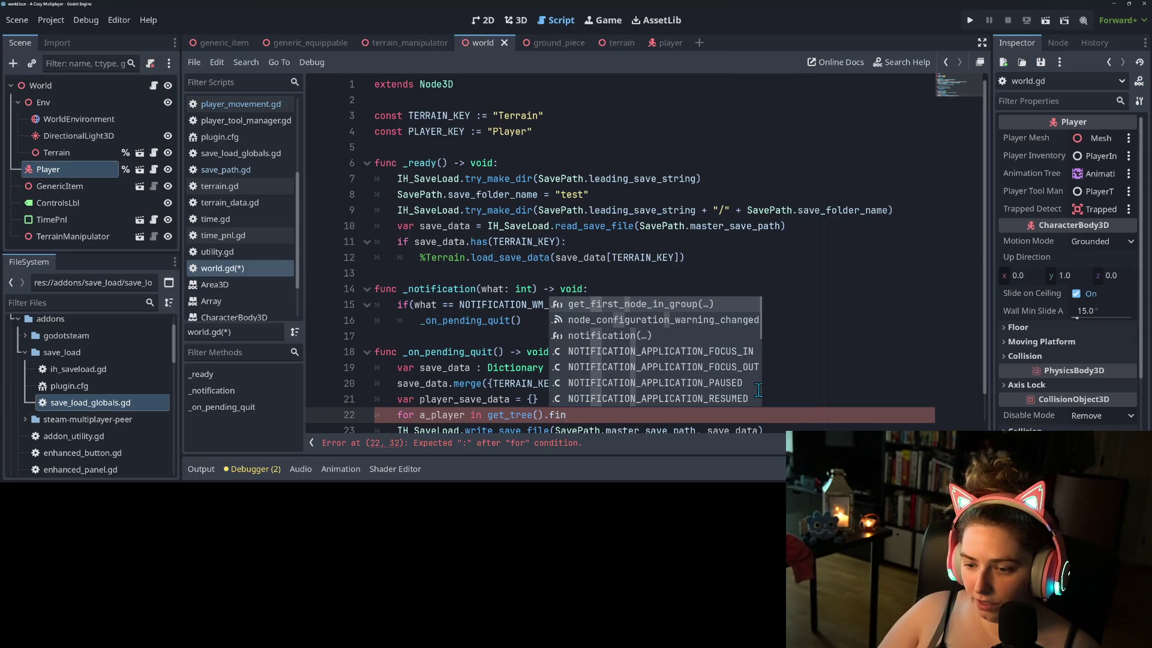
pyautogui.press('BackSpace')
pyautogui.press('BackSpace')
pyautogui.press('BackSpace')
pyautogui.write('nodes')
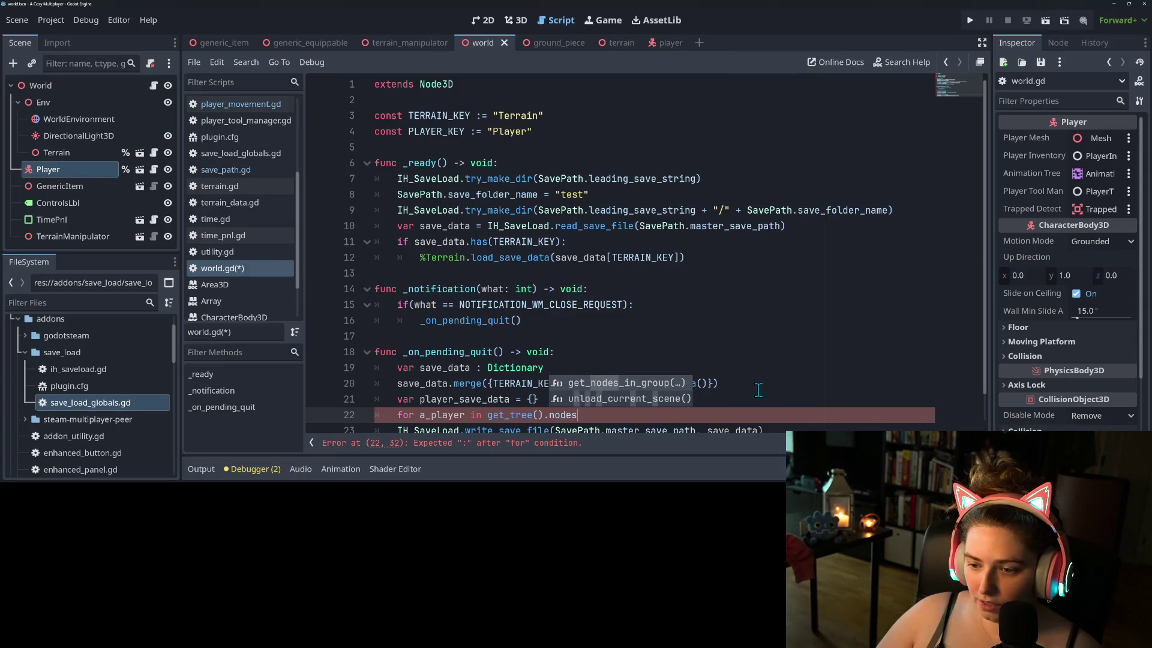
pyautogui.press('Return')
pyautogui.write('"Player')
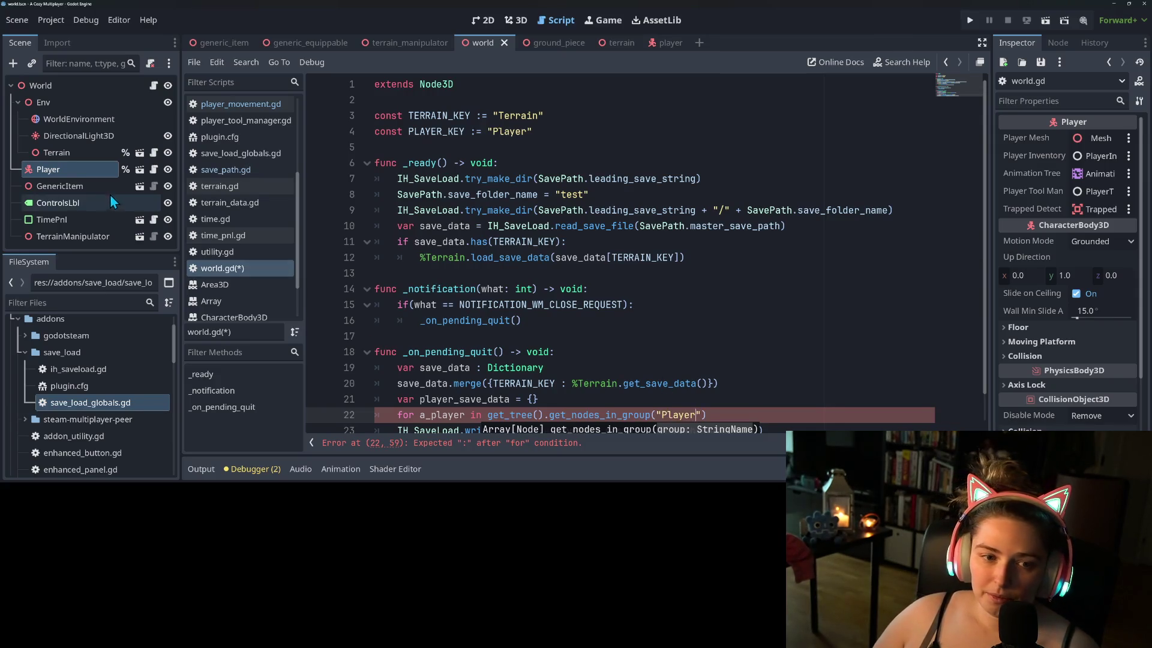
pyautogui.click(1065, 46)
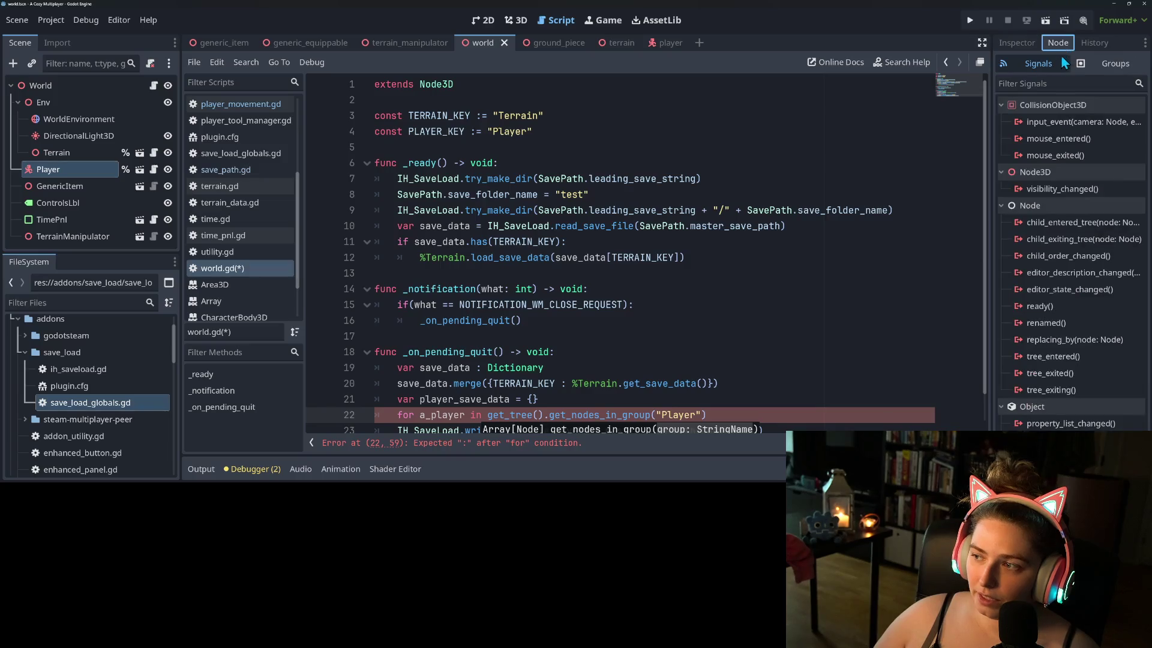
# - In the Node dock's Groups tab, create a global group named Player and add the Player node to it
pyautogui.click(1095, 64)
pyautogui.click(1078, 84)
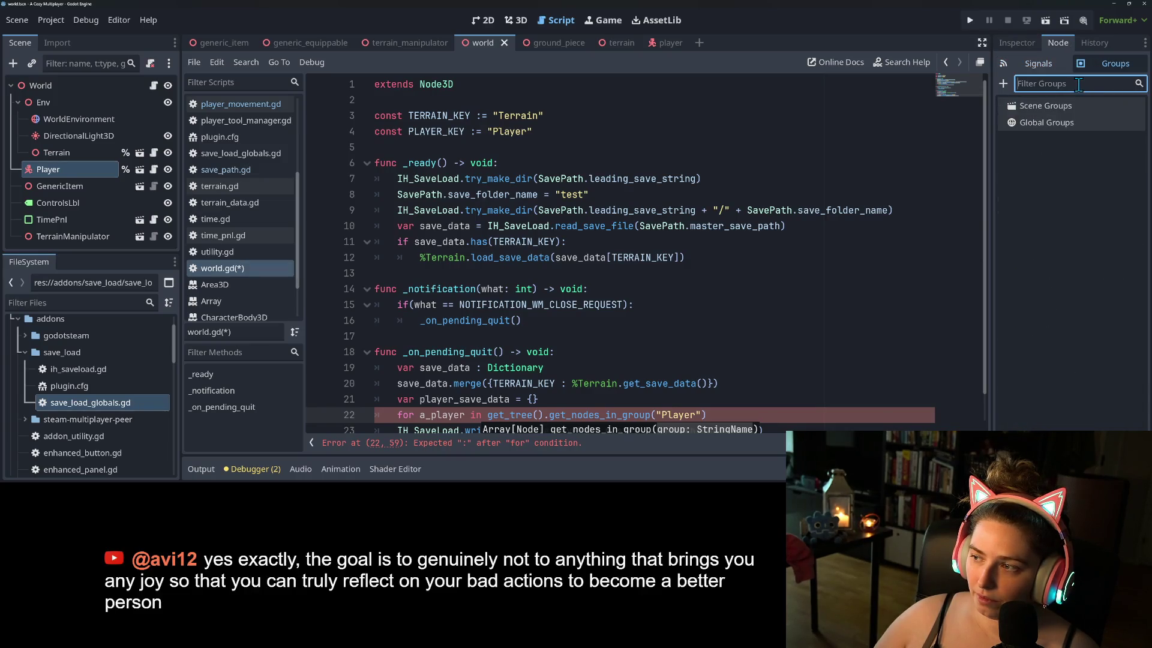
pyautogui.click(1003, 84)
pyautogui.write('Player')
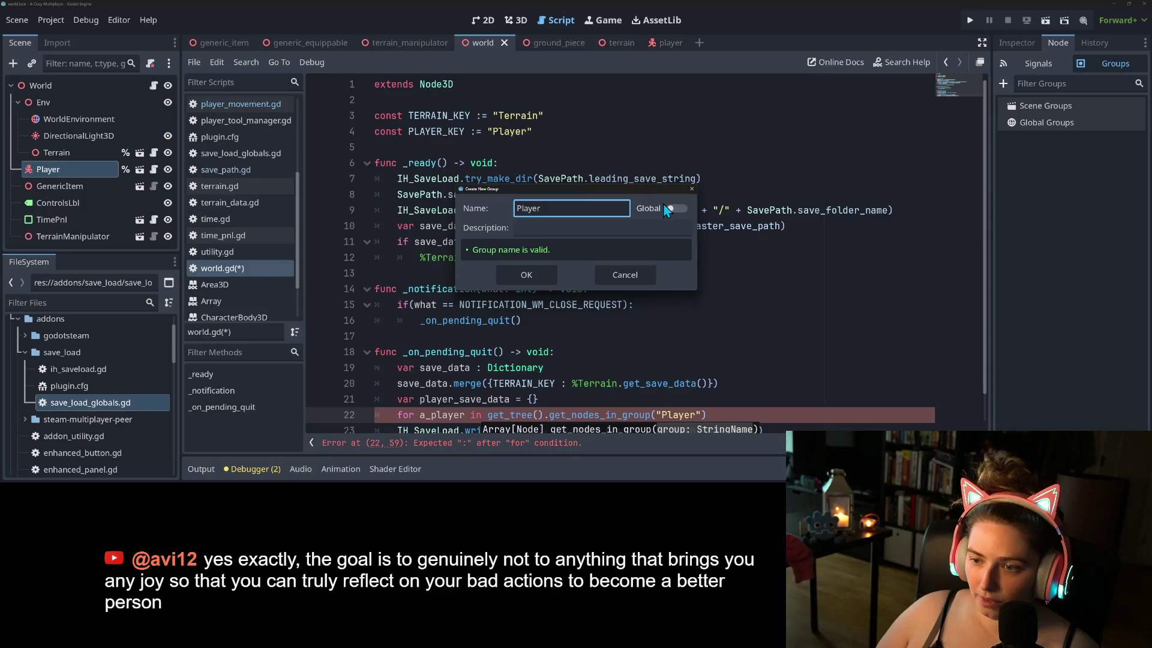
pyautogui.click(671, 210)
pyautogui.click(538, 273)
pyautogui.scroll(-1, 588, 308)
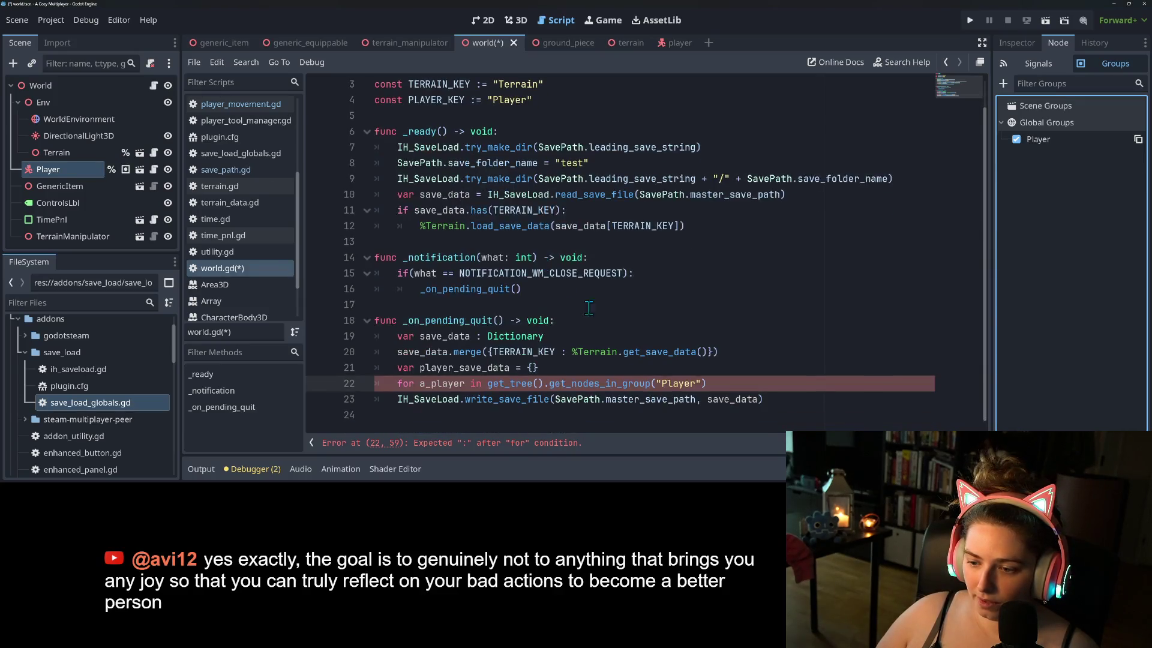
# - Finish the for loop header with a colon and start player_save_data.merge( in its body
pyautogui.click(728, 384)
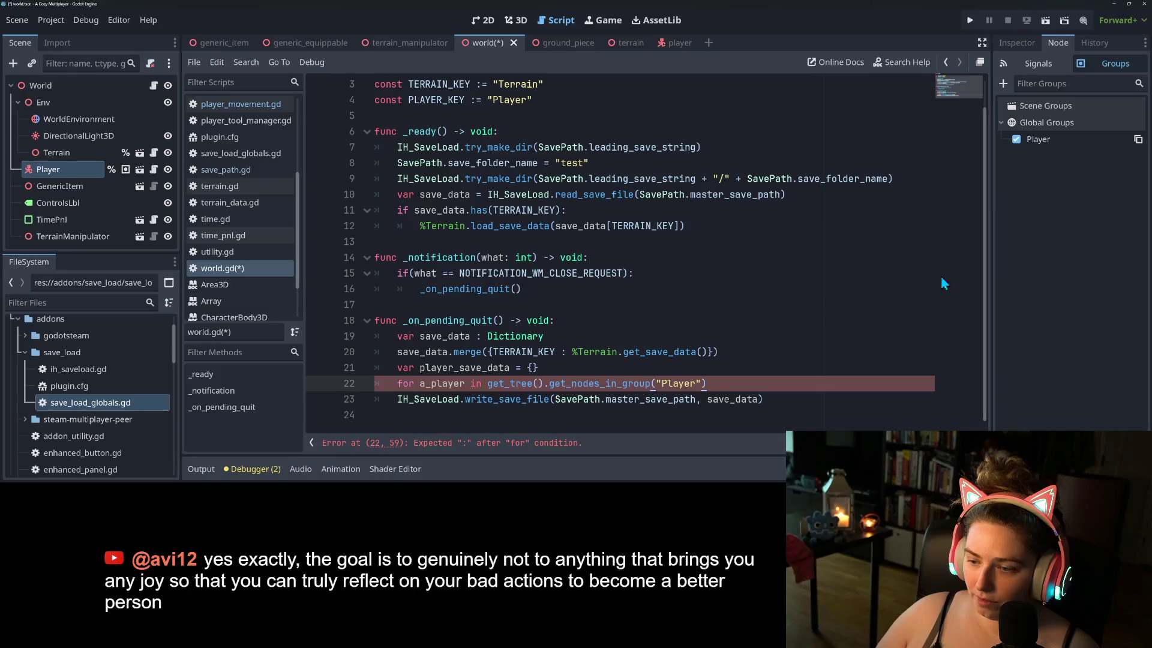
pyautogui.write(':')
pyautogui.press('Return')
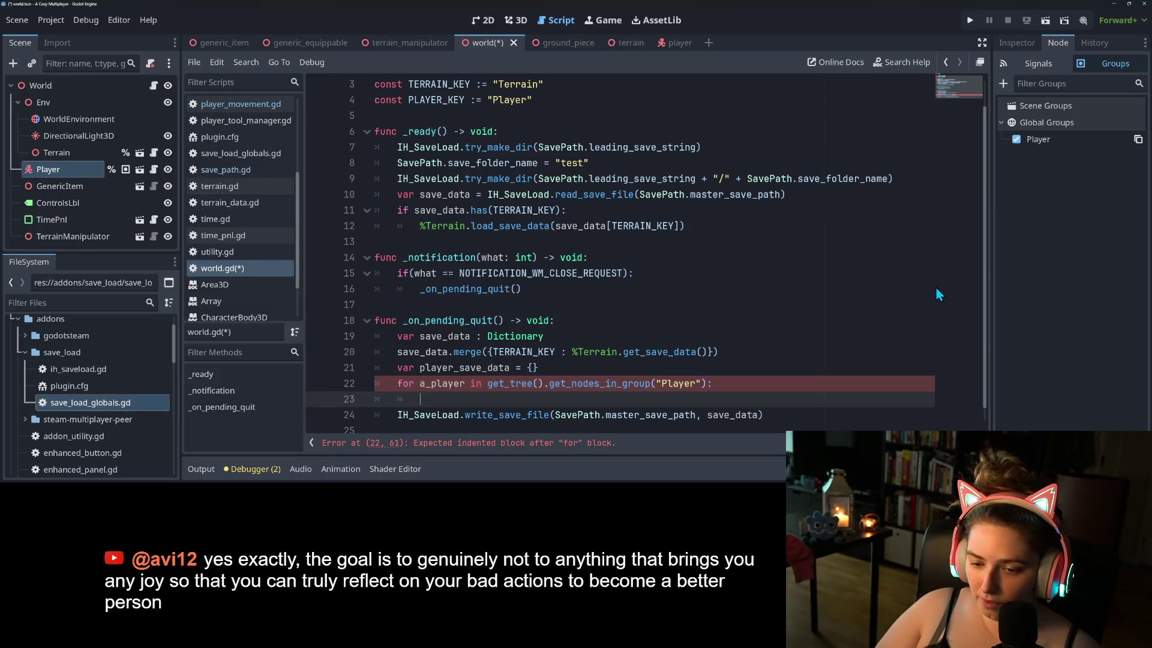
pyautogui.write('pla')
pyautogui.press('Return')
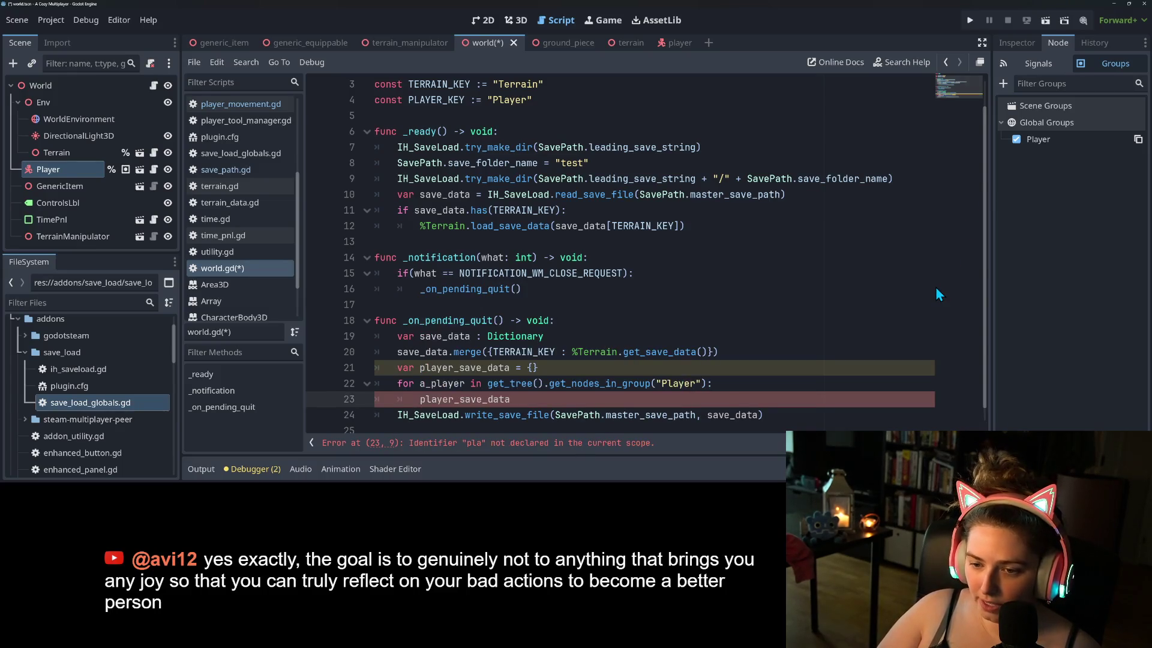
pyautogui.press('Return')
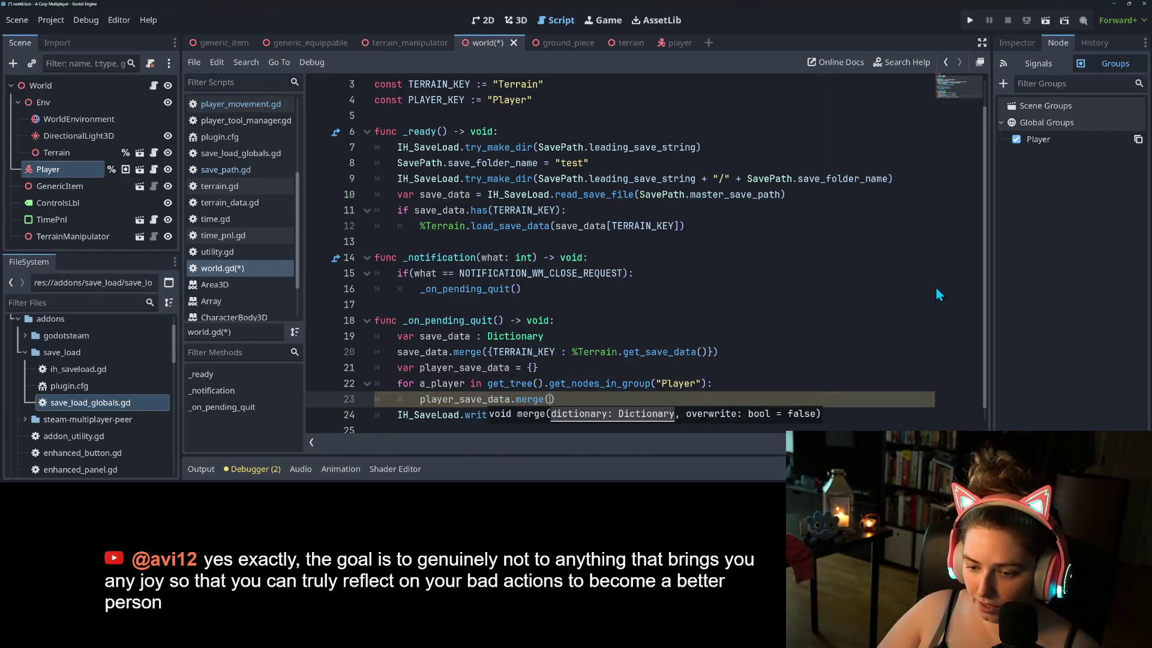
# - Complete the merge argument as {a_player.name : a_player.get_save_data()}
pyautogui.write('{')
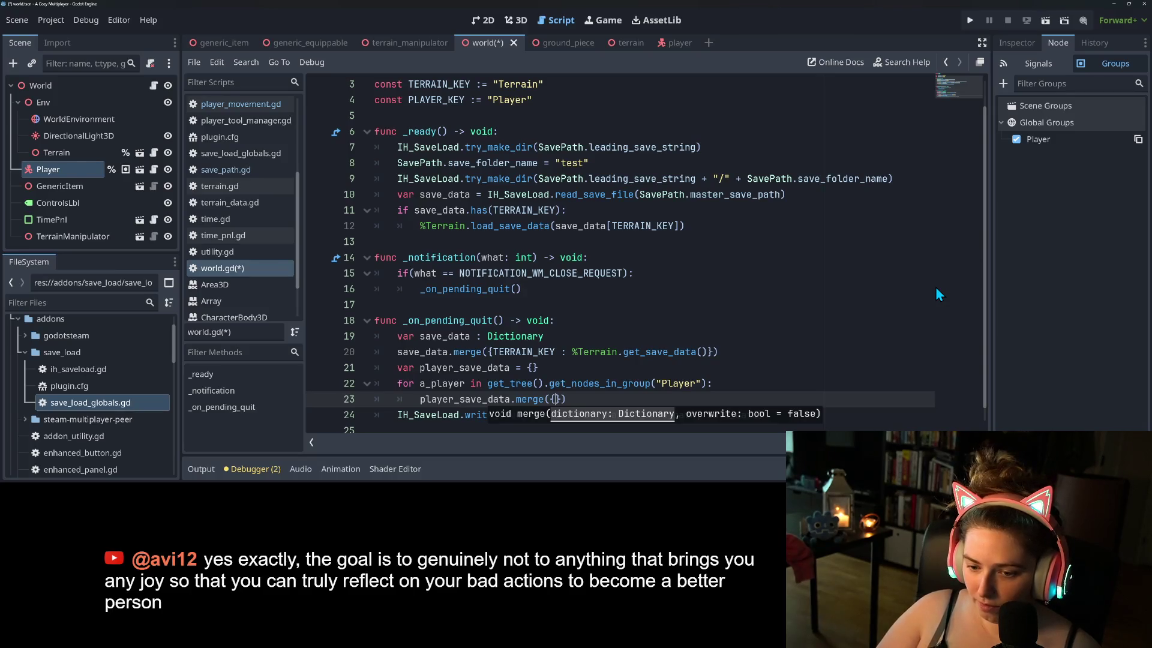
pyautogui.write('a_')
pyautogui.press('Return')
pyautogui.write('.')
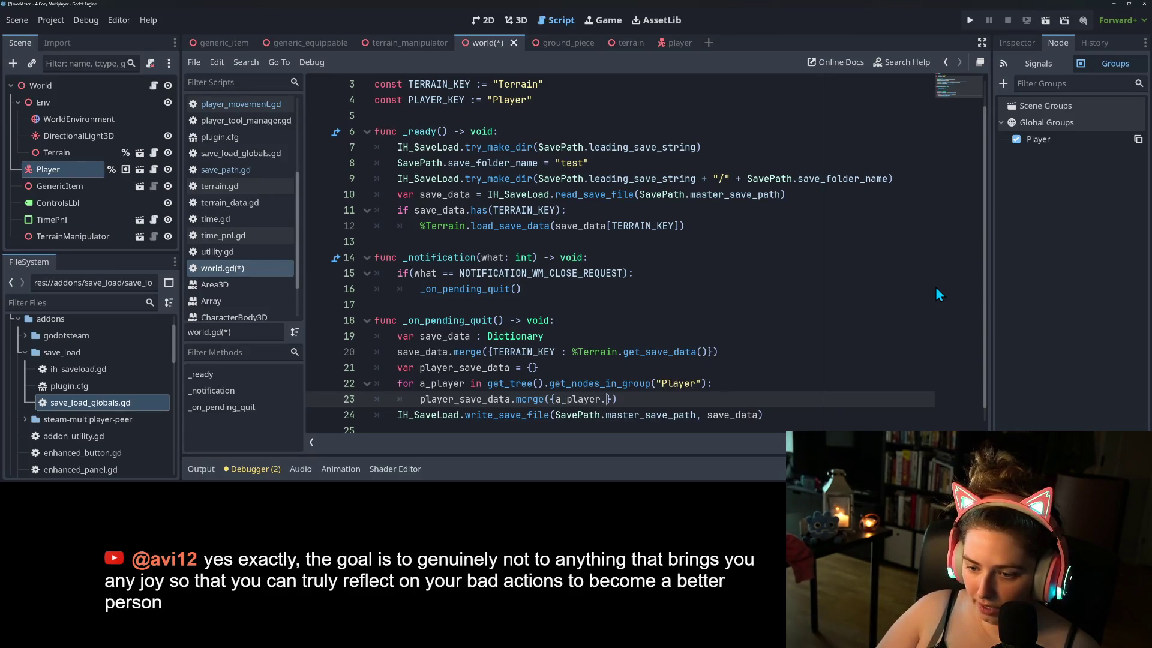
pyautogui.write('na')
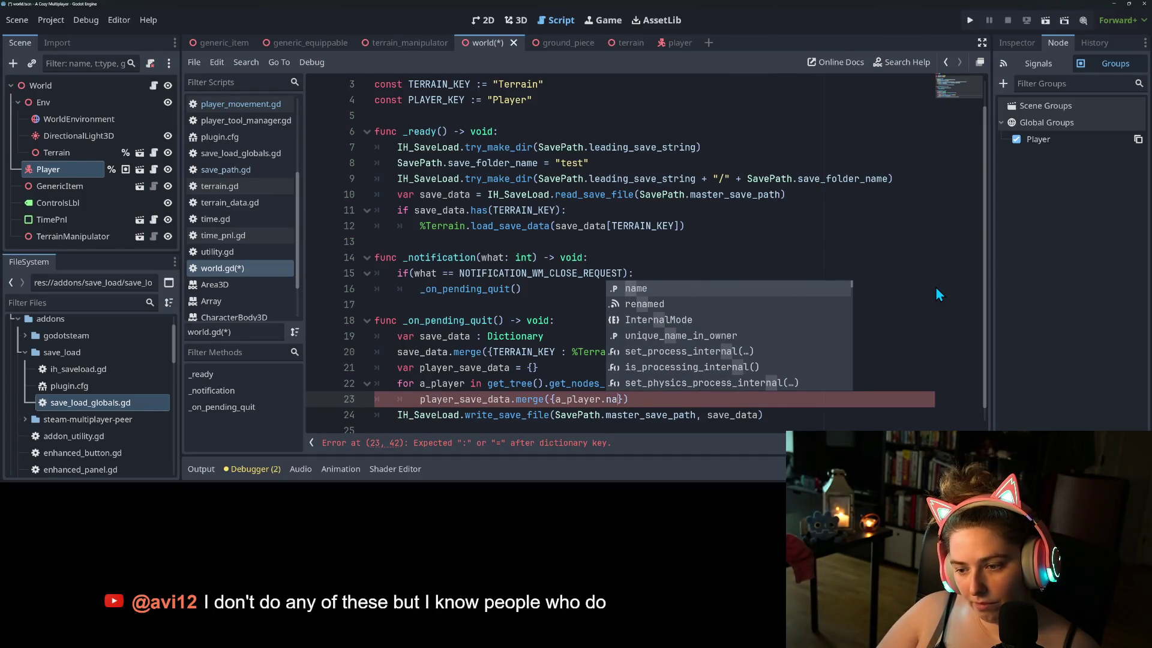
pyautogui.press('Return')
pyautogui.write(':')
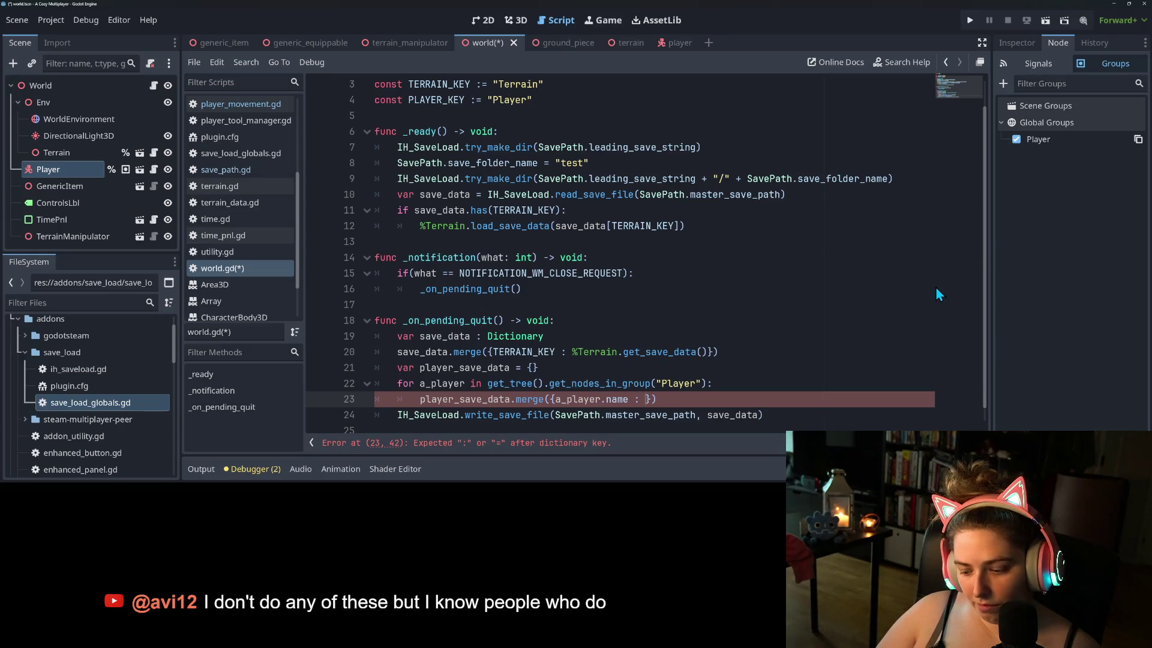
pyautogui.write('_player.')
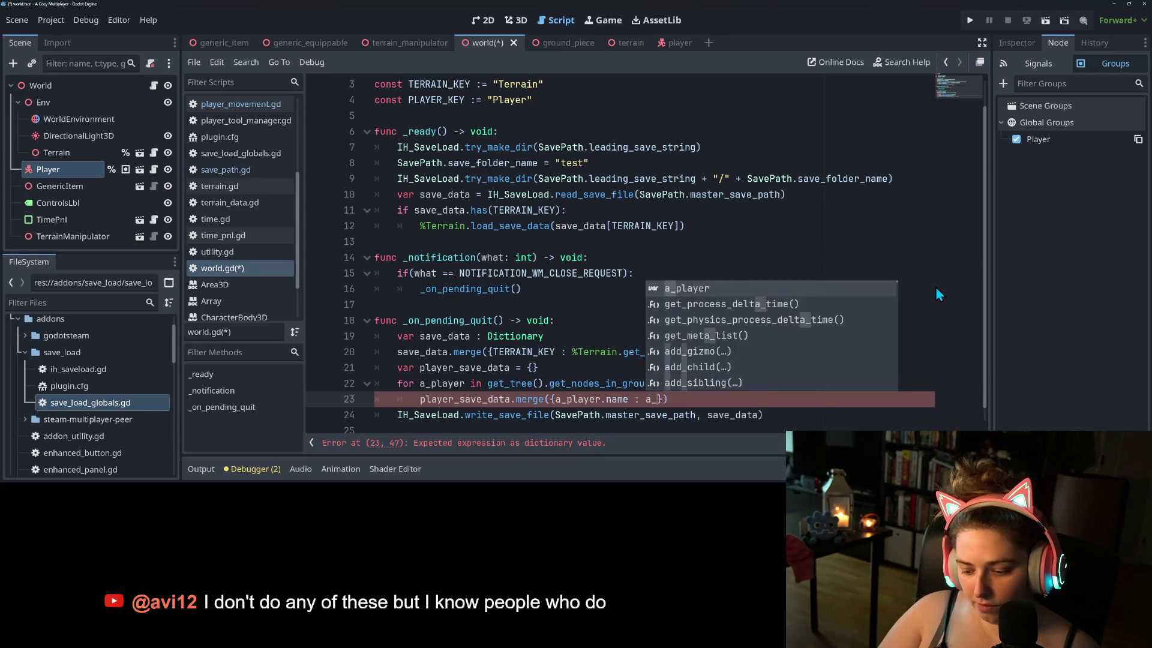
pyautogui.write('get_save')
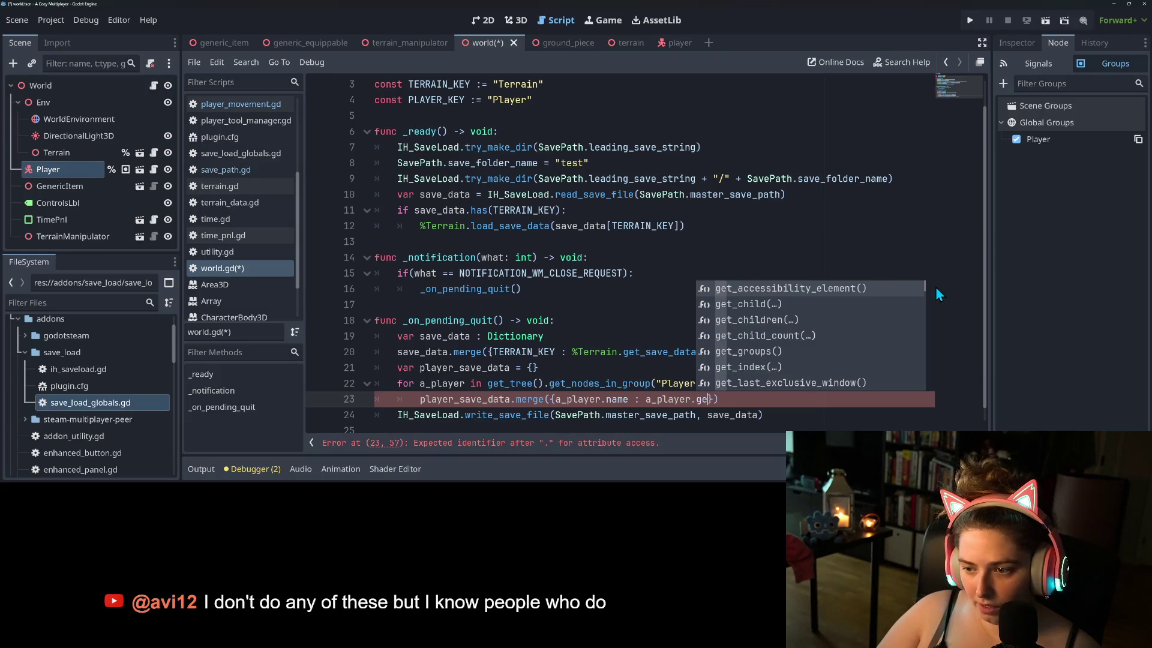
pyautogui.write('_data()')
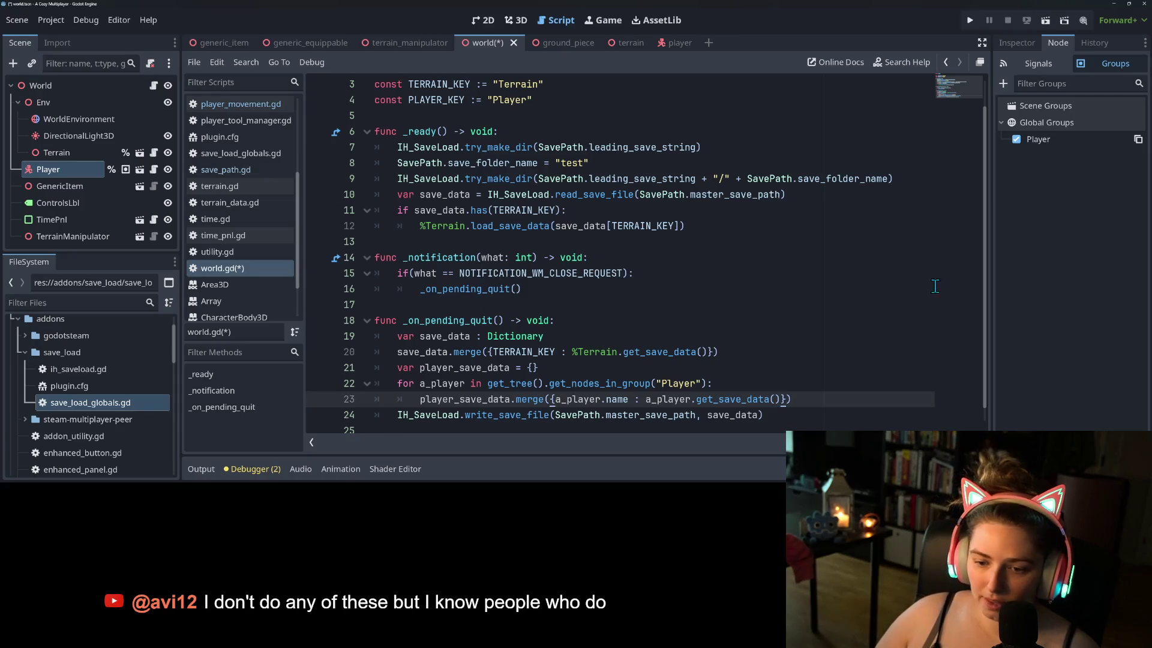
pyautogui.press('Down')
pyautogui.press('Down')
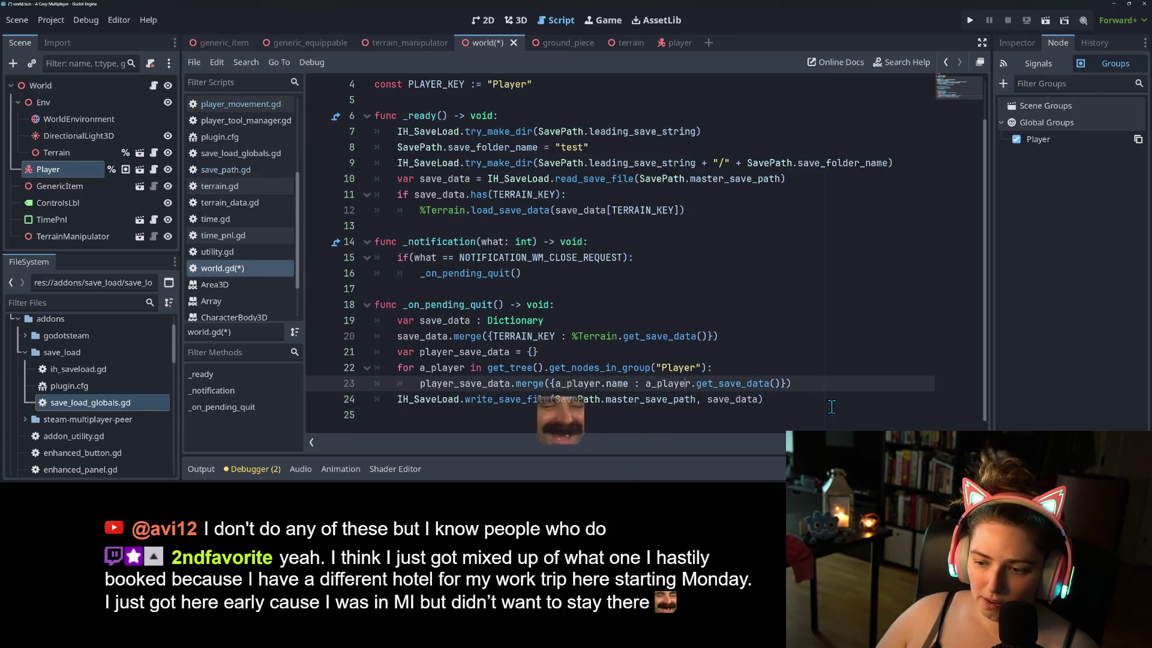
pyautogui.click(832, 406)
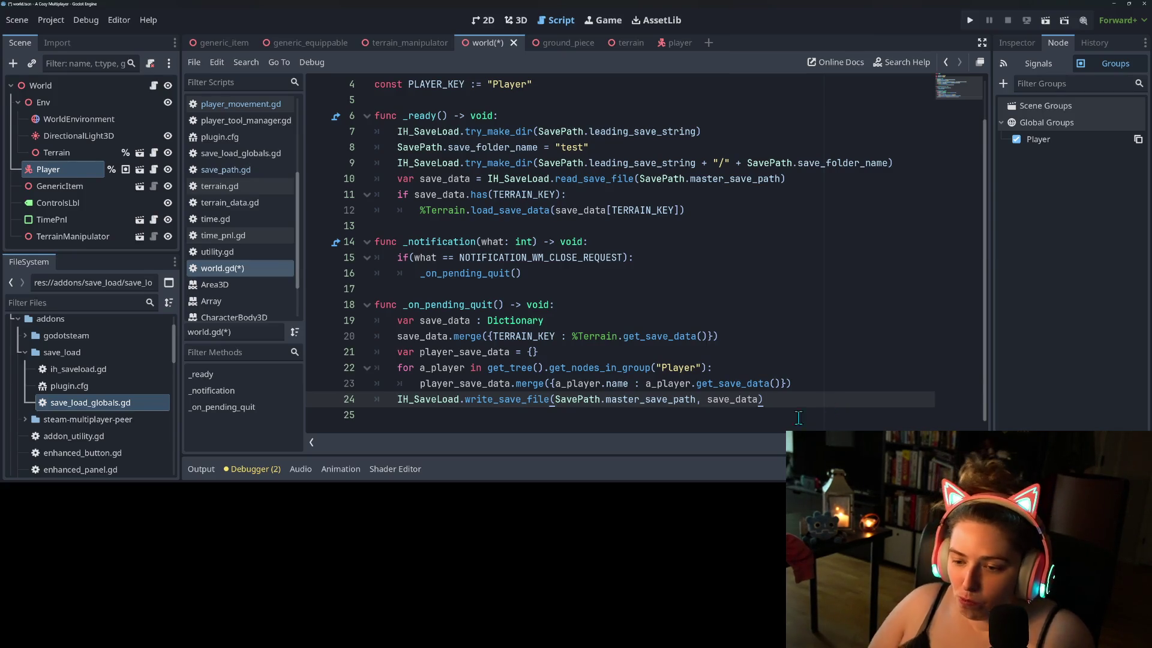
pyautogui.click(570, 337)
# - Save world.gd and walk through the _notification, terrain merge and Player-group loop lines
pyautogui.hotkey('ctrl', 's')
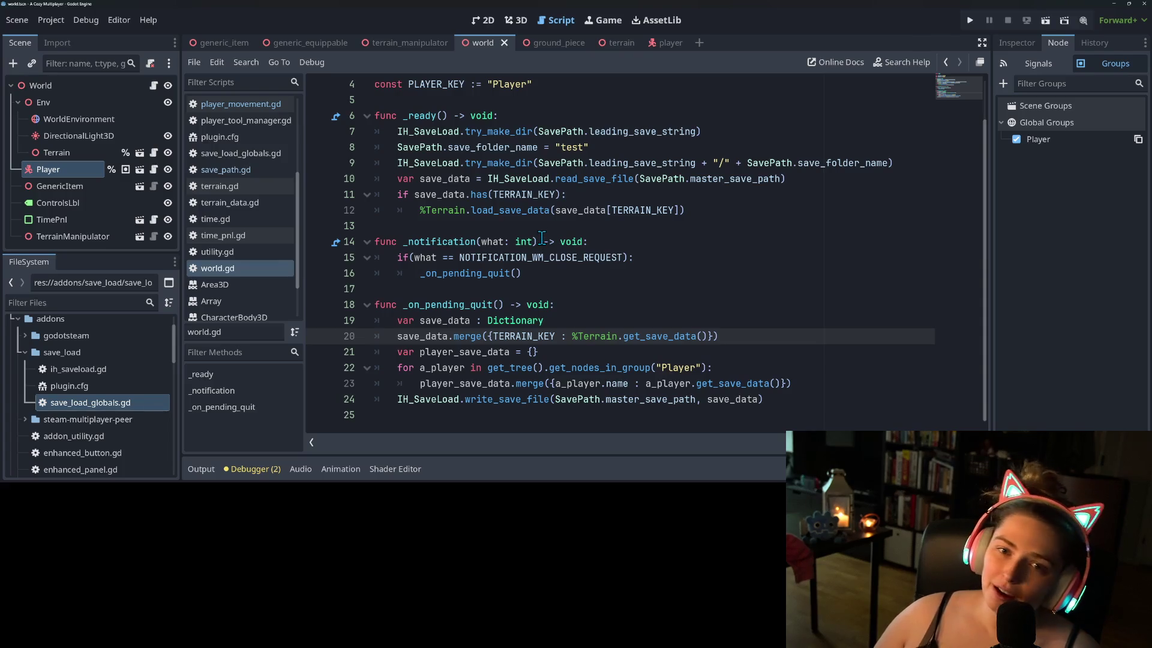
pyautogui.click(734, 237)
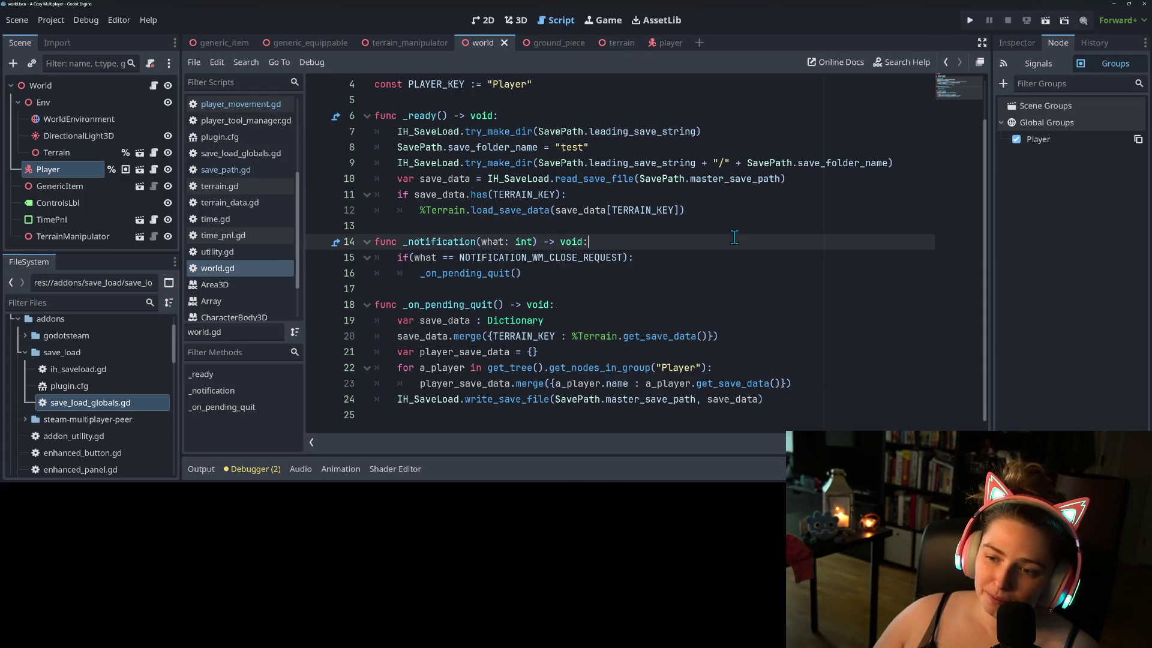
pyautogui.click(727, 259)
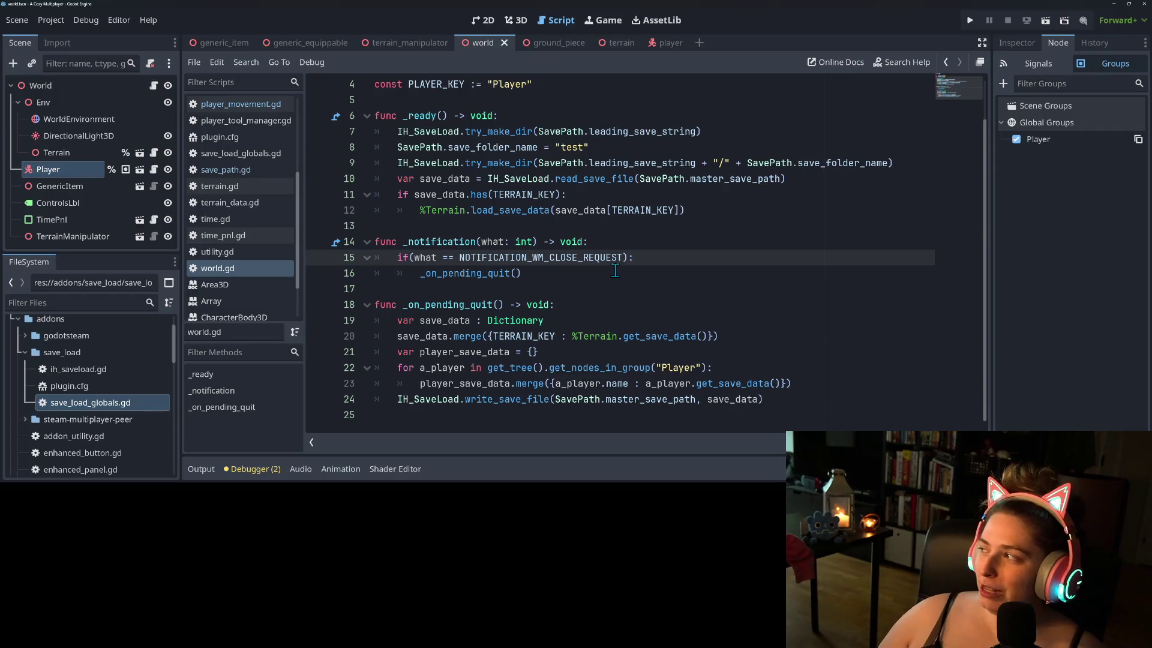
pyautogui.click(616, 279)
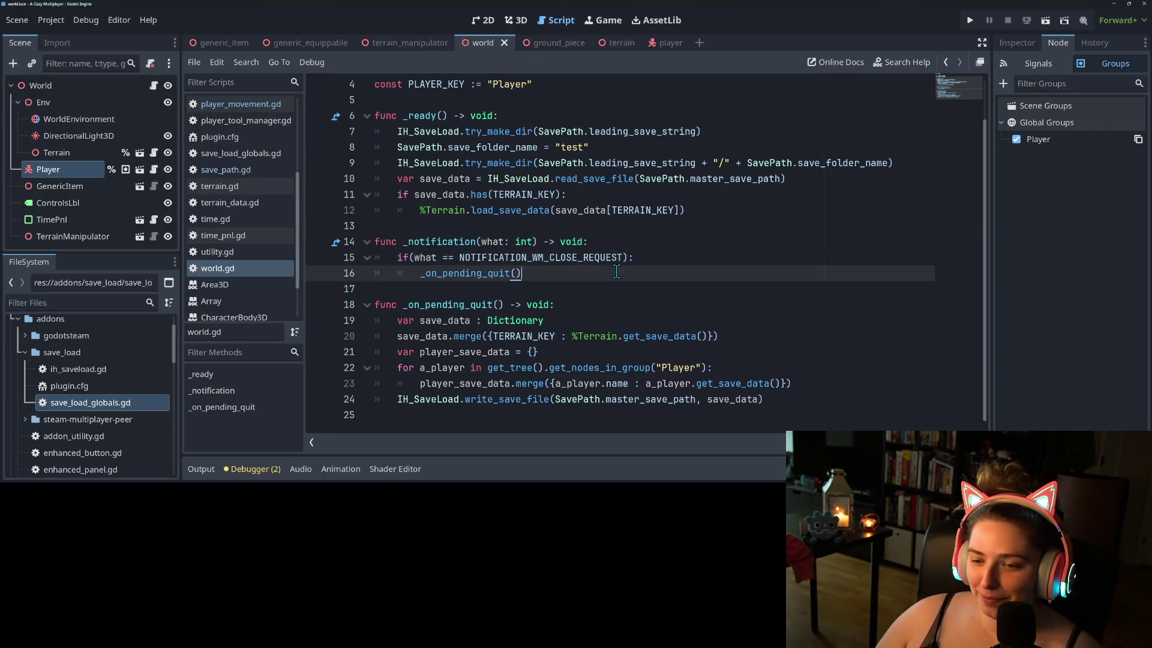
pyautogui.click(729, 344)
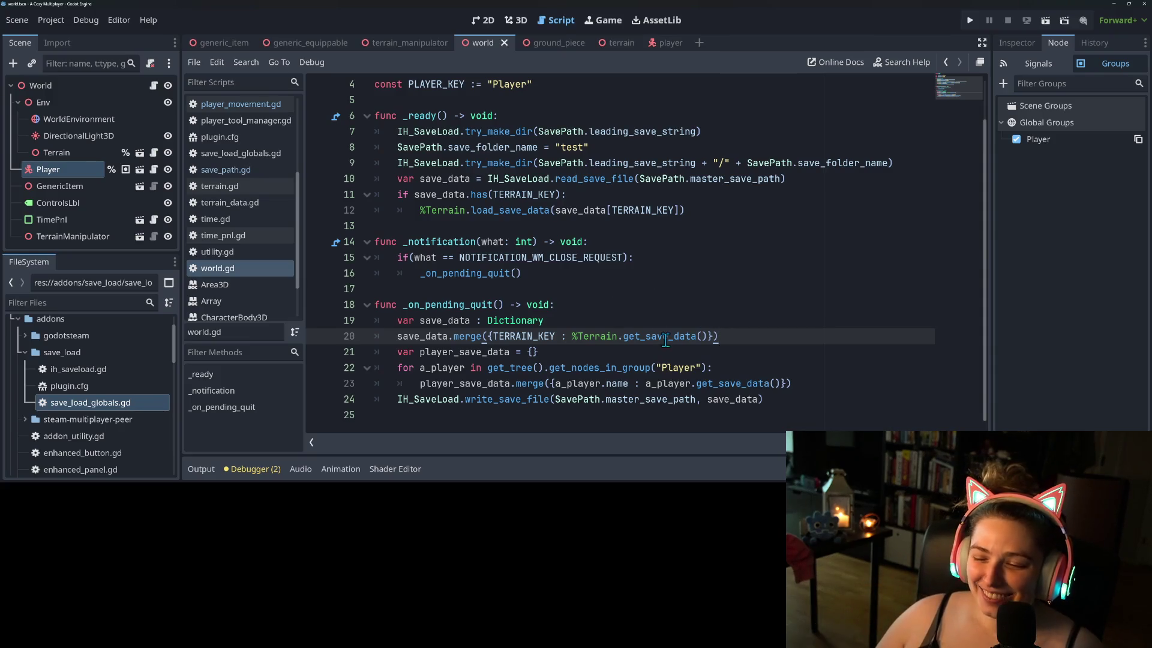
pyautogui.click(727, 370)
pyautogui.click(789, 384)
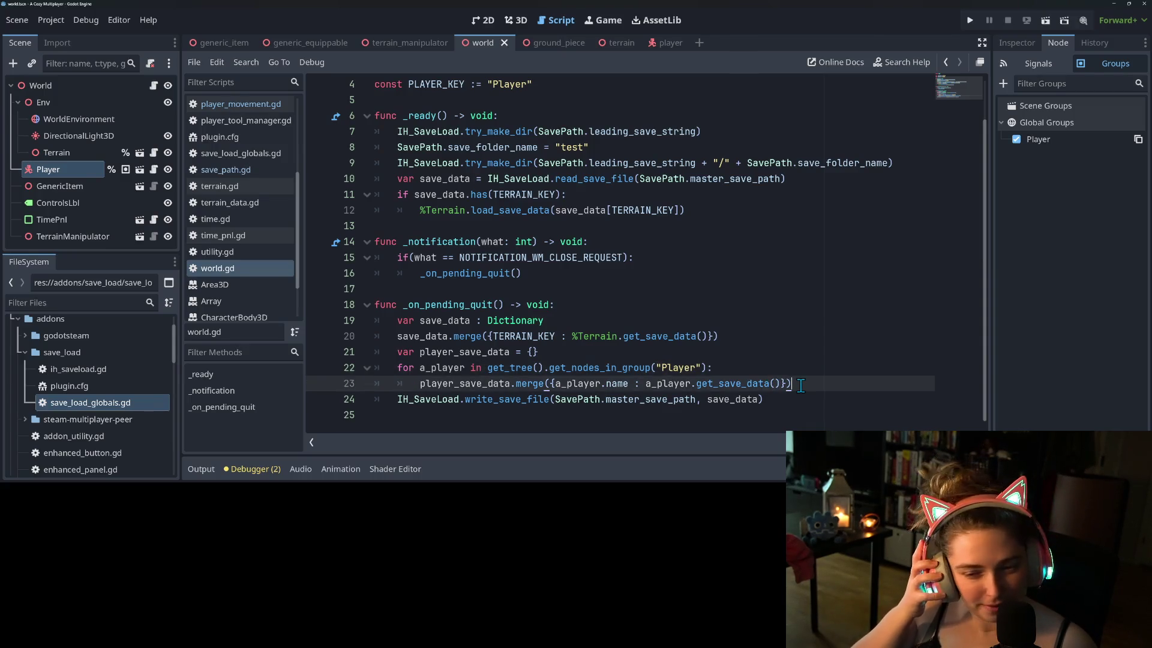
# - After the loop, add save_data.merge({PLAYER_KEY : player_save_data}) and save world.gd
pyautogui.doubleClick(453, 384)
pyautogui.press('End')
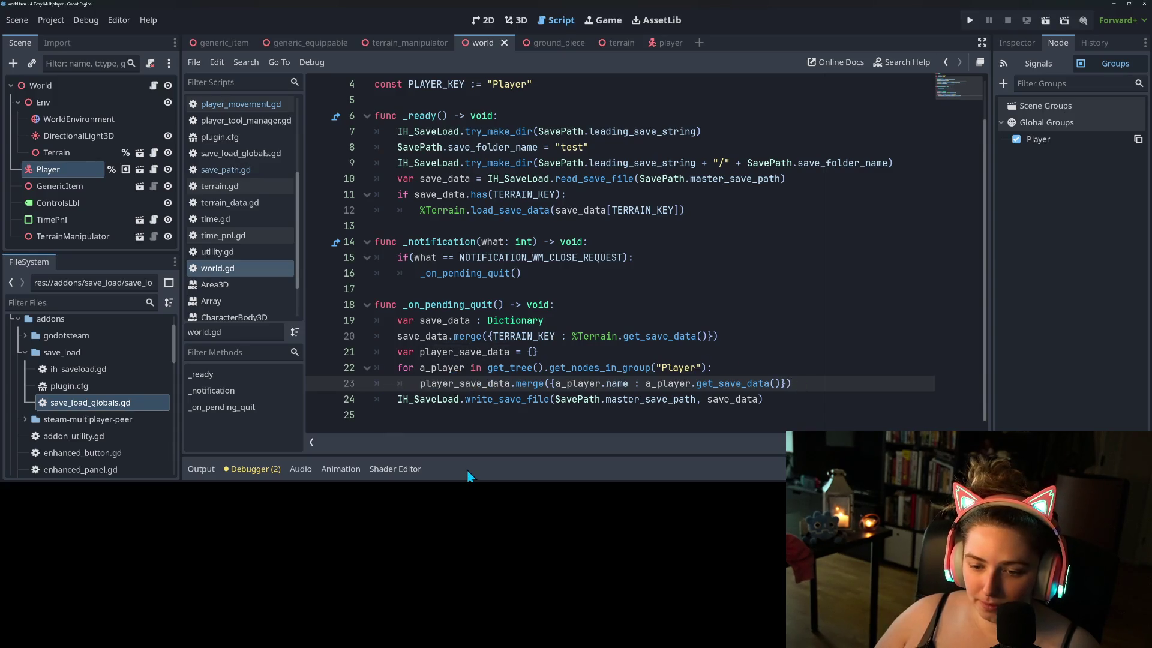
pyautogui.press('Return')
pyautogui.press('BackSpace')
pyautogui.write('sa')
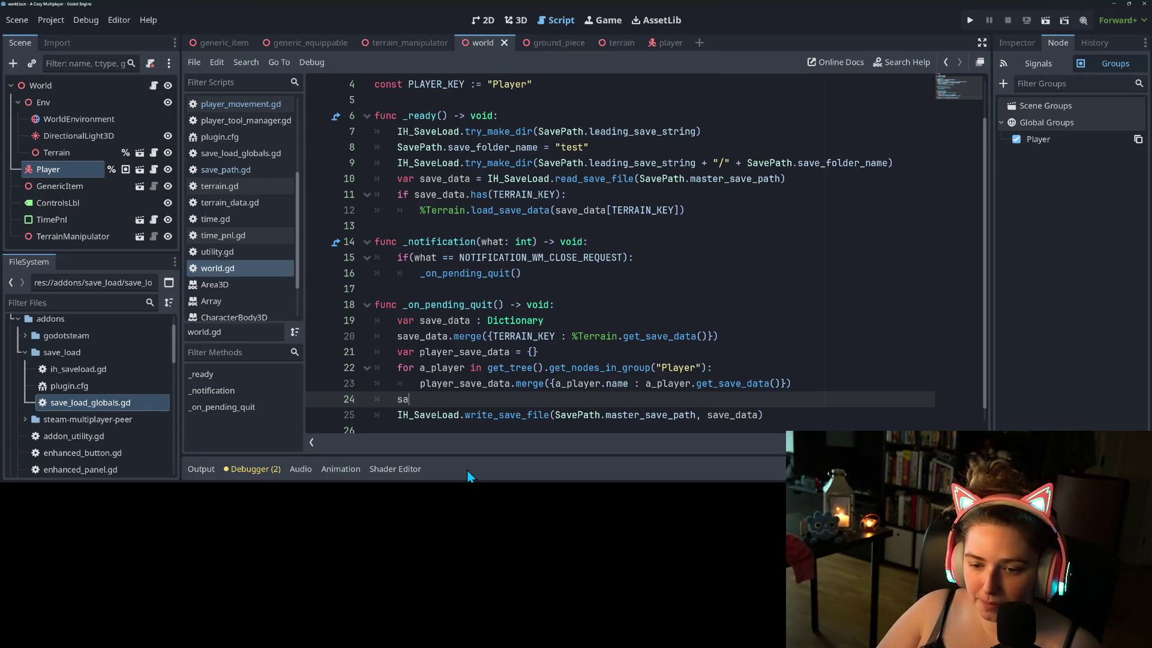
pyautogui.write('ve_data.merge({')
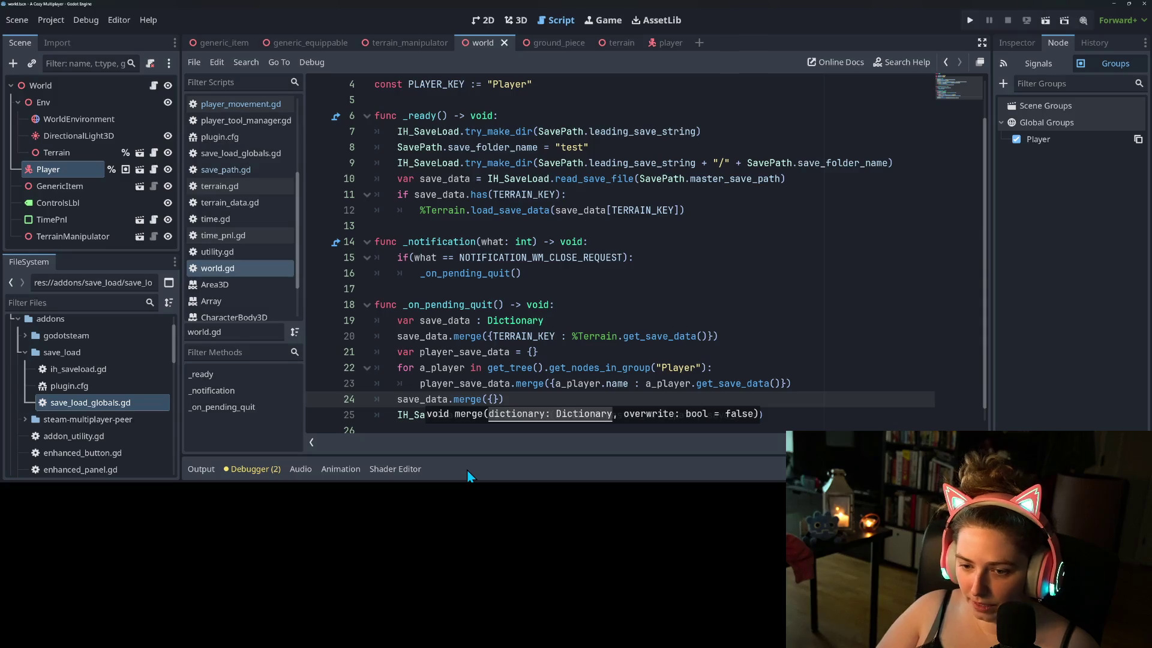
pyautogui.write('PLAYER_KEY ')
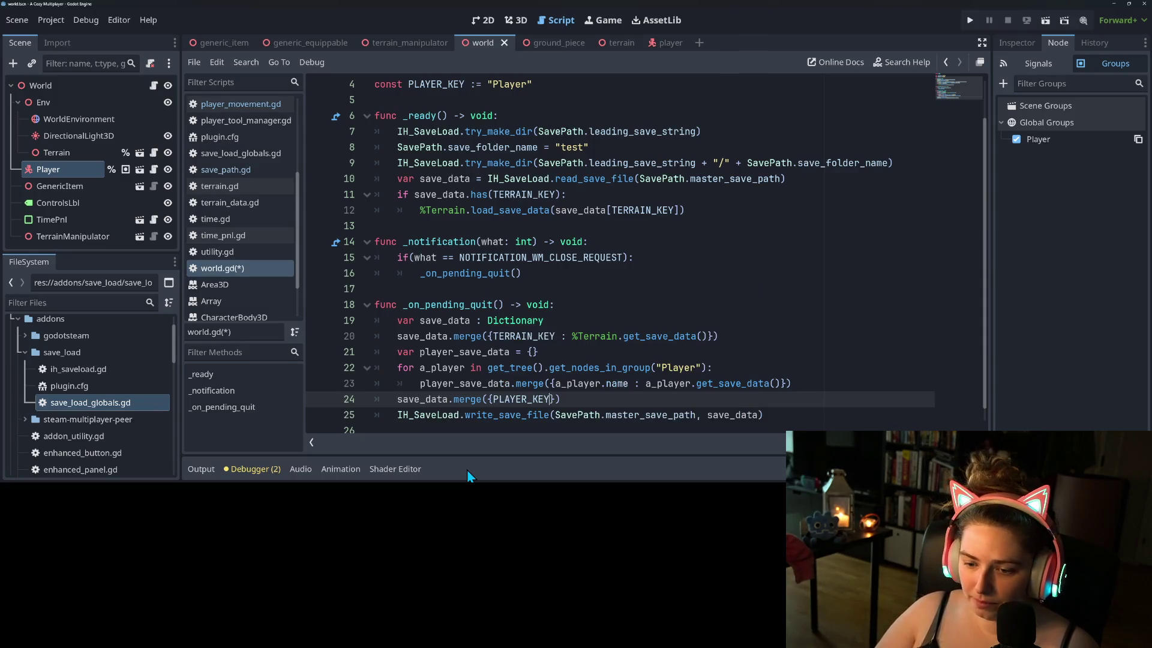
pyautogui.write(': p')
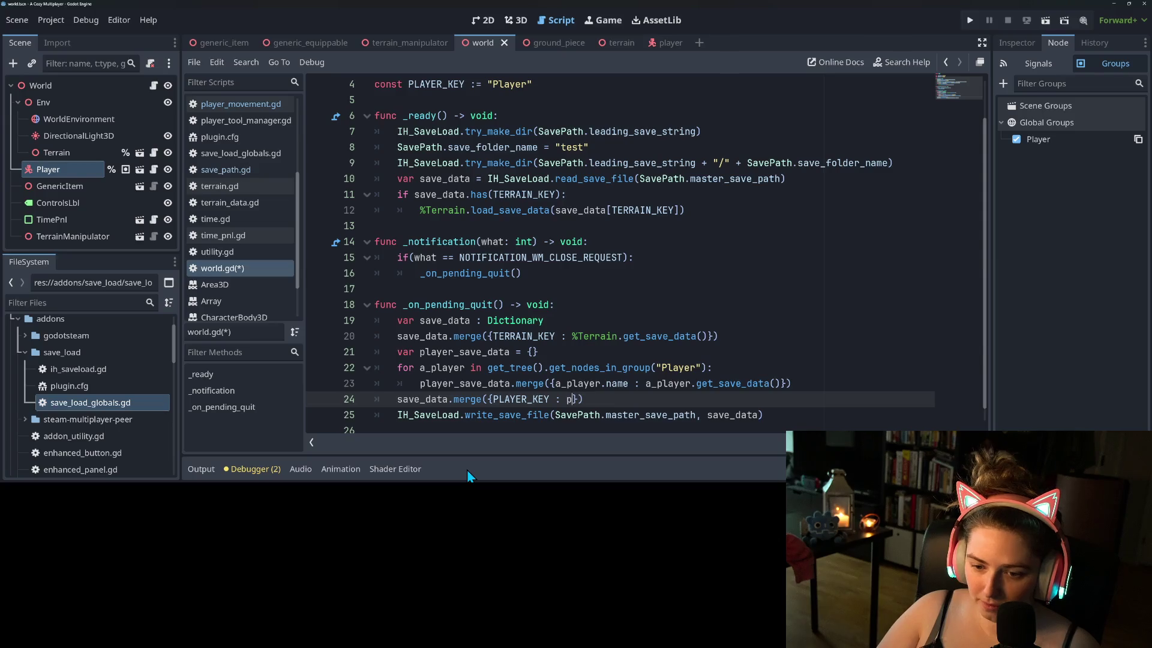
pyautogui.write('lay')
pyautogui.press('Return')
pyautogui.hotkey('ctrl', 's')
# - Insert inventory. before get_save_data on the player merge line, save, and open player_movement.gd
pyautogui.doubleClick(736, 384)
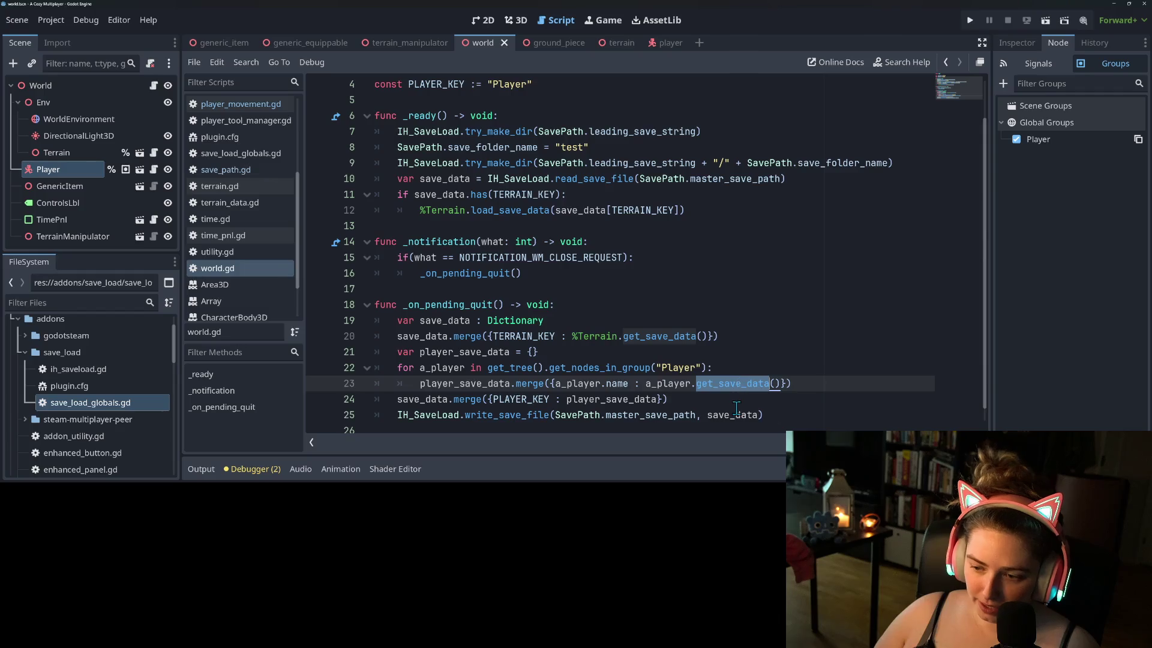
pyautogui.click(727, 387)
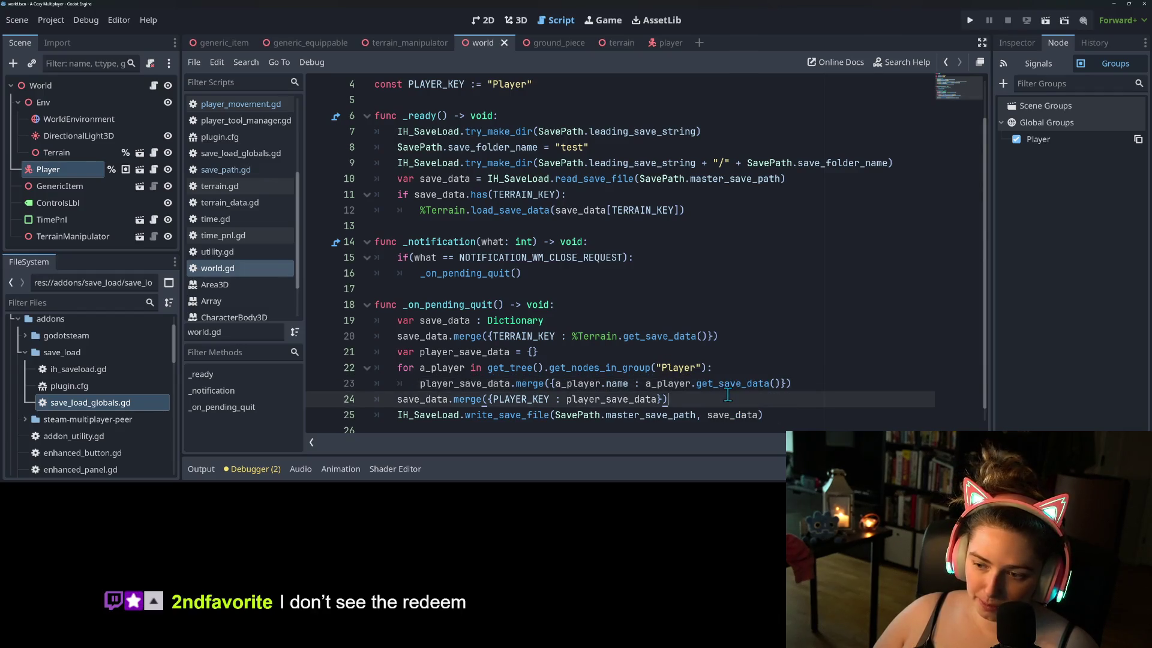
pyautogui.click(697, 387)
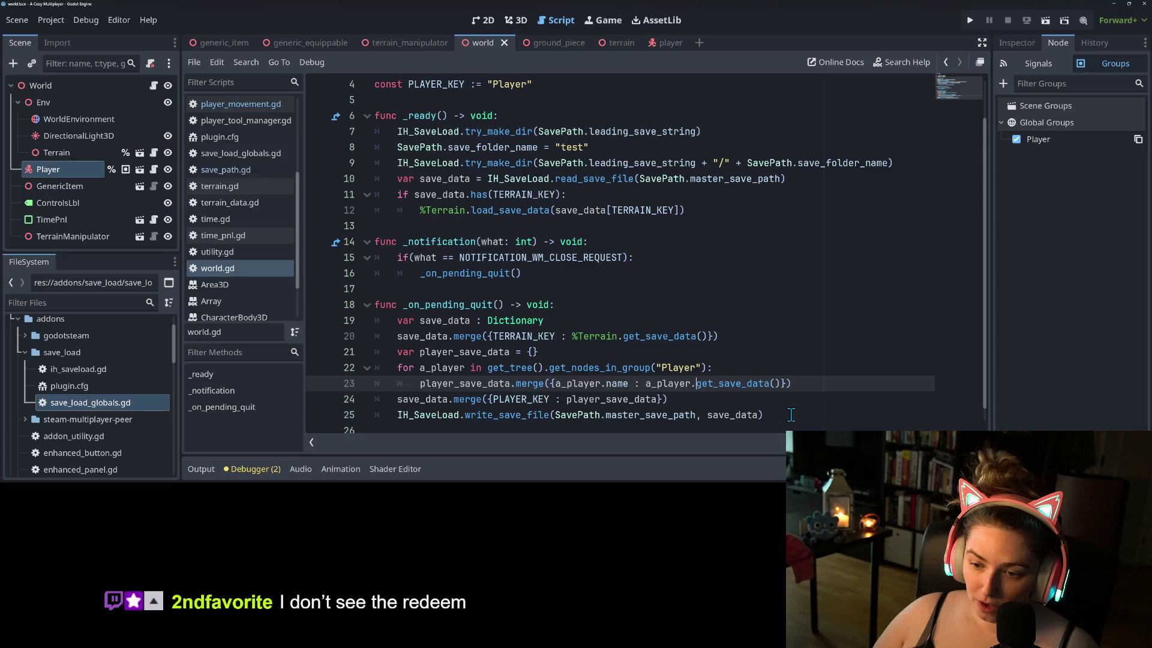
pyautogui.write('inventory')
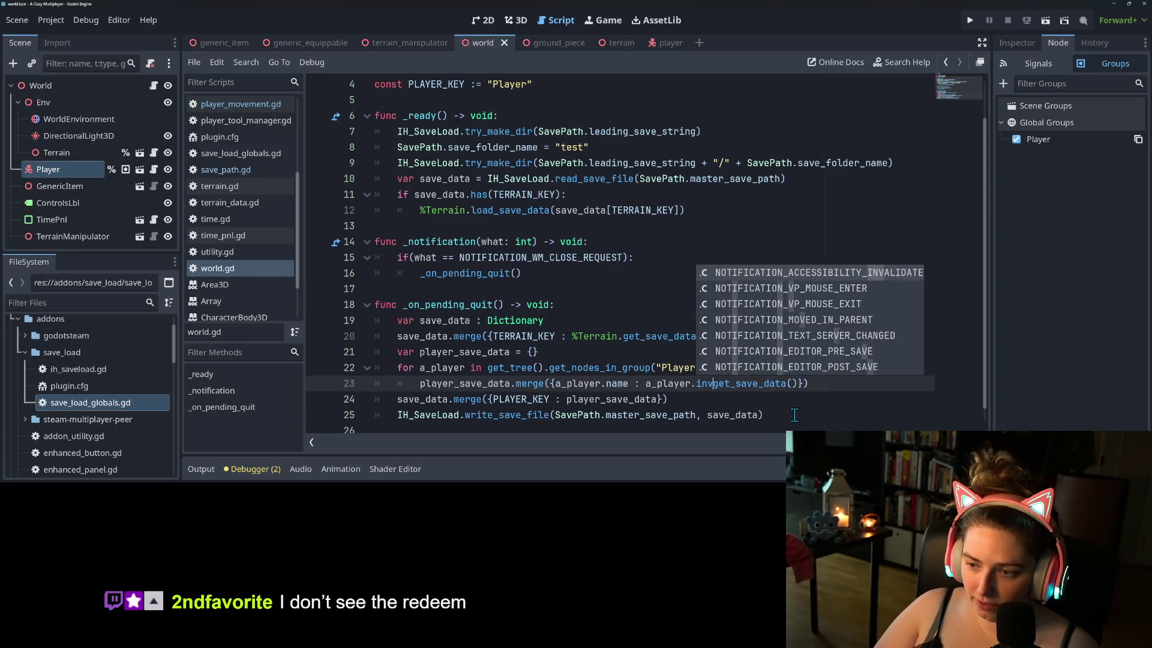
pyautogui.write('.')
pyautogui.hotkey('ctrl', 's')
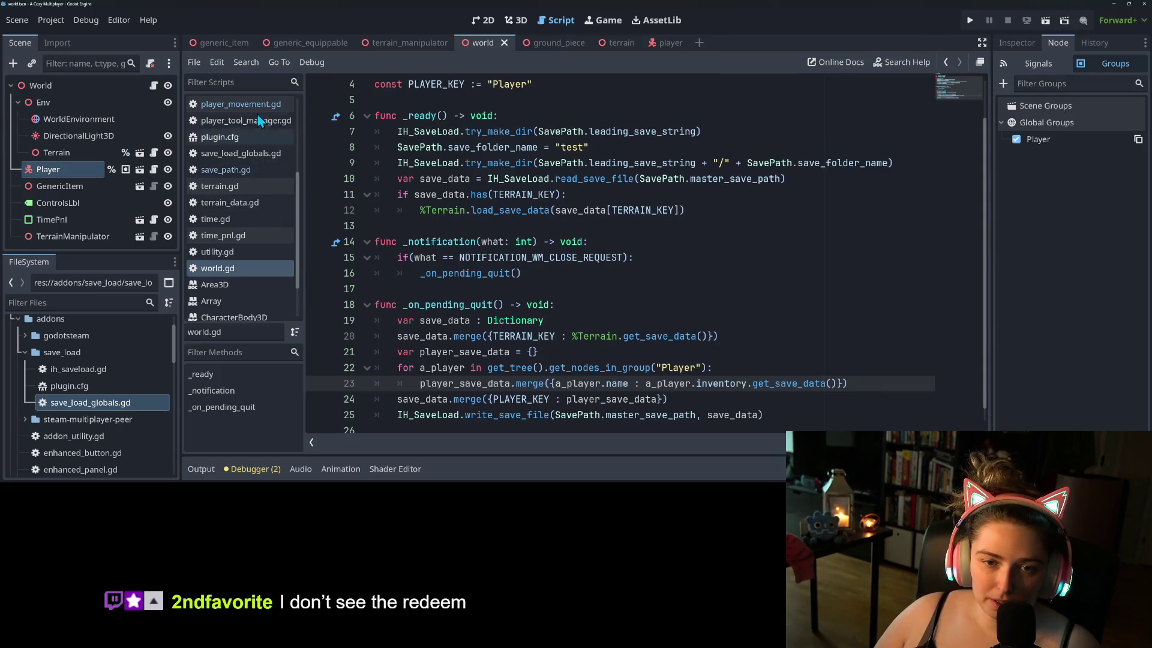
pyautogui.click(264, 105)
pyautogui.scroll(-2, 483, 294)
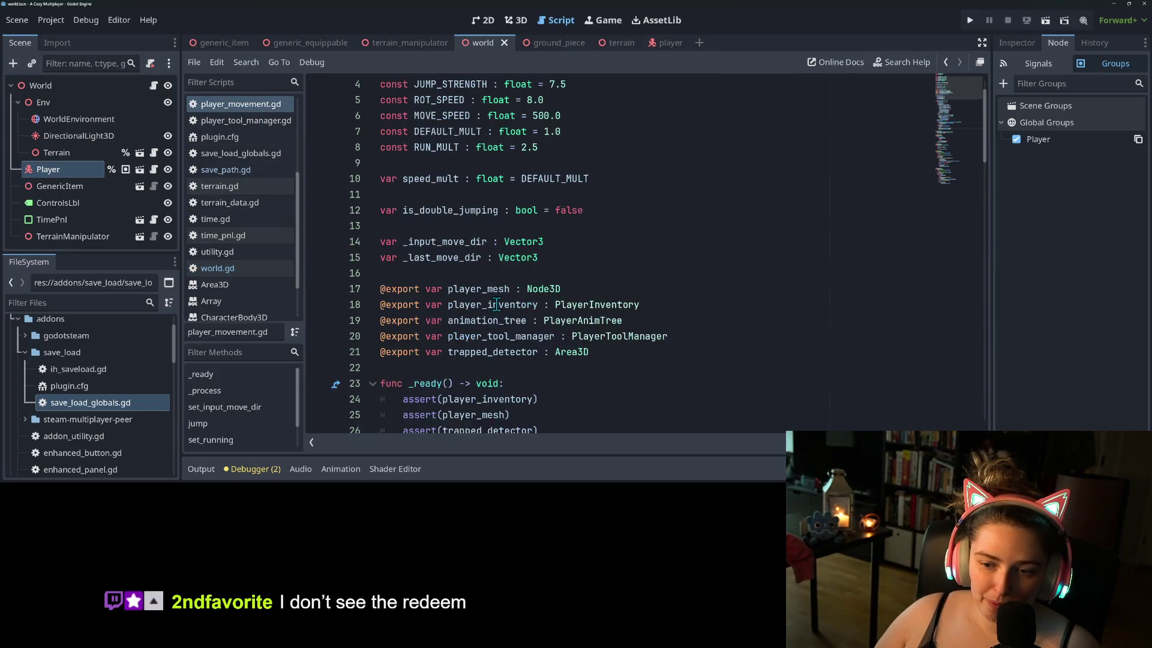
# - Replace inventory on line 23 with player_inventory copied from player_movement.gd, and save world.gd
pyautogui.doubleClick(495, 257)
pyautogui.hotkey('ctrl', 'c')
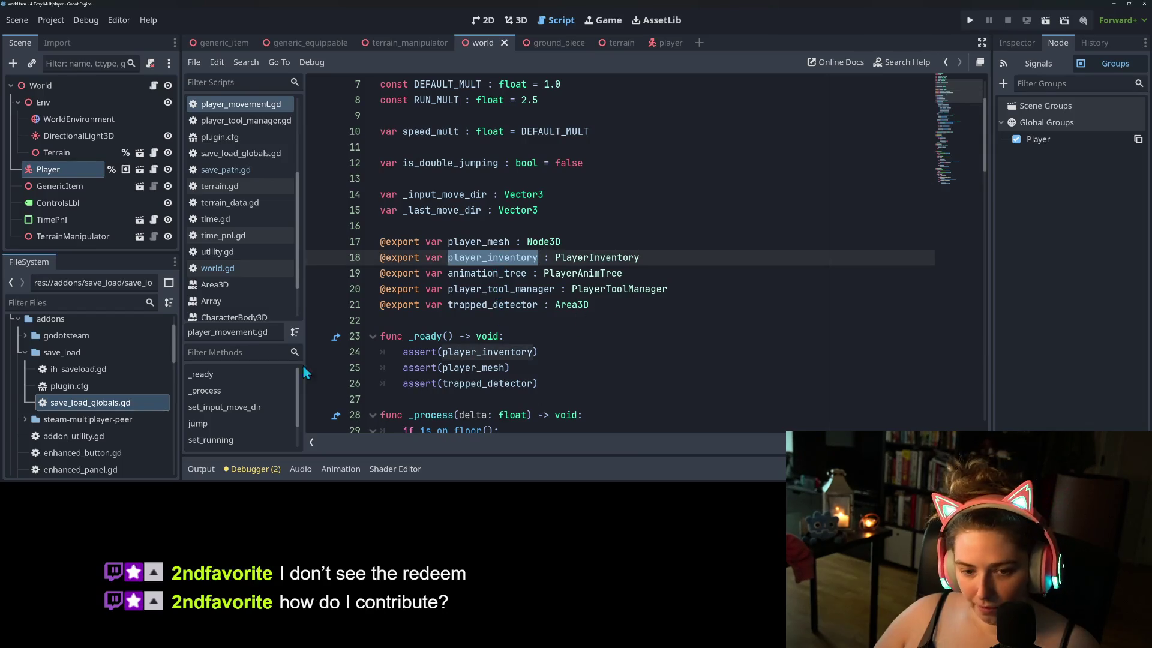
pyautogui.click(224, 268)
pyautogui.doubleClick(733, 384)
pyautogui.hotkey('ctrl', 'v')
pyautogui.hotkey('ctrl', 's')
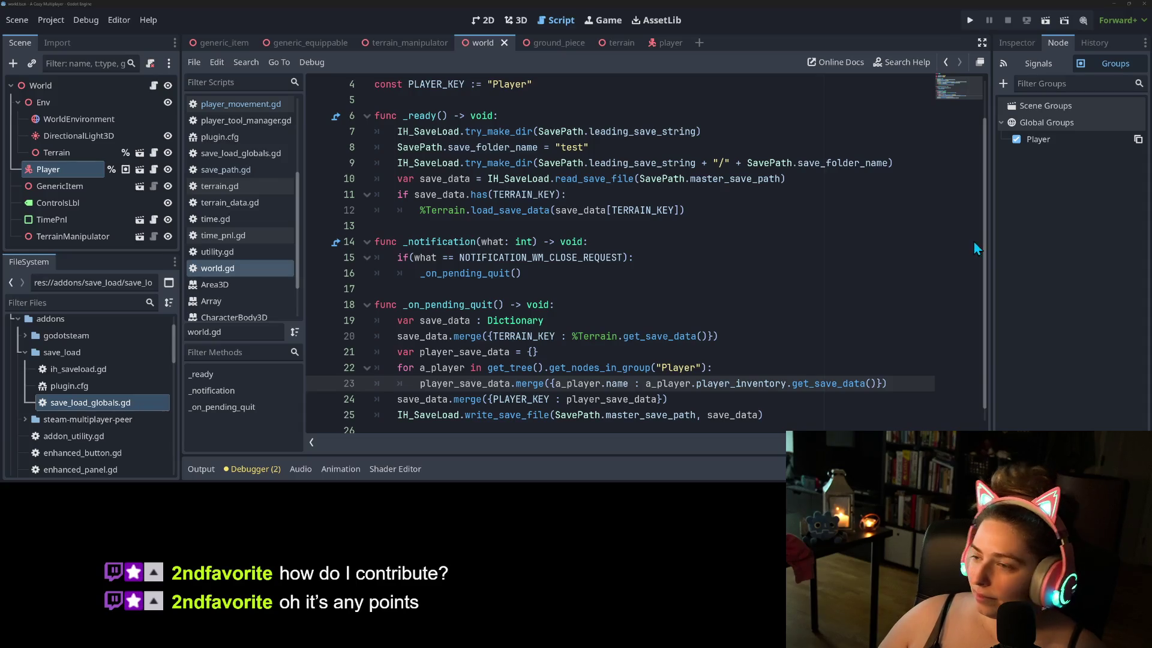
pyautogui.click(675, 305)
# - Inspect a_player and its name property on the player merge line in world.gd
pyautogui.scroll(-1, 792, 320)
pyautogui.click(922, 377)
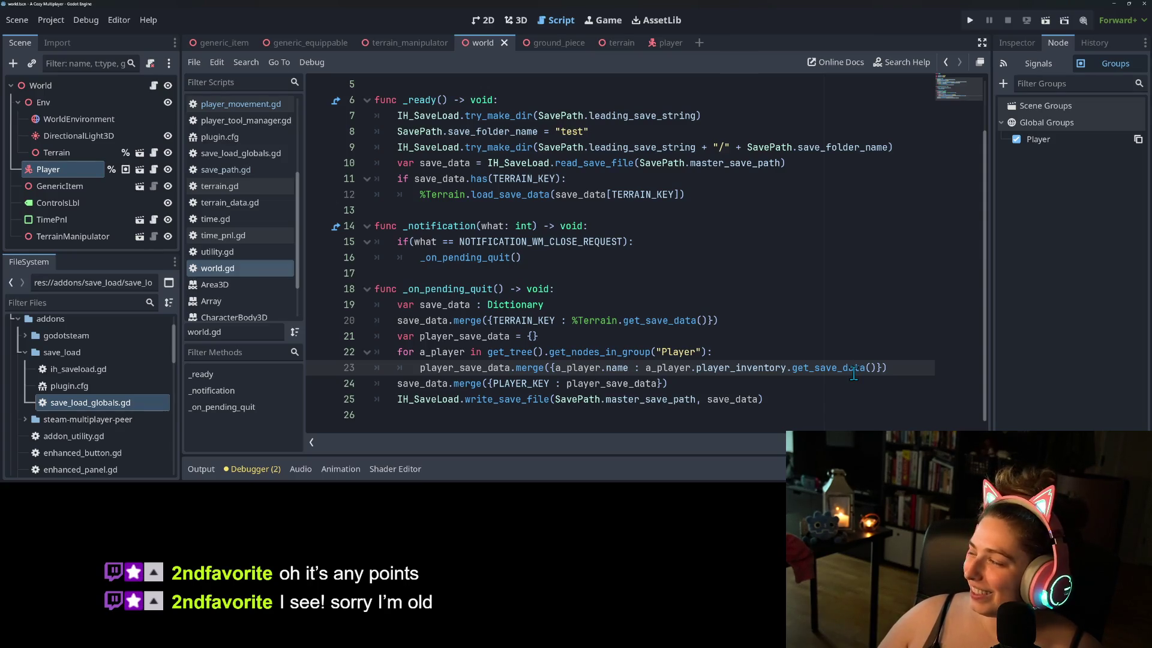
pyautogui.click(689, 387)
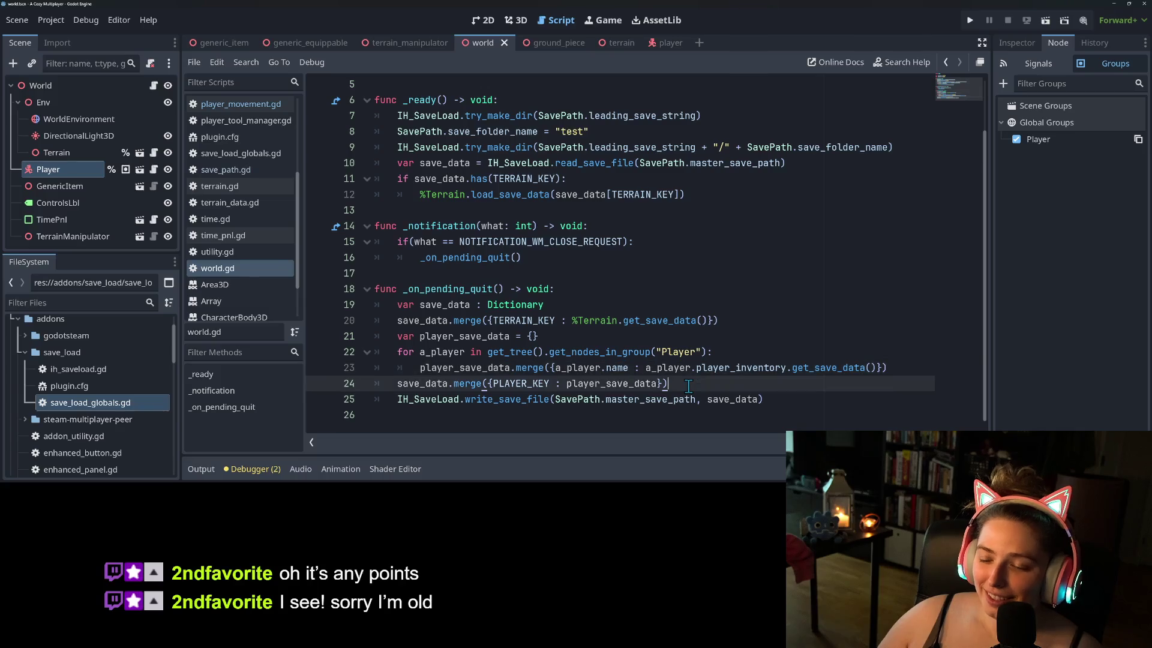
pyautogui.click(783, 398)
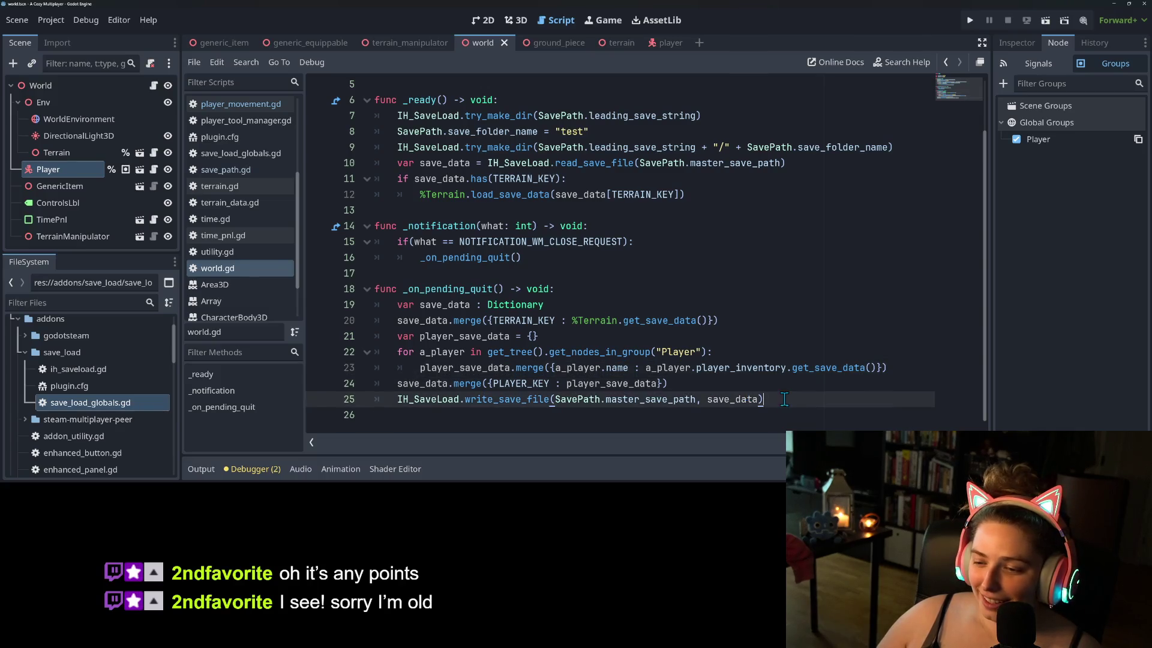
pyautogui.click(515, 369)
pyautogui.click(529, 379)
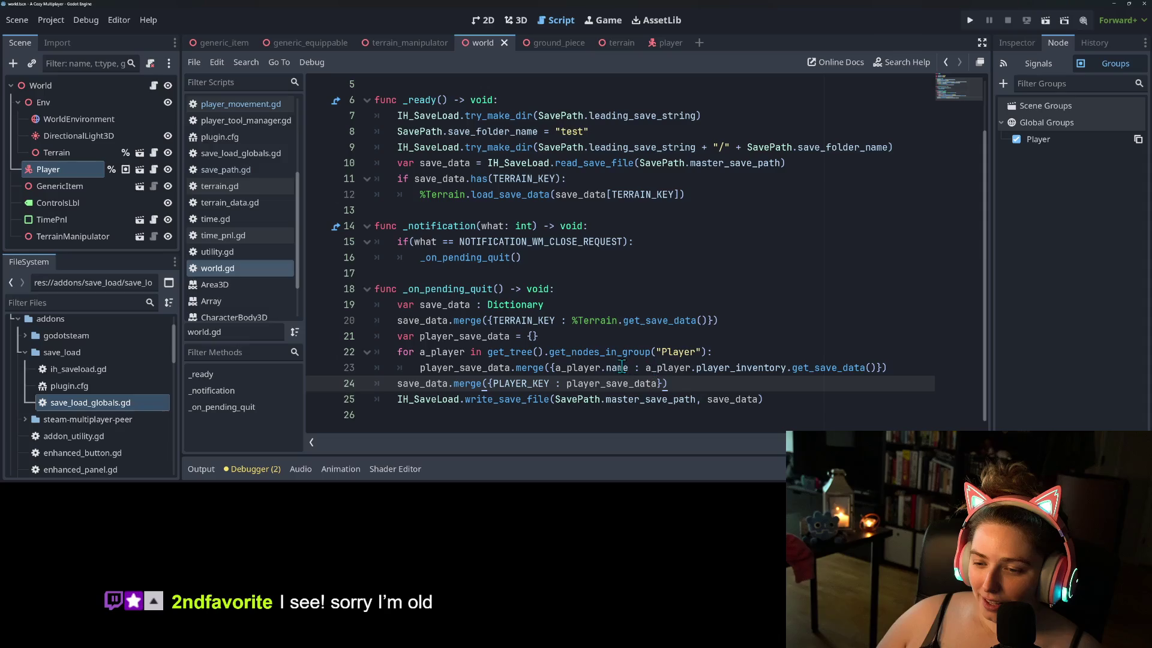
pyautogui.click(622, 367)
pyautogui.doubleClick(591, 367)
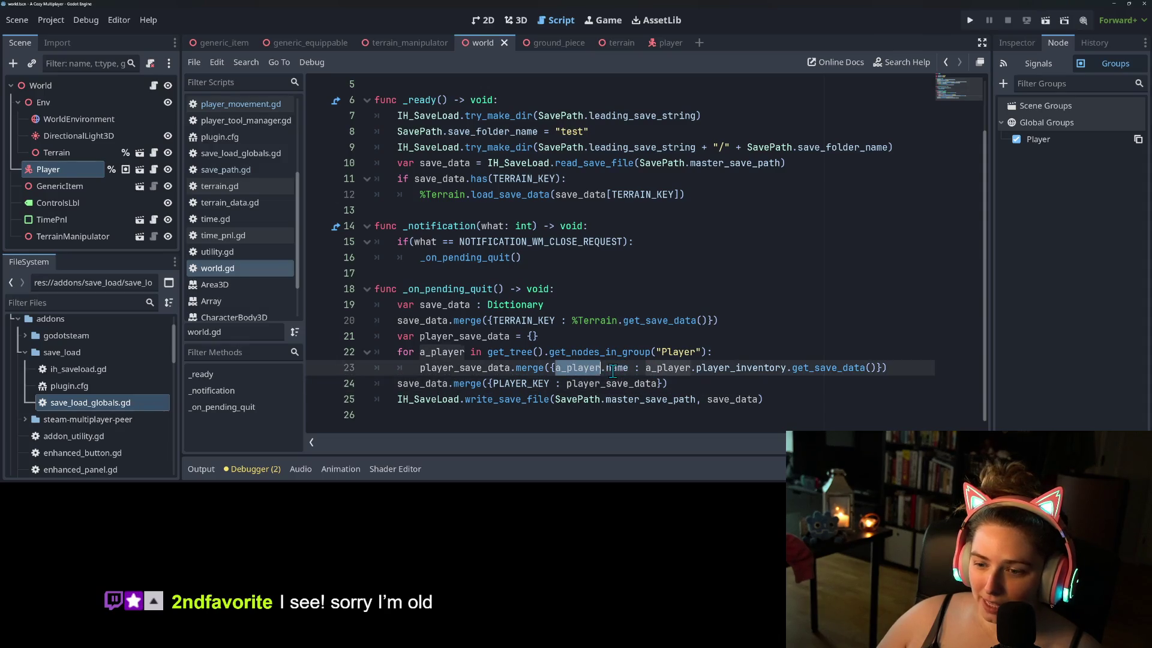
pyautogui.doubleClick(616, 368)
pyautogui.moveTo(616, 368)
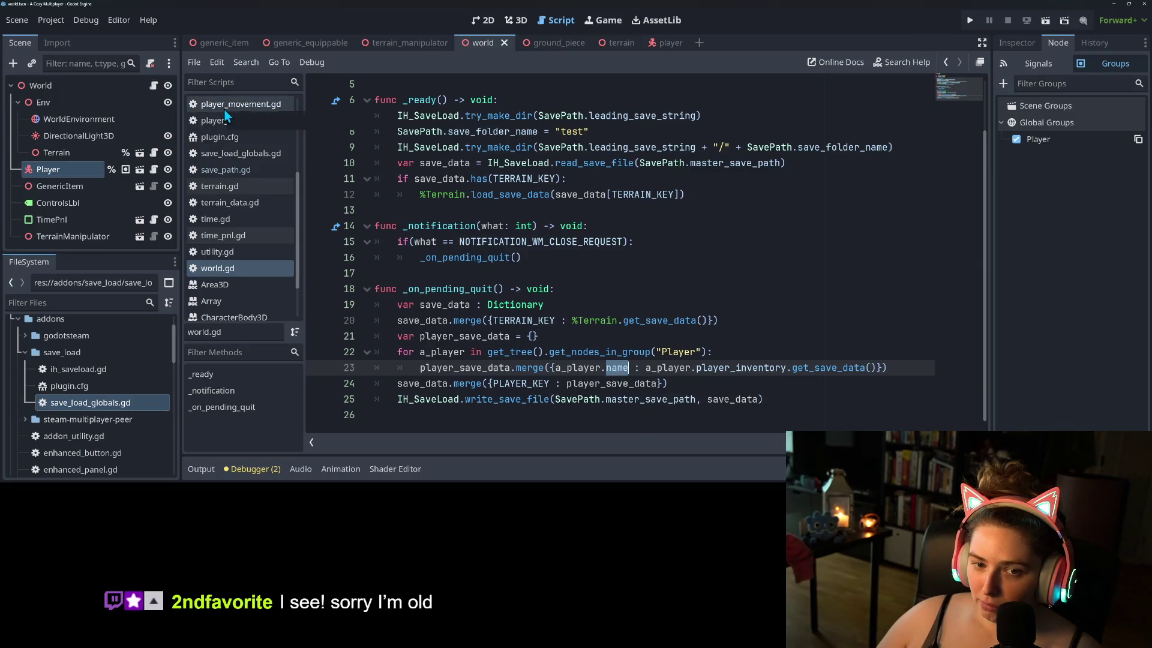
# - Open player_movement.gd from the Player node's script icon in the Scene dock
pyautogui.click(93, 168)
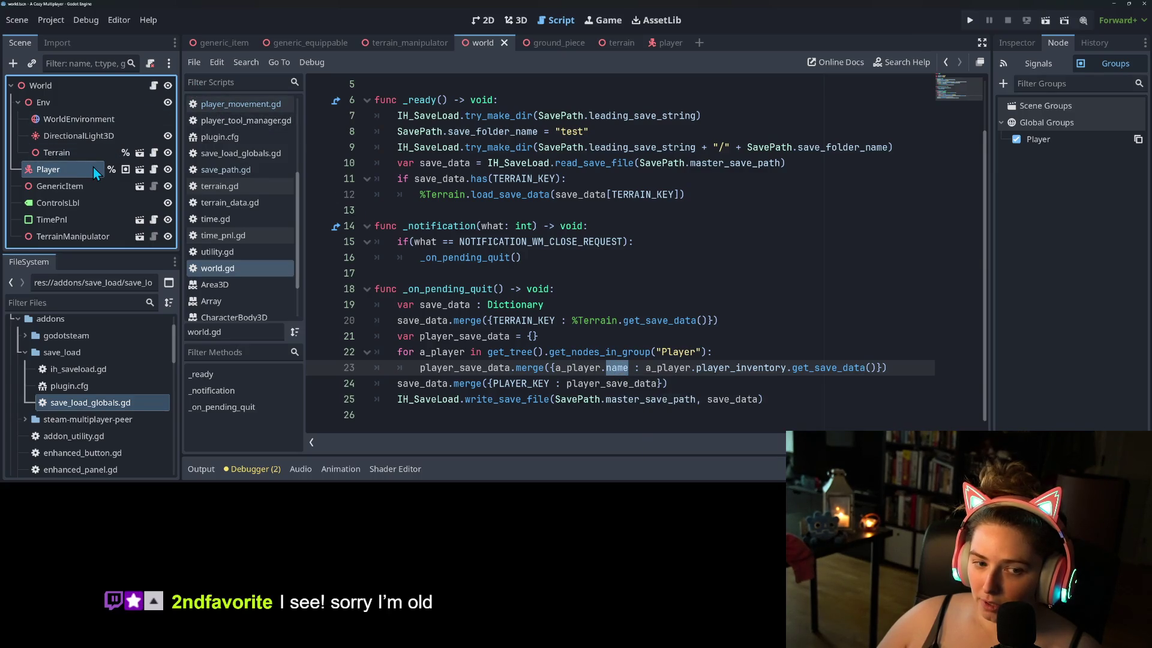
pyautogui.click(154, 170)
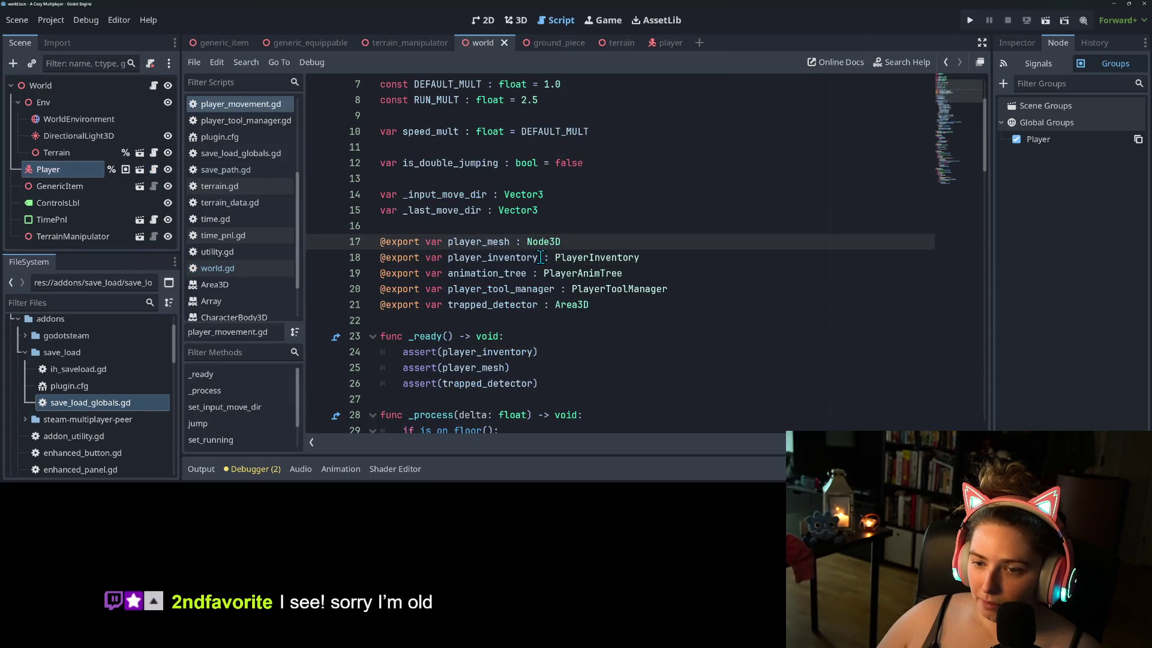
pyautogui.click(82, 175)
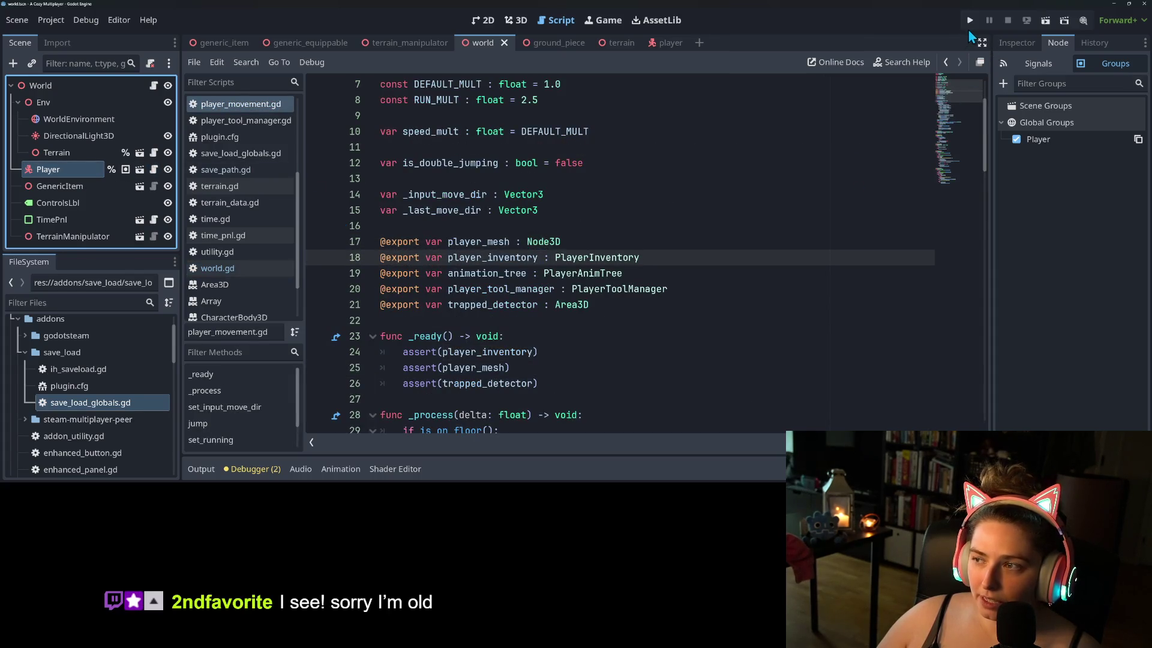
# - Play-test the game, walking the witch and picking up the broom, then quit and view game_data.json
pyautogui.click(969, 21)
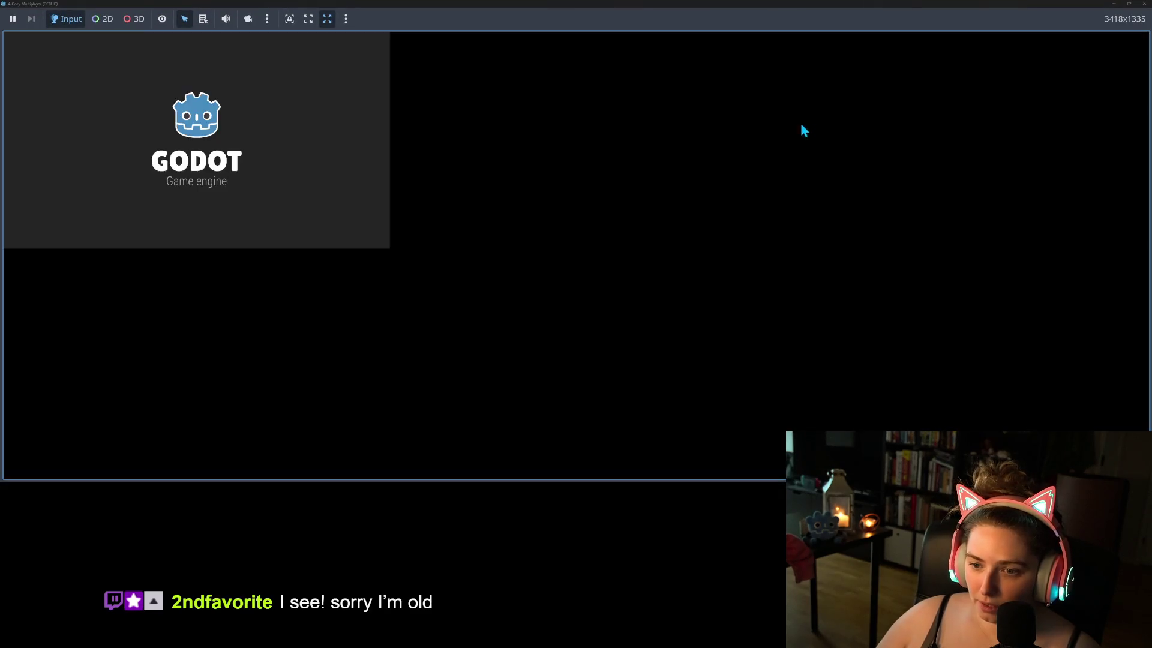
pyautogui.press('w')
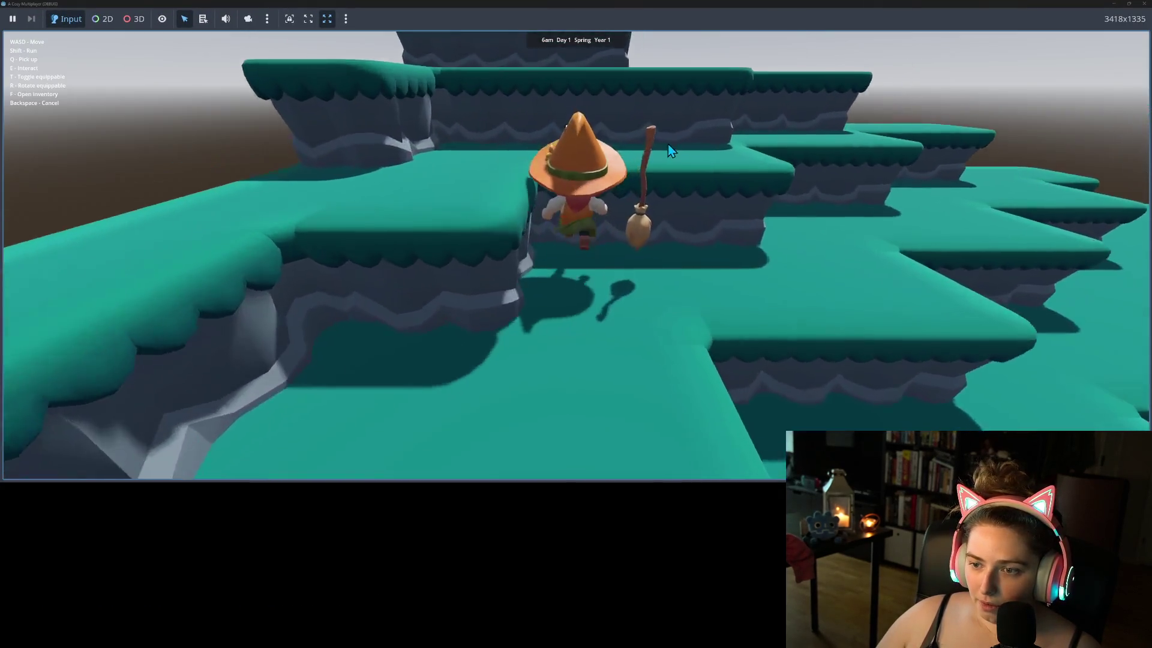
pyautogui.press('q')
pyautogui.press('d')
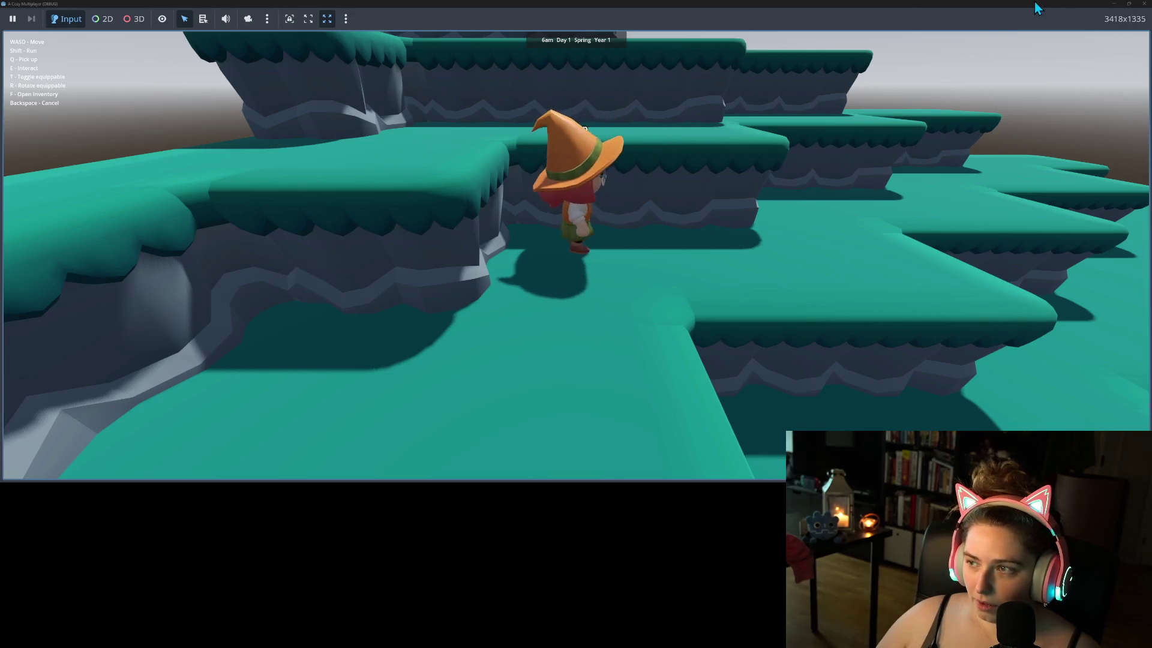
pyautogui.hotkey('alt', 'F4')
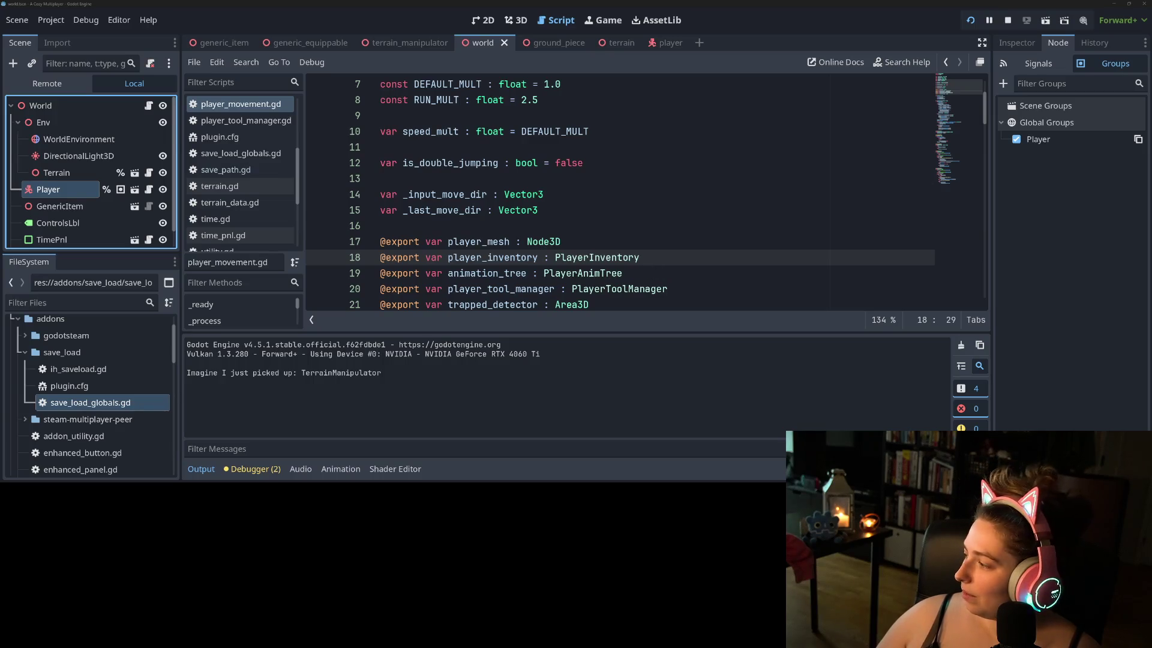
pyautogui.hotkey('alt', 'Tab')
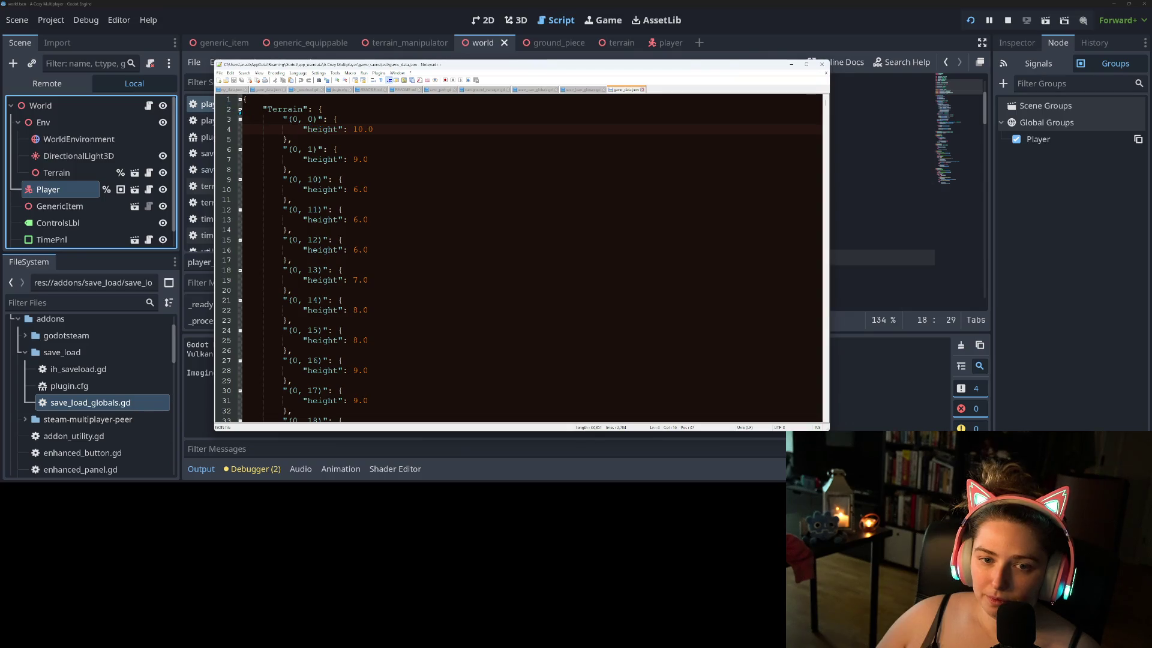
# - Fold and unfold the Terrain block in game_data.json, then close the unresponsive Godot editor
pyautogui.click(240, 110)
pyautogui.click(240, 109)
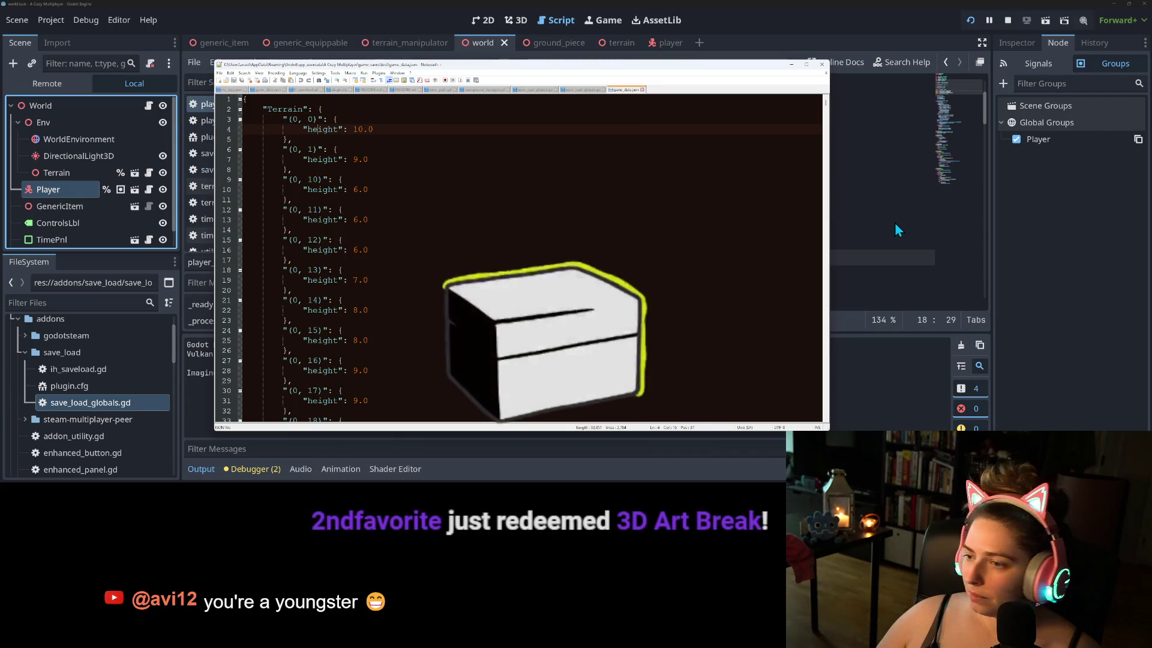
pyautogui.click(862, 9)
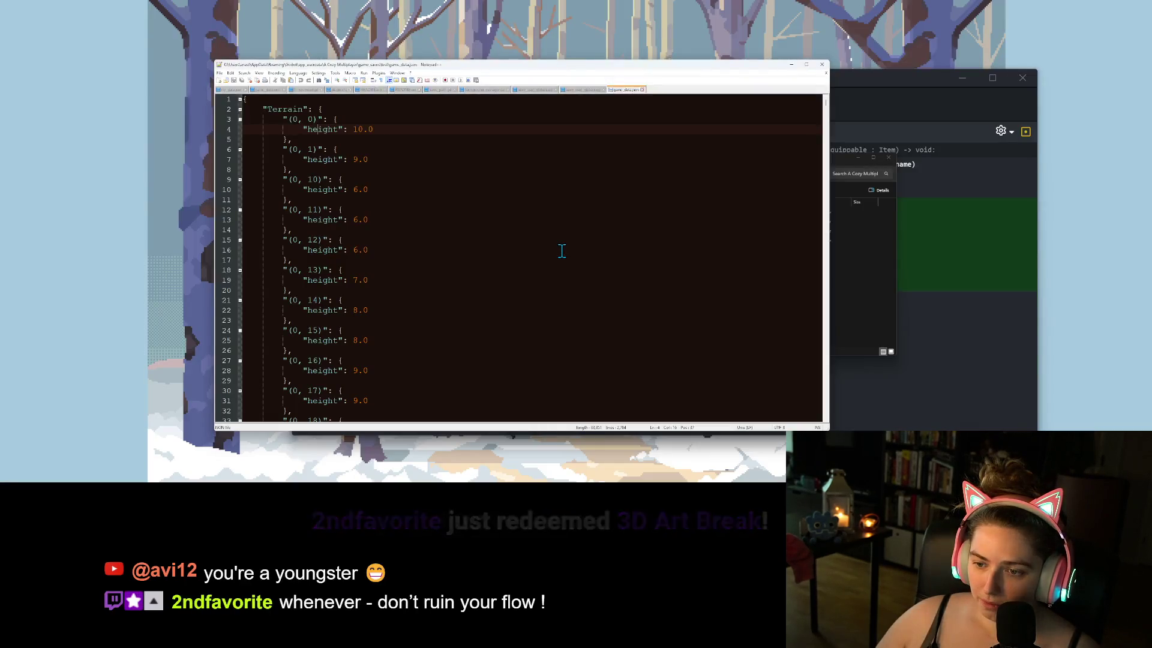
pyautogui.click(561, 250)
# - Bring the File Explorer window forward to relaunch the Godot project
pyautogui.click(609, 189)
pyautogui.click(869, 268)
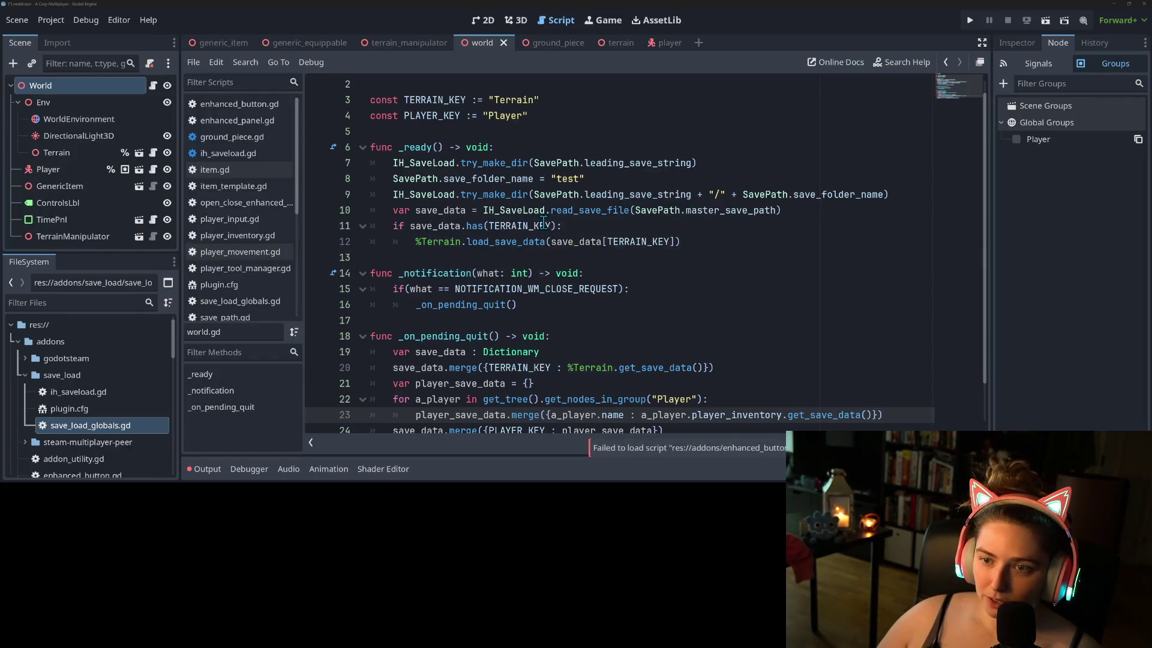
# - Review _on_pending_quit, selecting player_save_data and get_nodes_in_group to check their use
pyautogui.click(604, 319)
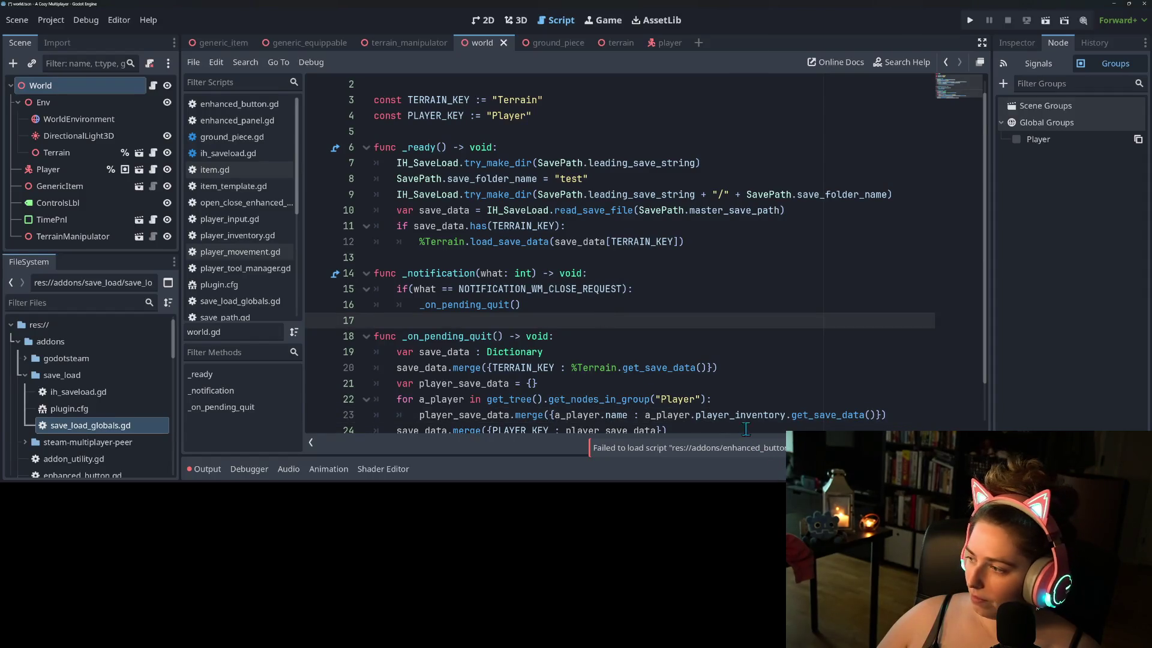
pyautogui.click(728, 403)
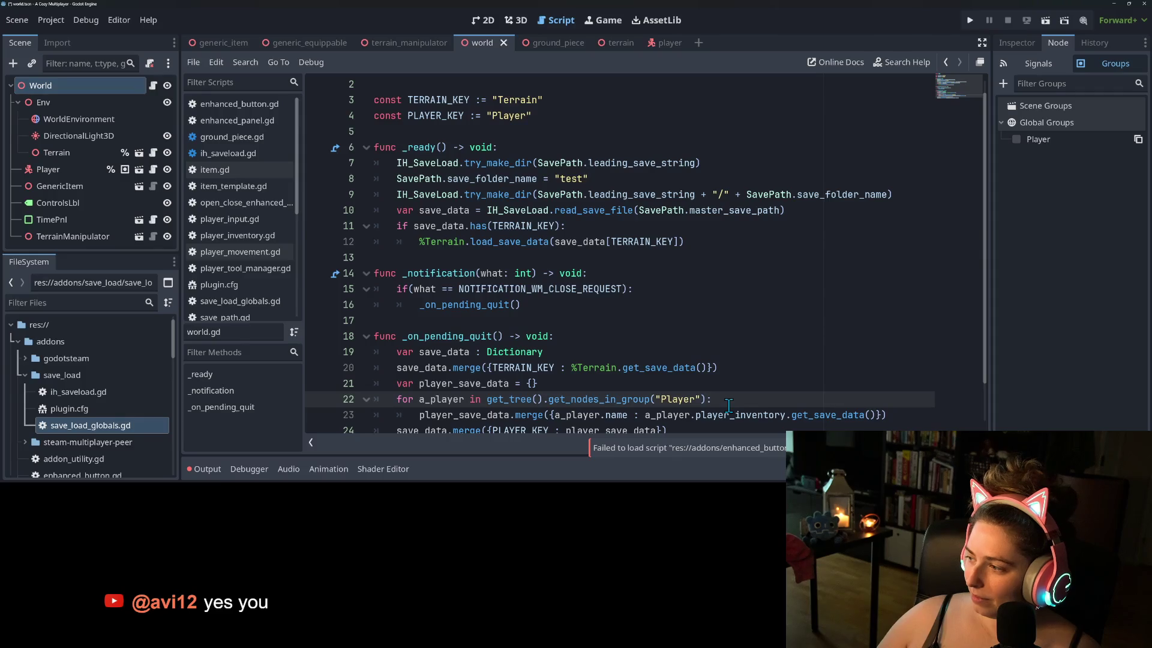
pyautogui.click(579, 335)
pyautogui.click(501, 321)
pyautogui.scroll(-1, 510, 320)
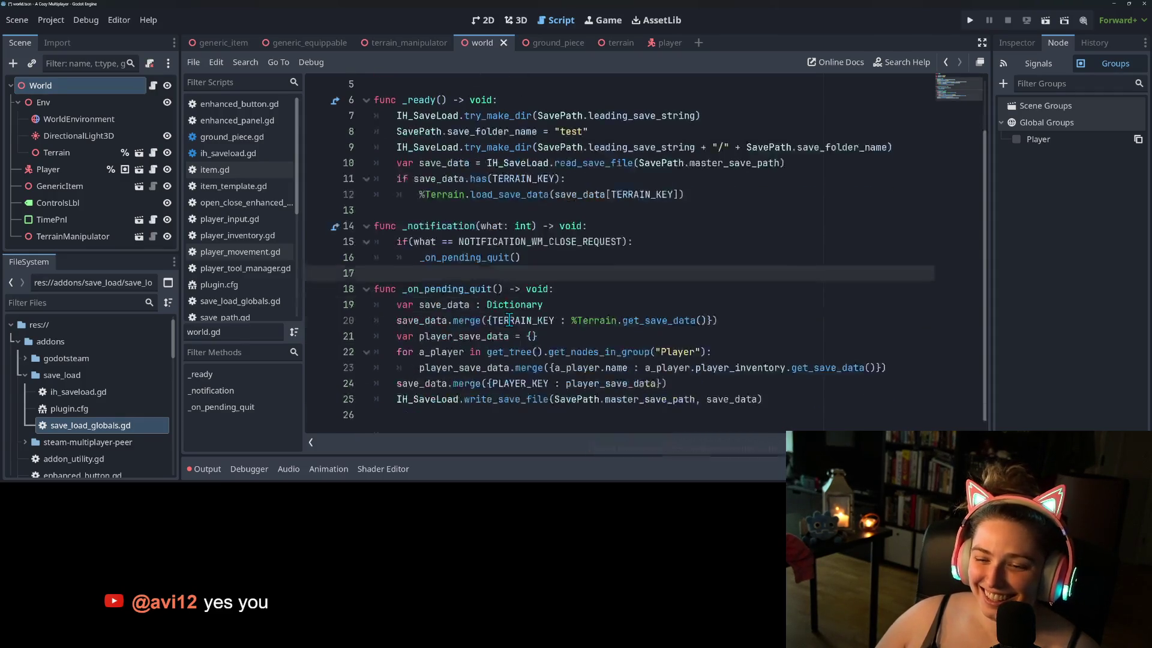
pyautogui.click(444, 342)
pyautogui.click(494, 367)
pyautogui.doubleClick(493, 367)
pyautogui.doubleClick(594, 351)
pyautogui.click(469, 367)
pyautogui.doubleClick(470, 367)
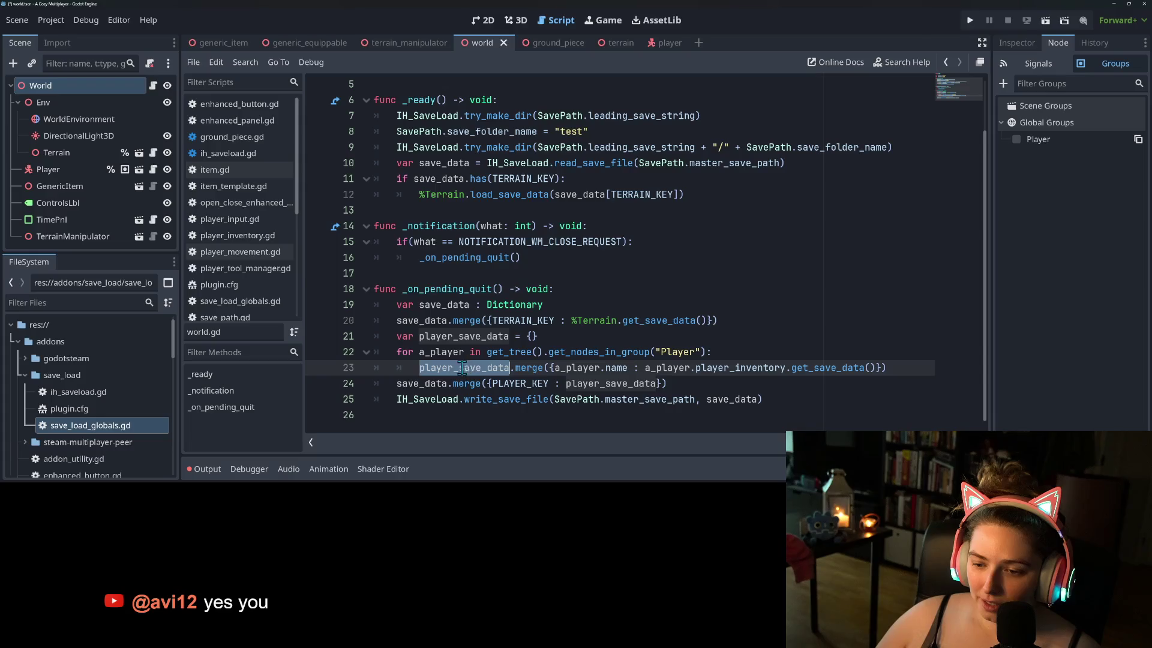
# - Add breakpoints on lines 23 and 21, then inspect get_save_data and player_inventory
pyautogui.click(320, 369)
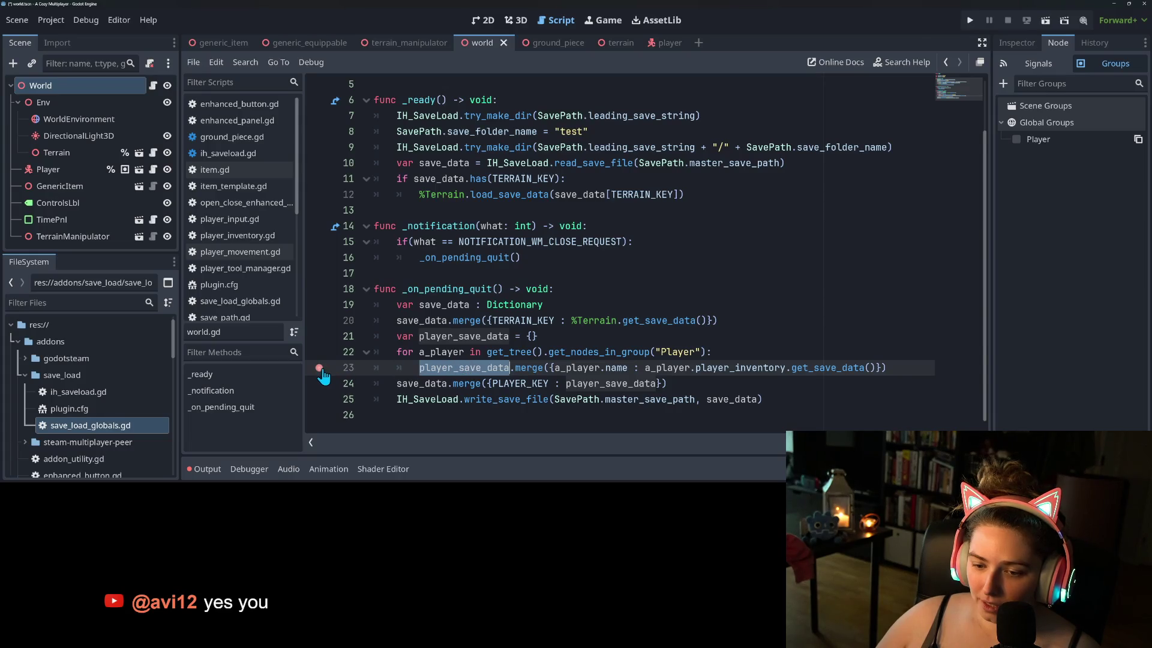
pyautogui.click(489, 368)
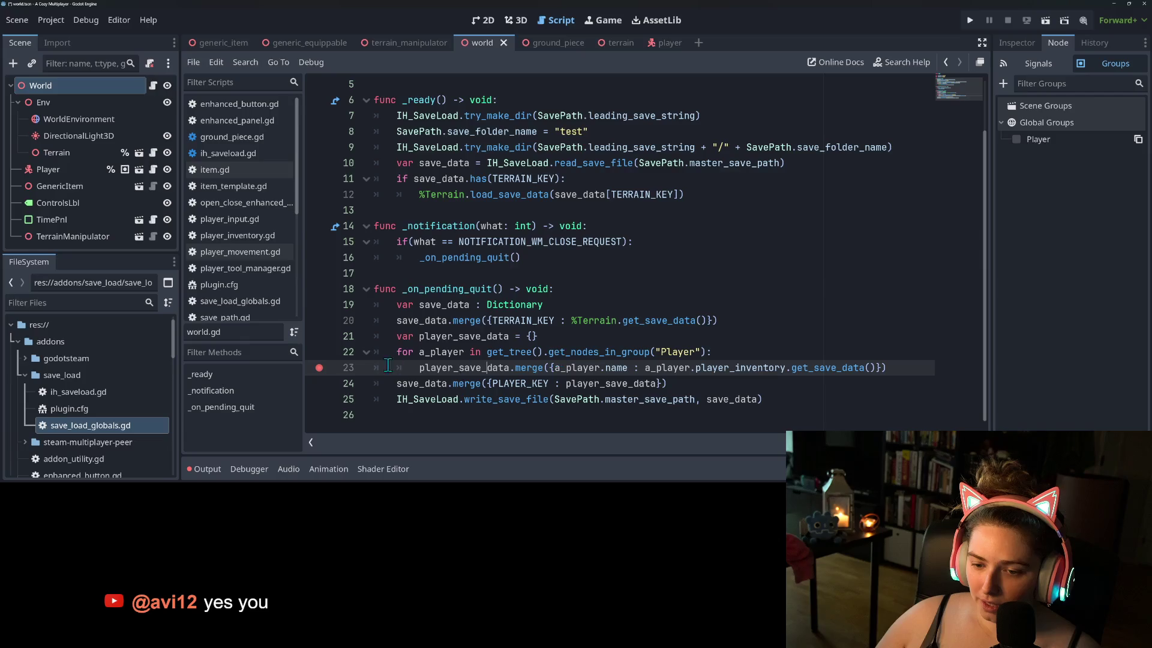
pyautogui.click(320, 337)
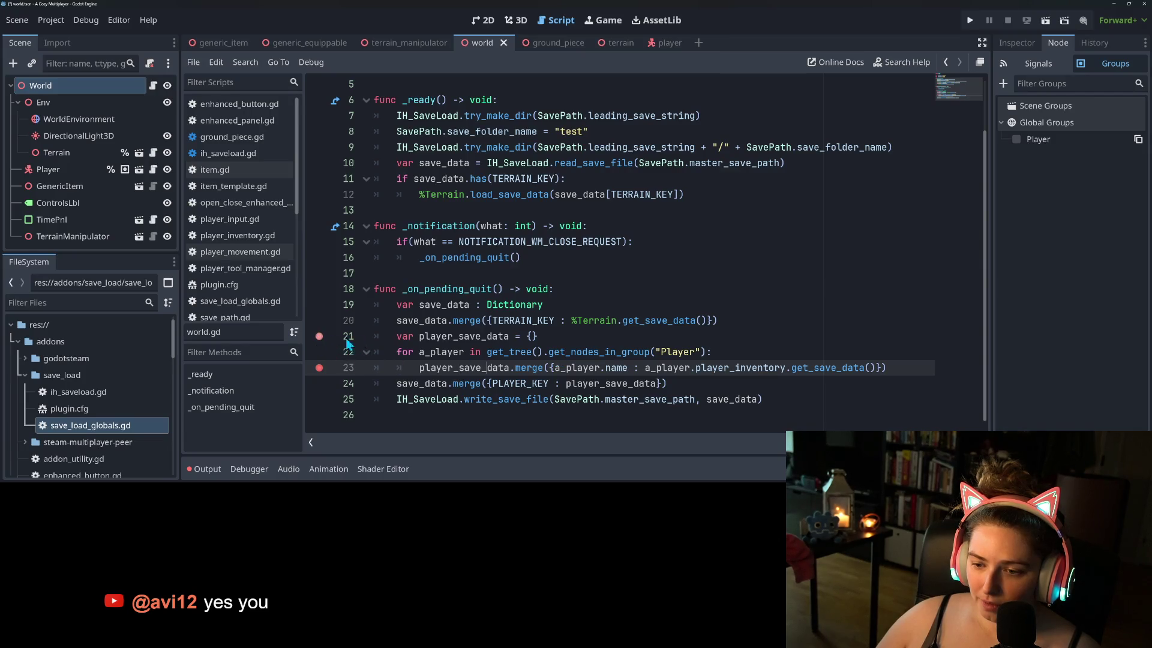
pyautogui.doubleClick(649, 324)
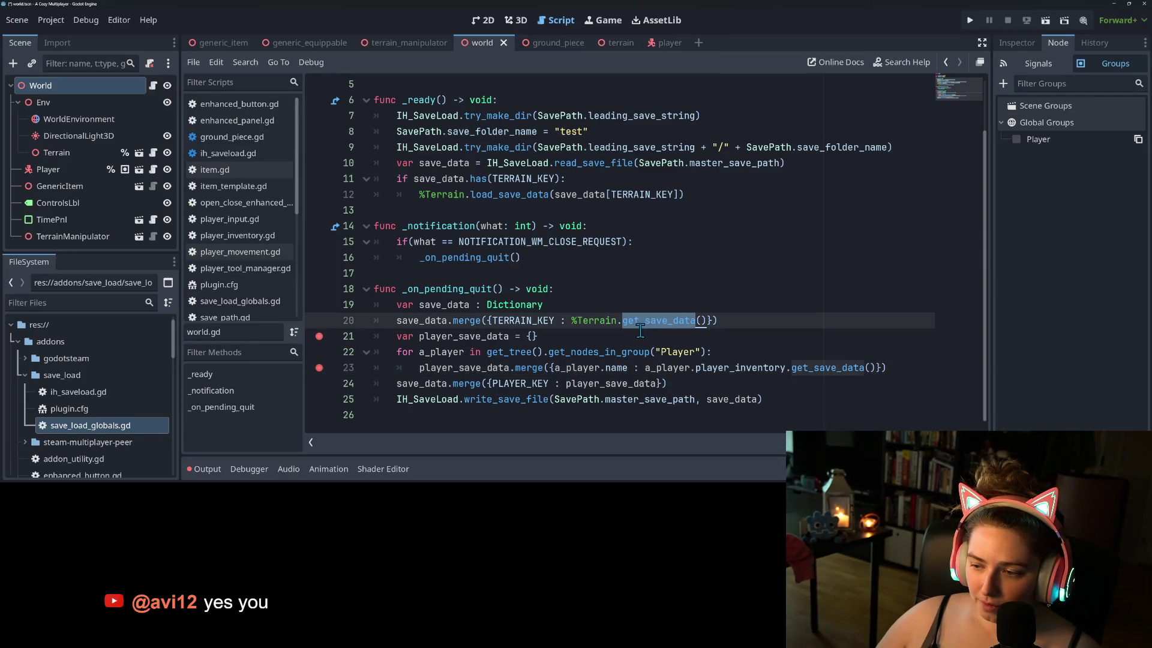
pyautogui.click(569, 364)
pyautogui.doubleClick(756, 372)
pyautogui.click(664, 369)
# - Wrap the player merge line in an 'if a_player is Player:' check and save world.gd
pyautogui.click(742, 351)
pyautogui.press('Return')
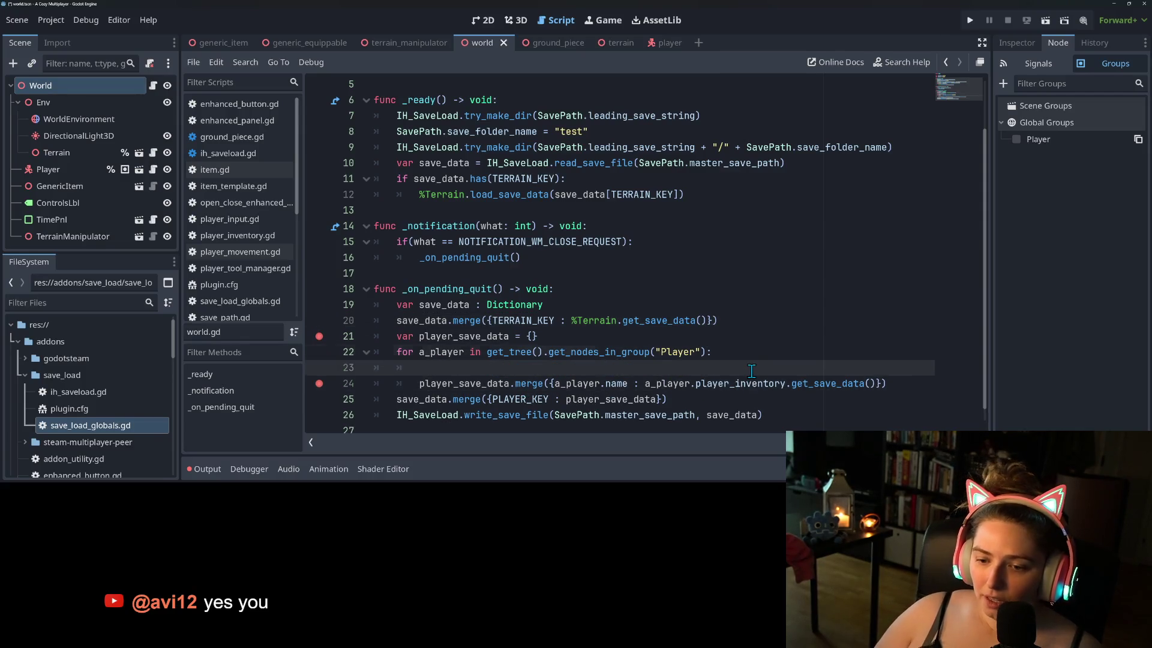
pyautogui.write('if ')
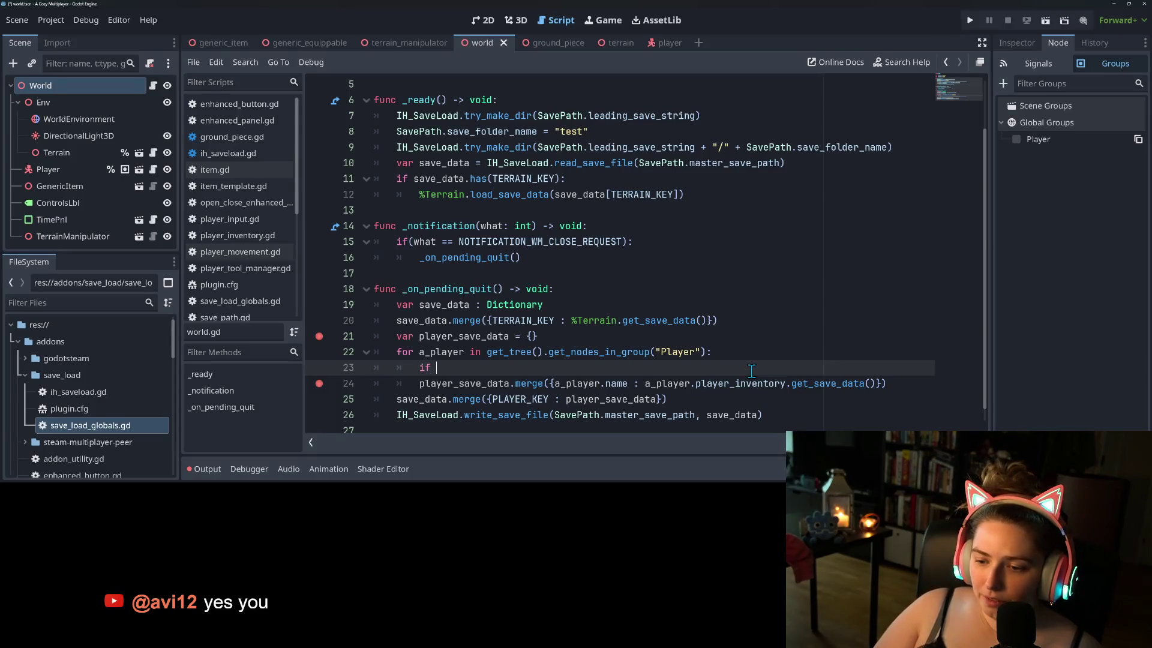
pyautogui.write('a')
pyautogui.press('Return')
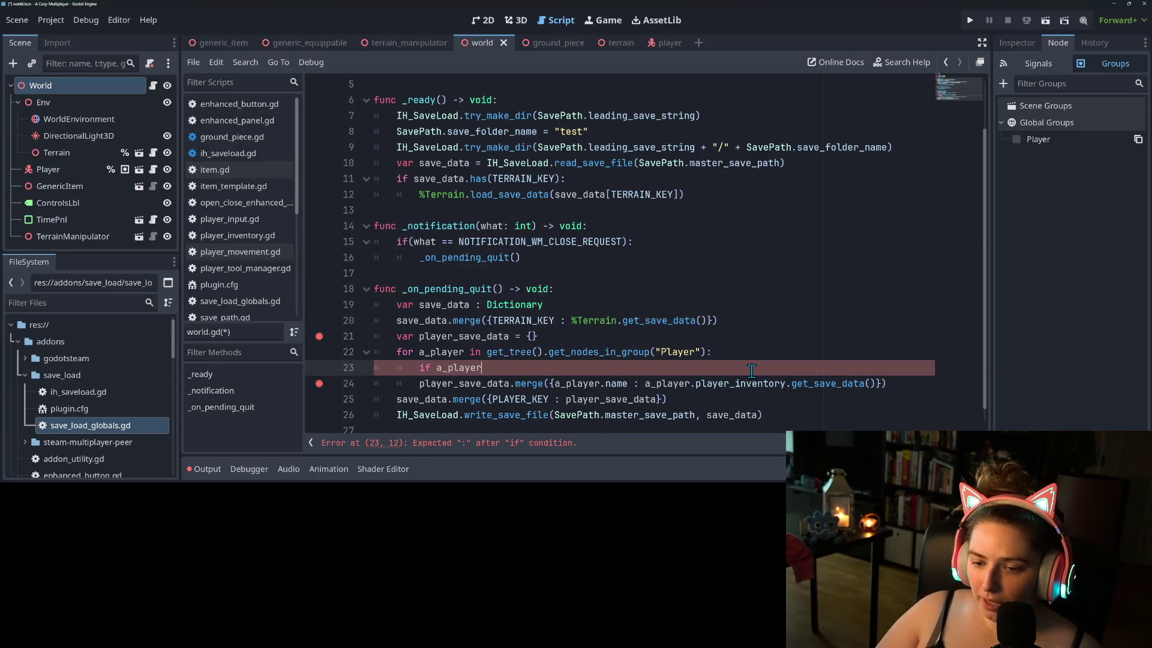
pyautogui.write(' is Pla')
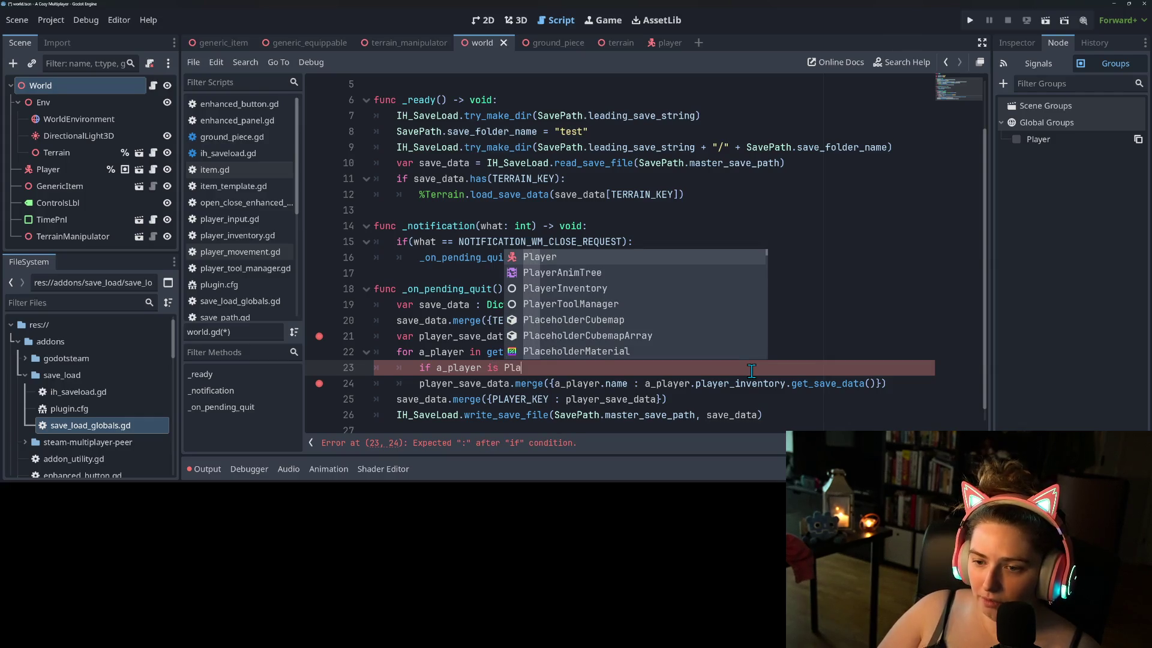
pyautogui.write('yer:')
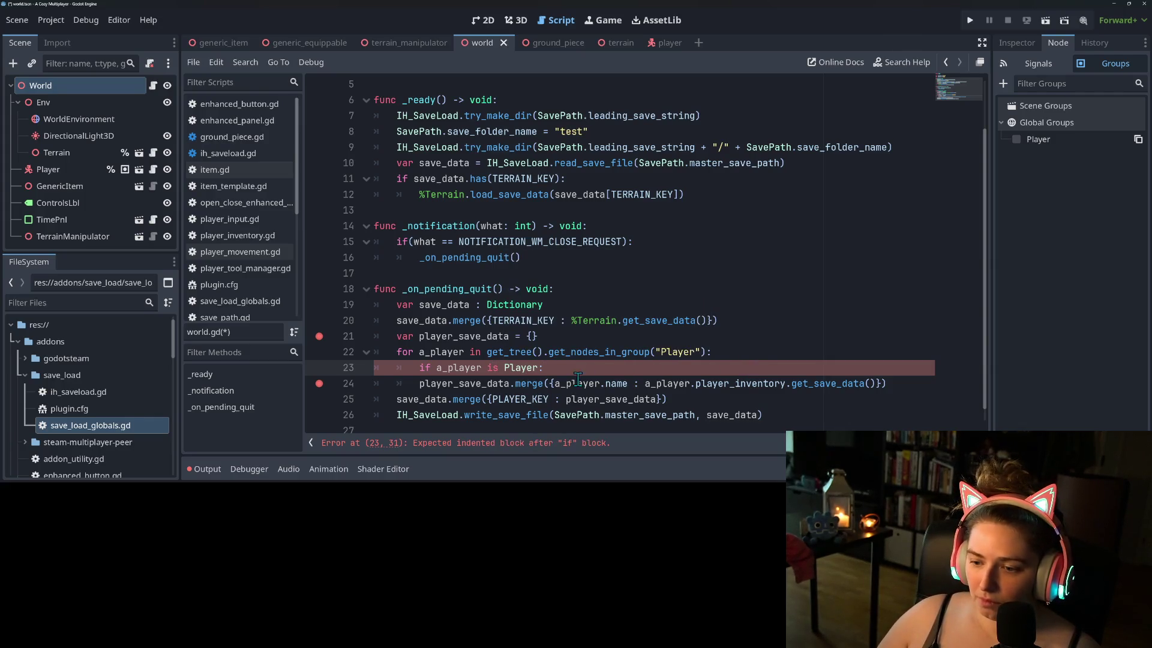
pyautogui.click(418, 384)
pyautogui.press('Tab')
pyautogui.click(542, 384)
pyautogui.hotkey('ctrl', 's')
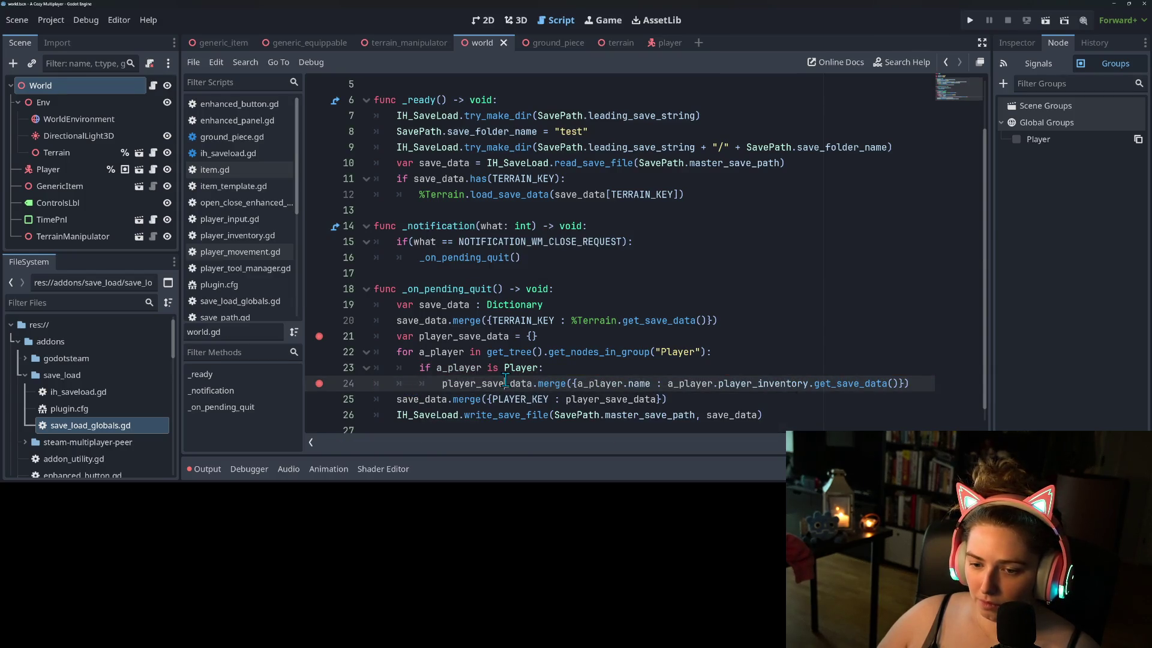
# - Review the player_save_data and player_inventory.get_save_data lines in the quit code
pyautogui.doubleClick(516, 384)
pyautogui.doubleClick(763, 383)
pyautogui.click(871, 384)
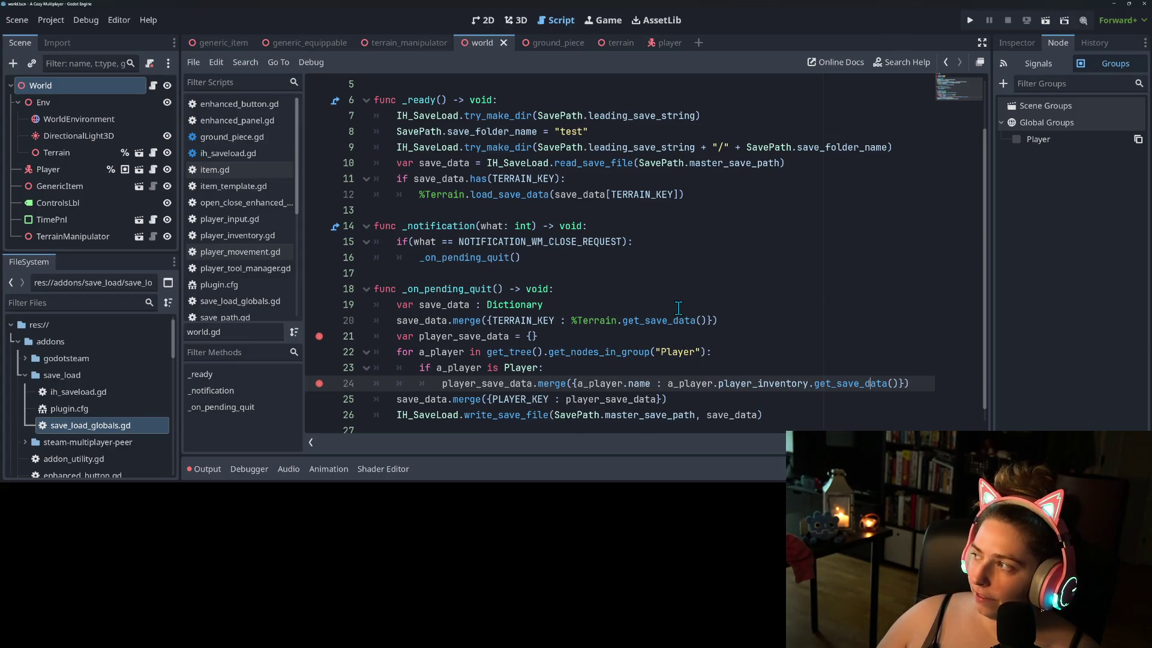
pyautogui.scroll(-1, 642, 338)
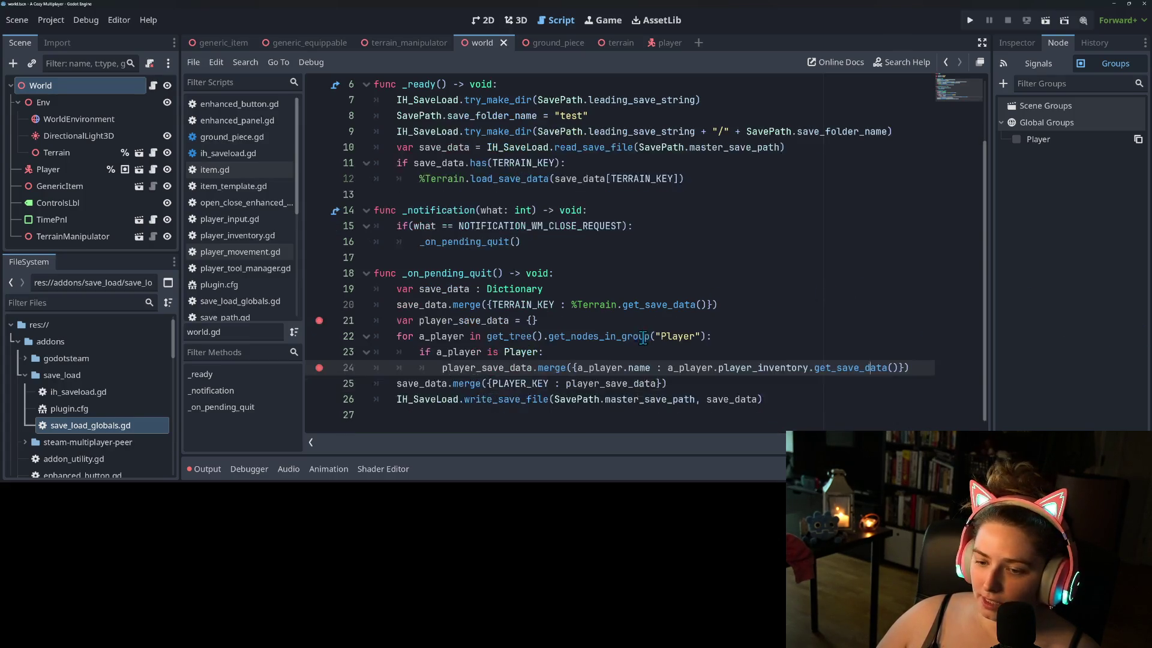
pyautogui.click(793, 398)
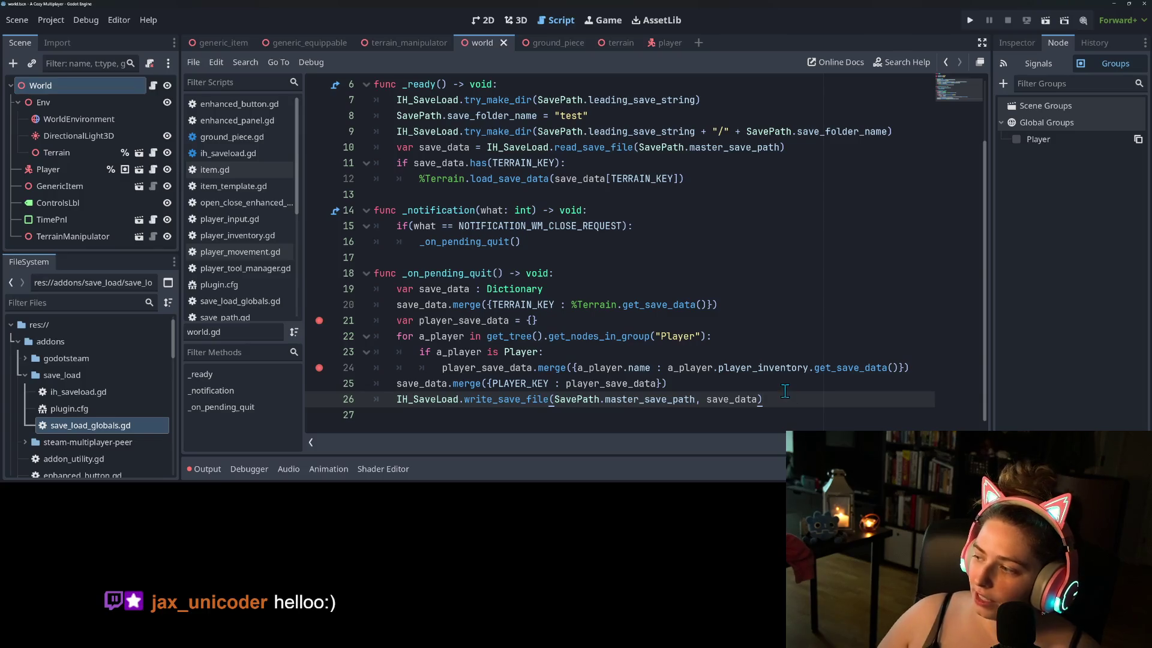
pyautogui.click(733, 382)
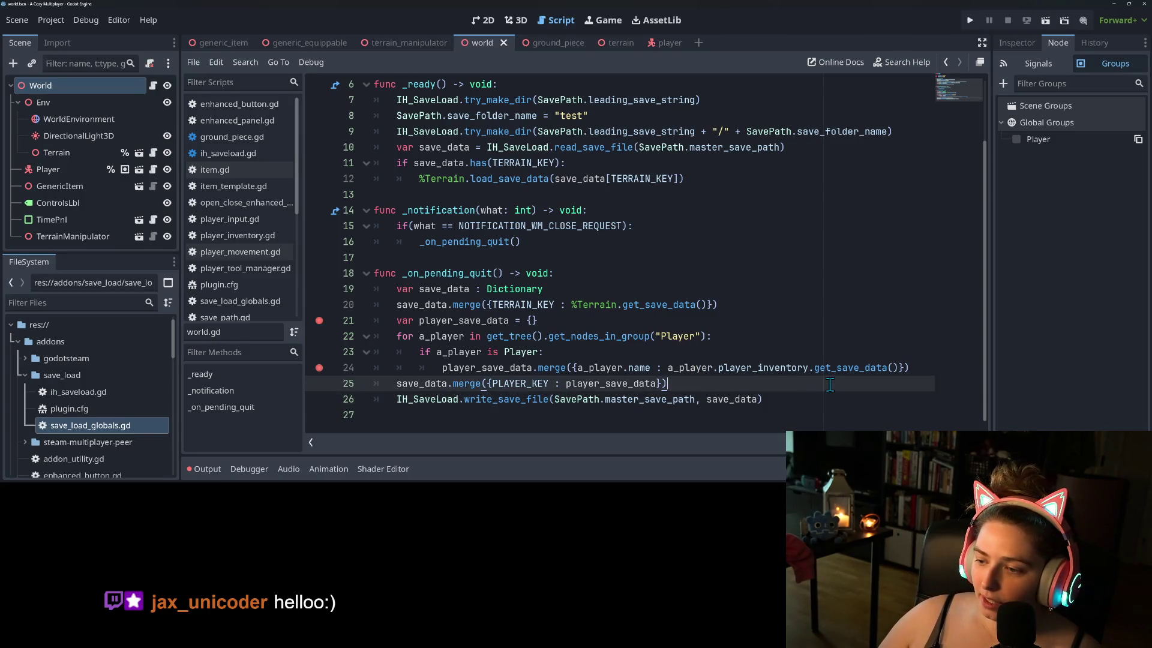
pyautogui.click(796, 397)
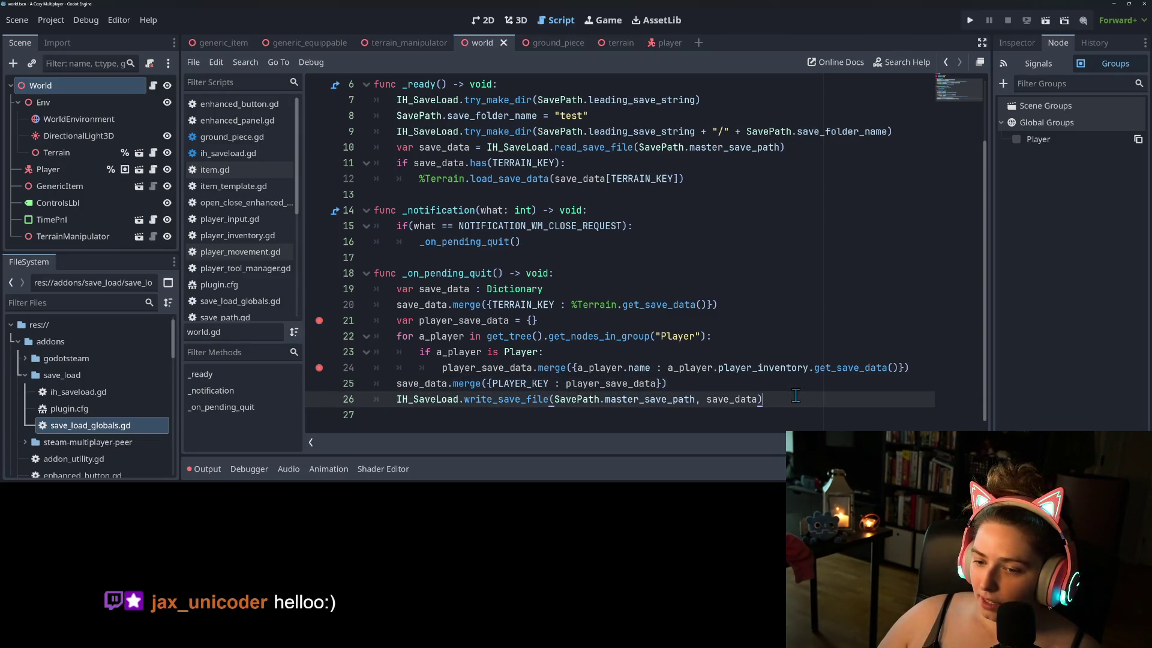
# - Check the get_nodes_in_group documentation on line 22, then run the project
pyautogui.click(494, 353)
pyautogui.click(481, 321)
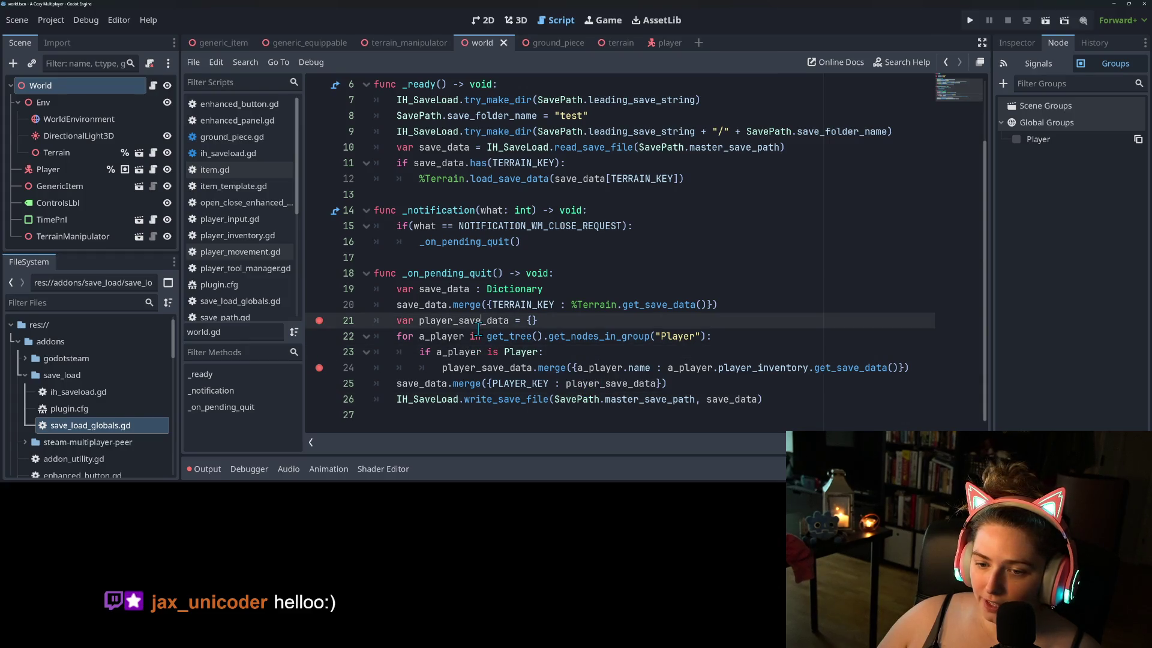
pyautogui.click(418, 338)
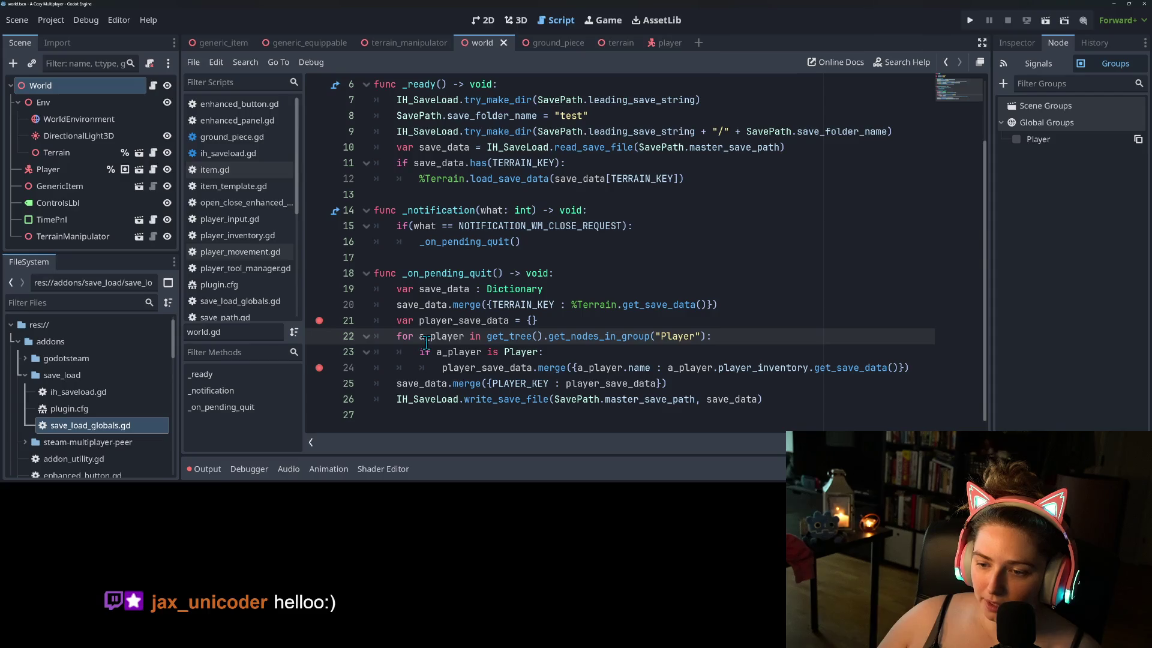
pyautogui.doubleClick(588, 336)
pyautogui.moveTo(588, 336)
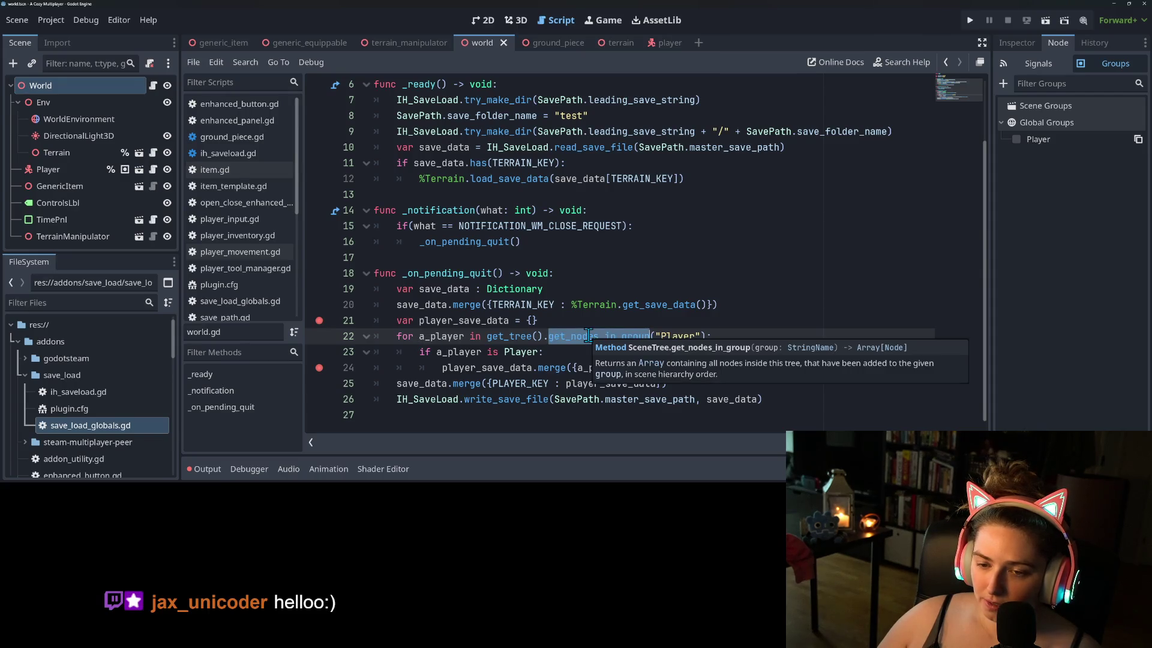
pyautogui.click(532, 336)
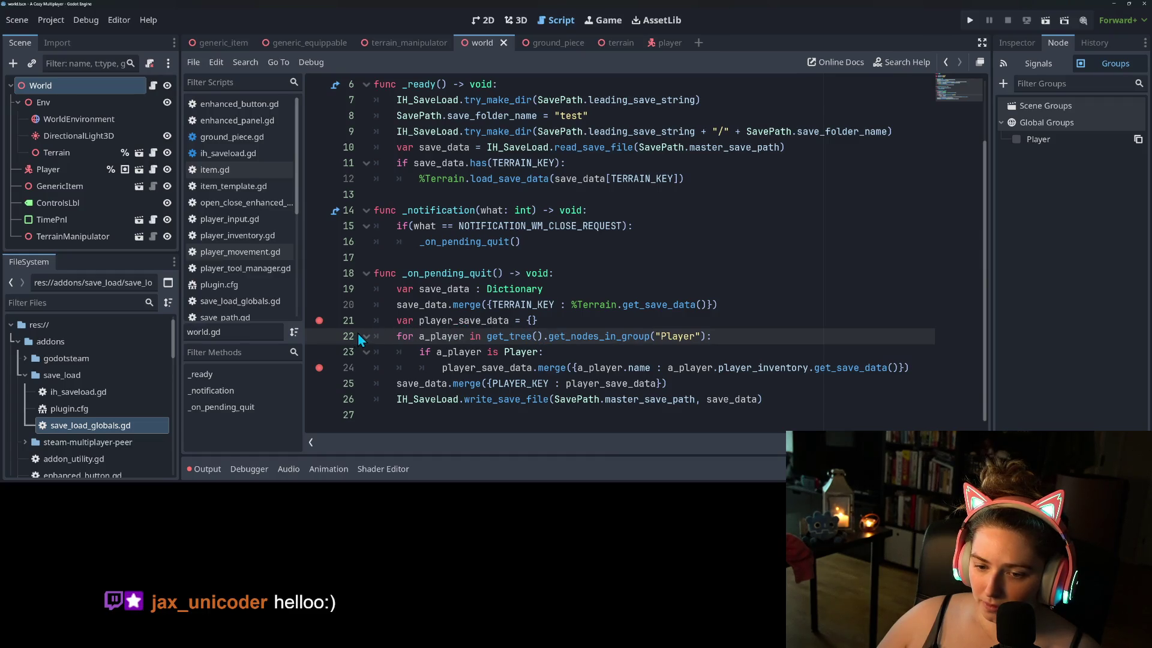
pyautogui.click(968, 20)
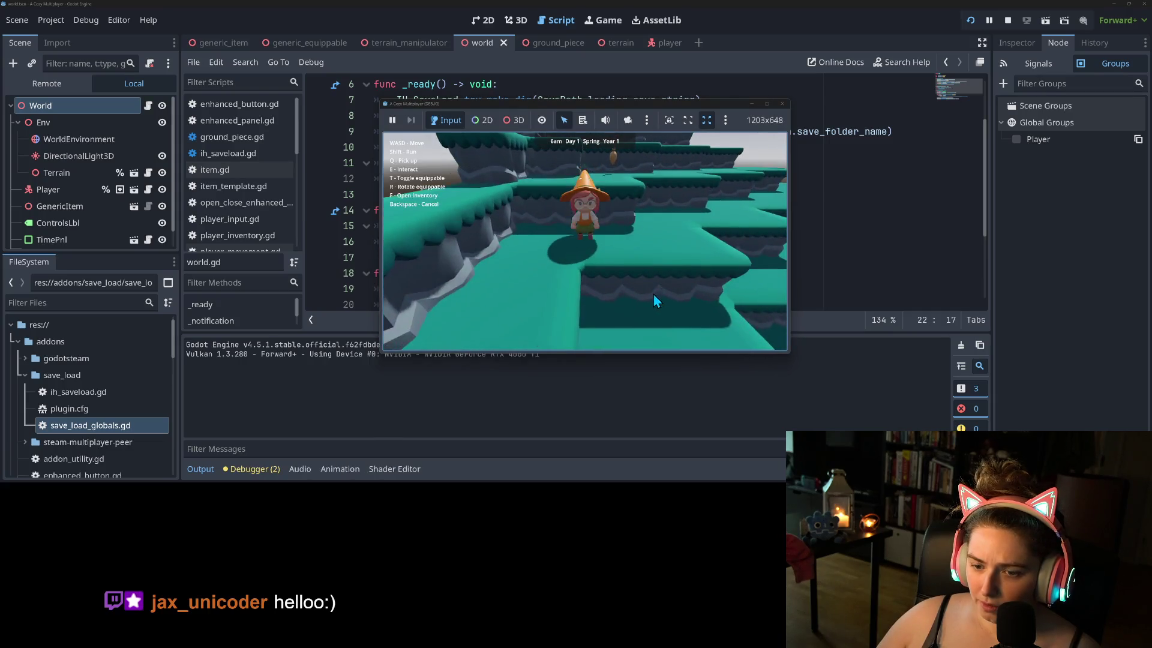
# - Walk forward, pick up an item, and close the game window to trigger the quit save
pyautogui.press('w')
pyautogui.press('q')
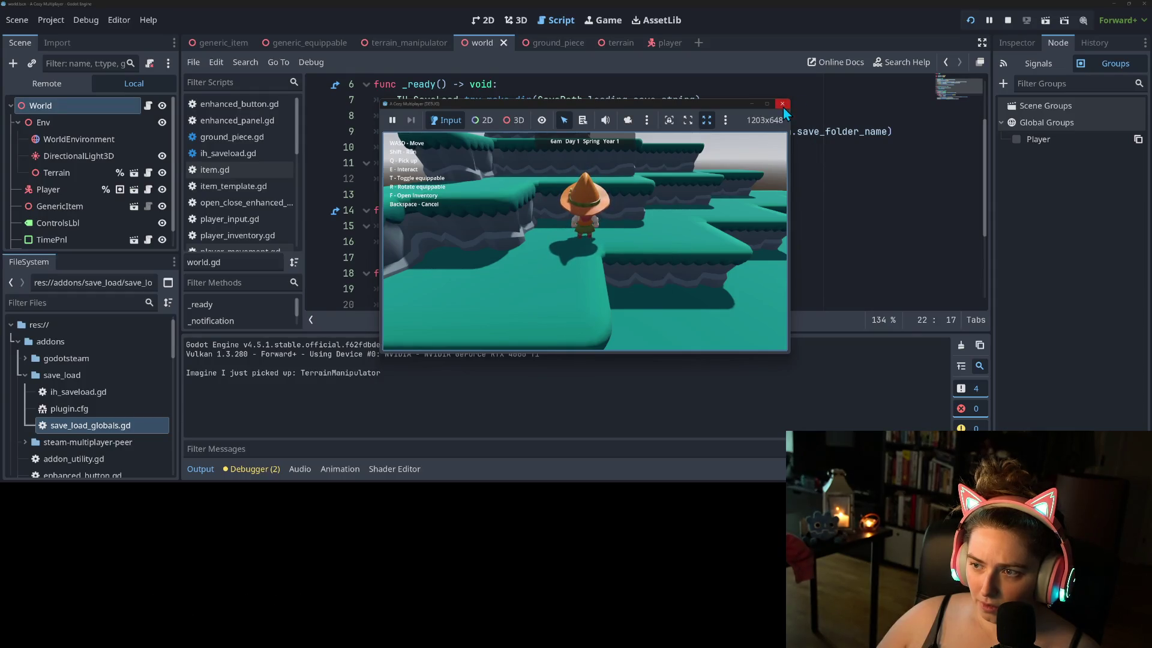
pyautogui.click(783, 105)
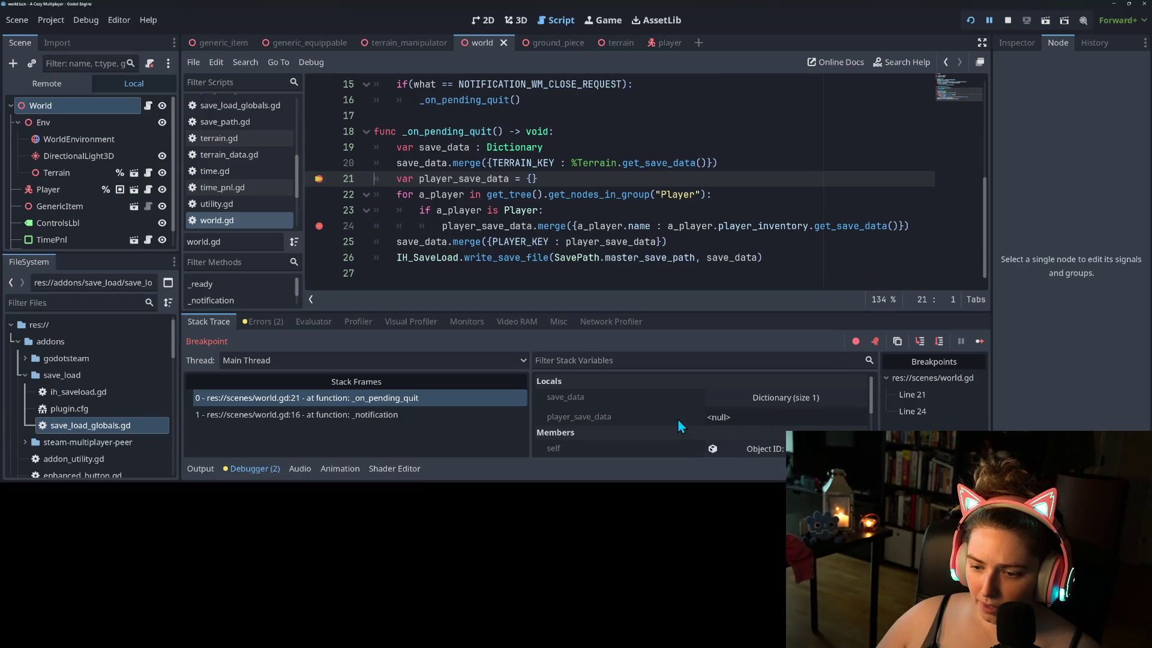
# - Step into the inventory's get_save_data until line 64 raises the invalid 'uid' error, then continue
pyautogui.click(921, 344)
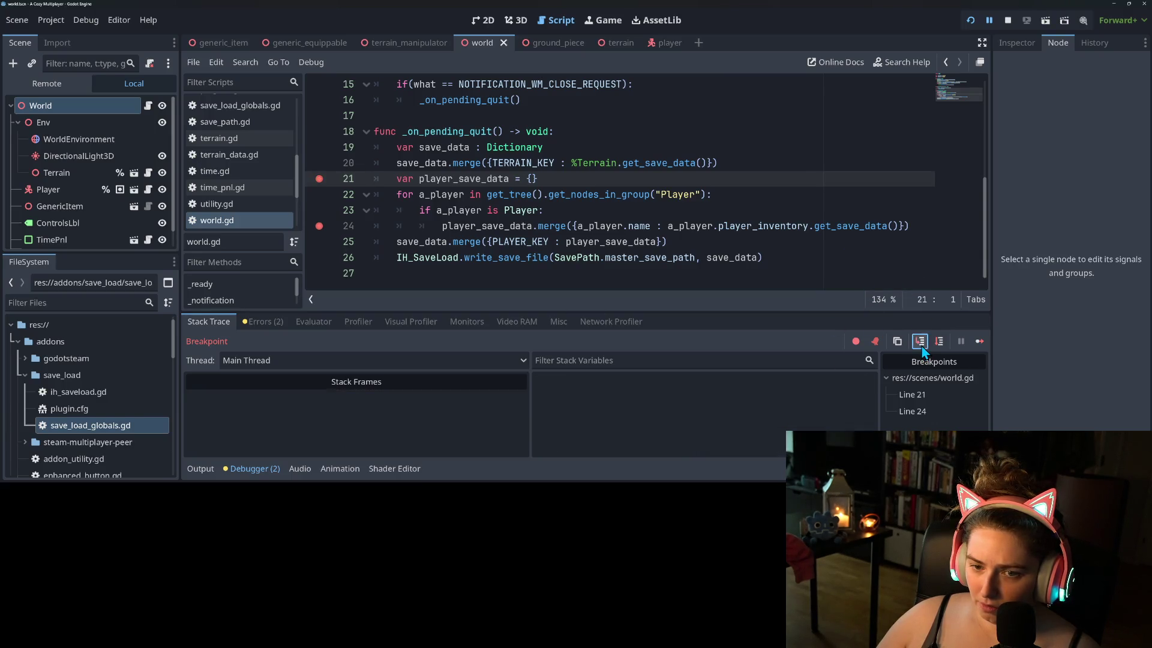
pyautogui.click(921, 345)
pyautogui.click(920, 345)
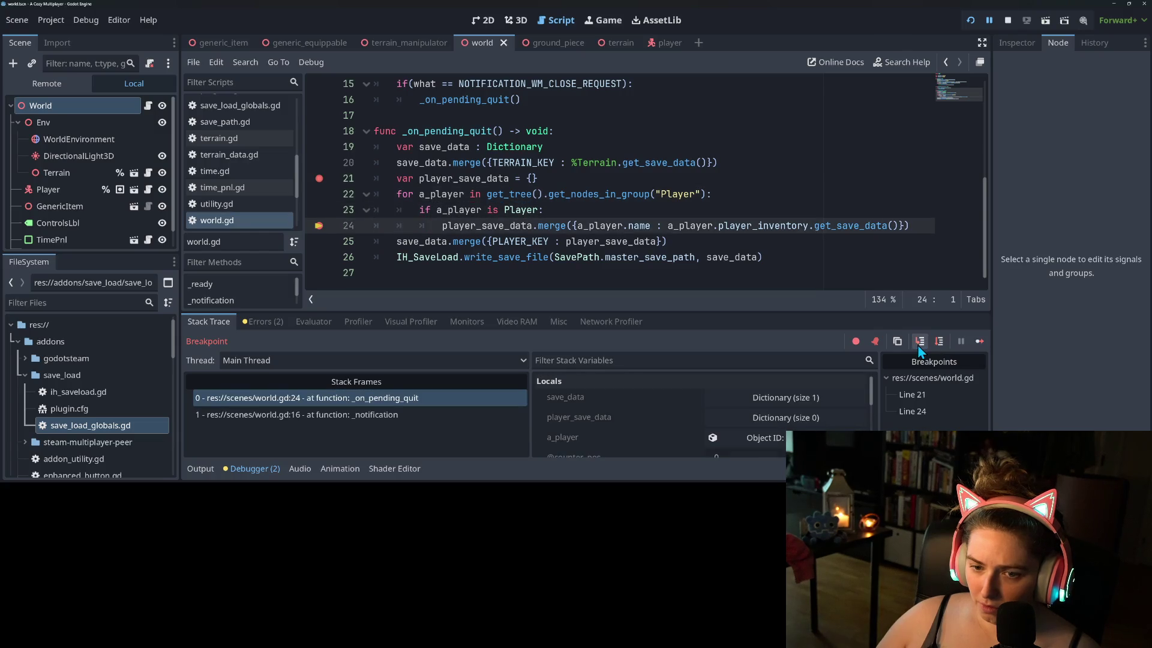
pyautogui.click(918, 346)
pyautogui.click(918, 347)
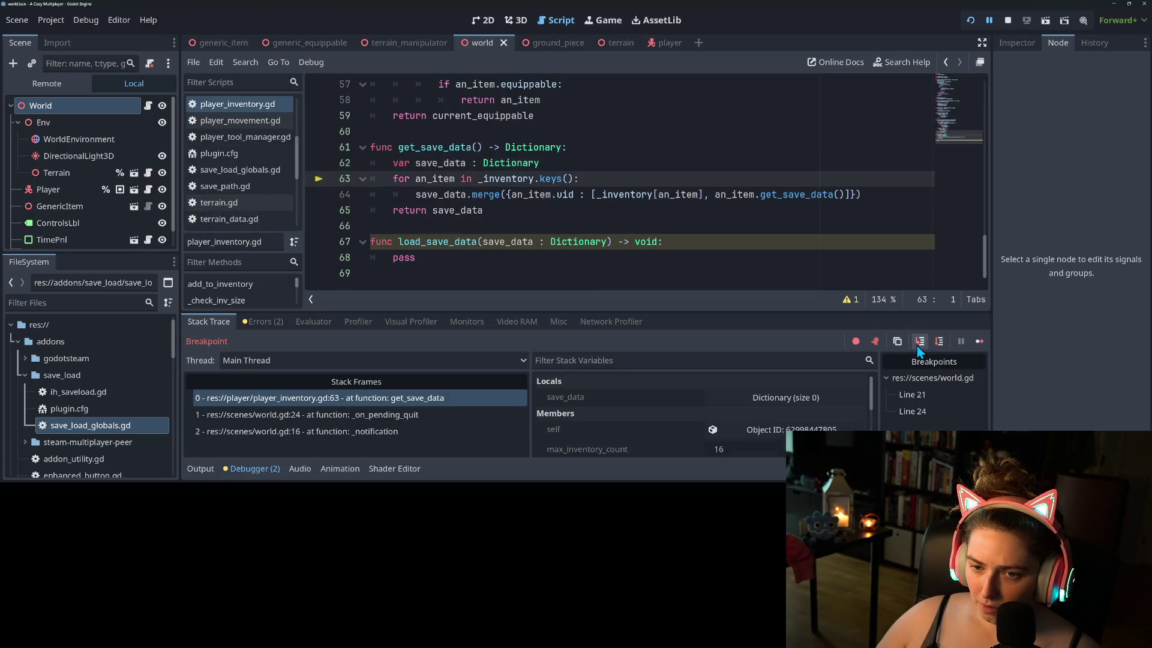
pyautogui.click(917, 349)
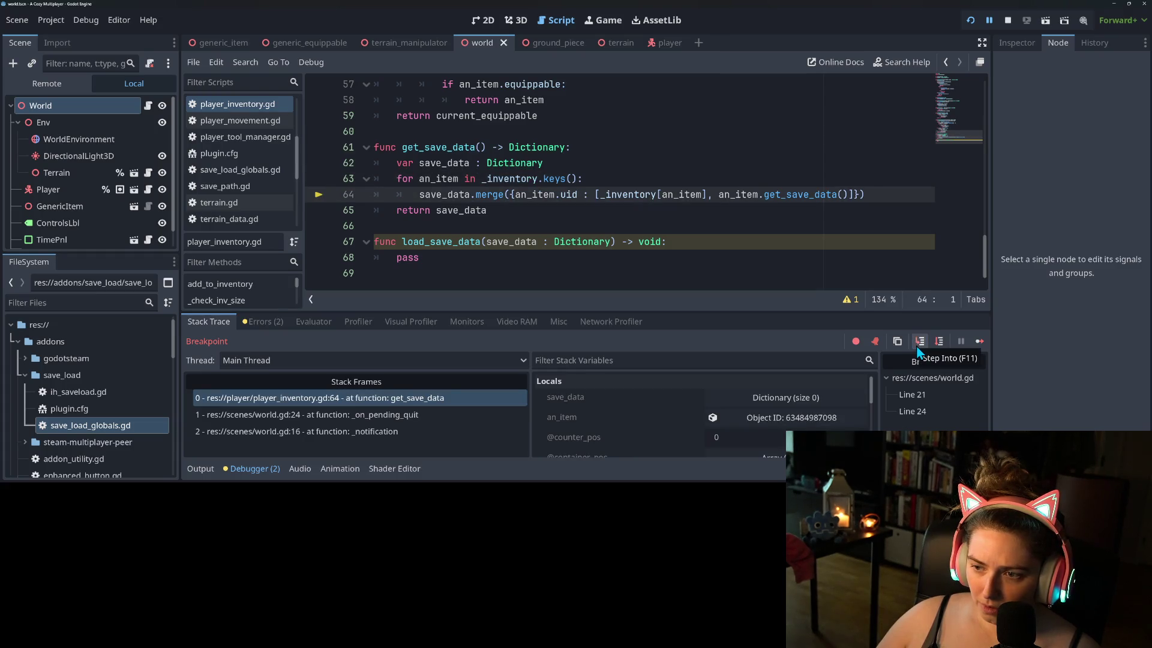
pyautogui.click(917, 348)
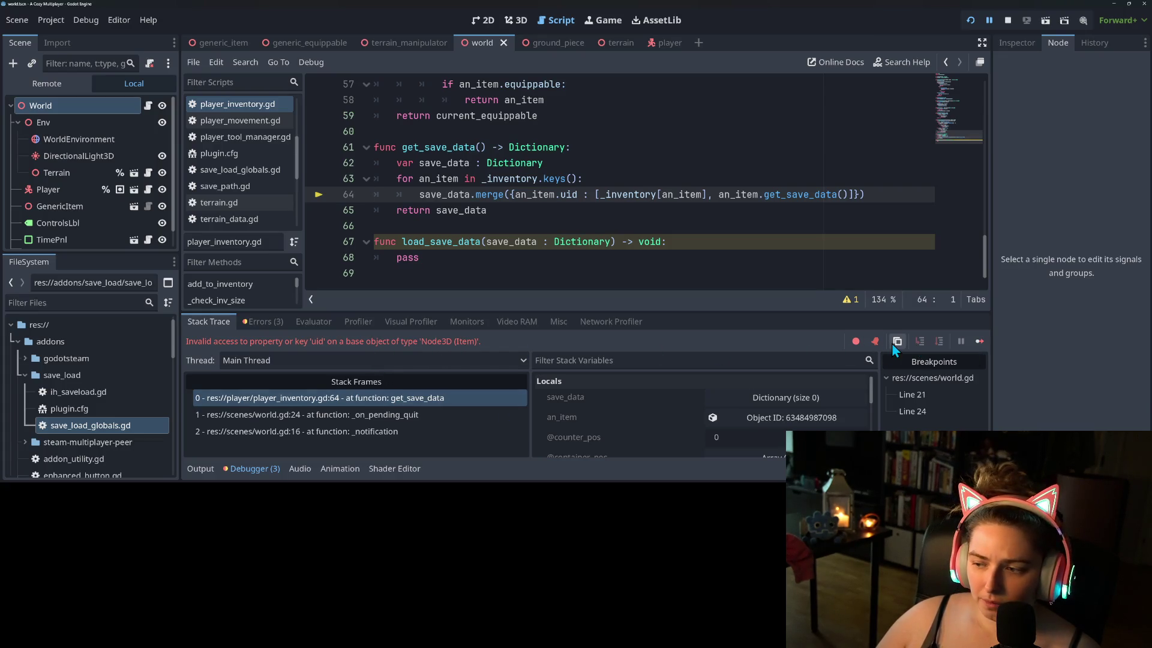
pyautogui.click(979, 341)
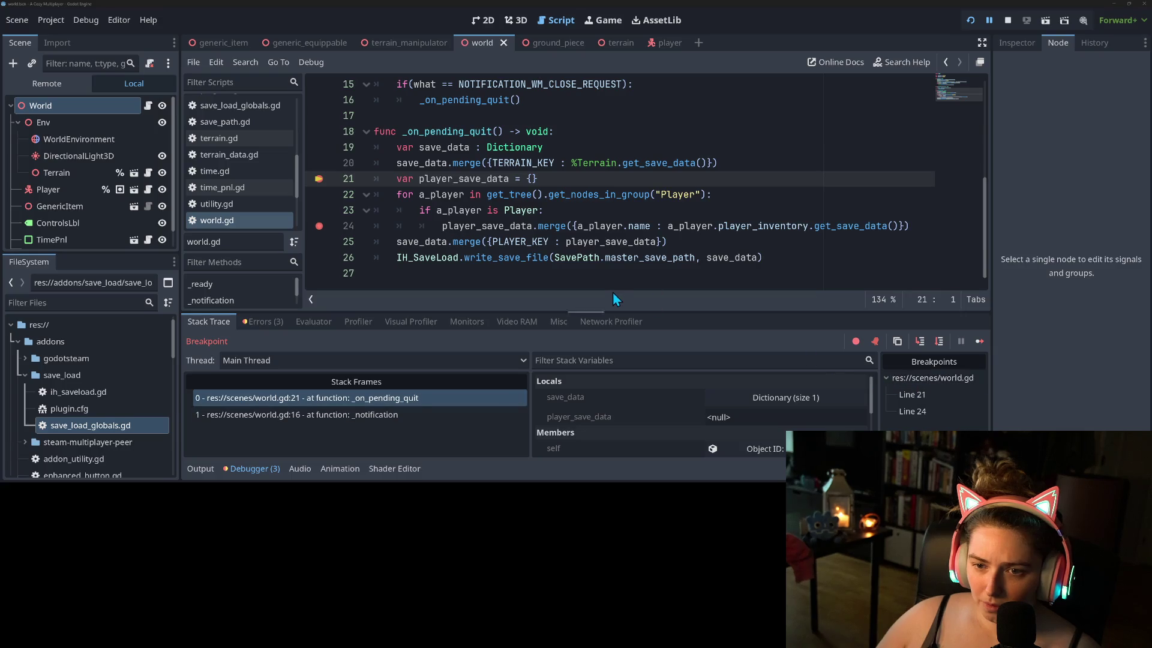
# - Step through get_save_data again, continue past the uid error, and stop the session
pyautogui.click(919, 340)
pyautogui.click(920, 340)
pyautogui.click(920, 340)
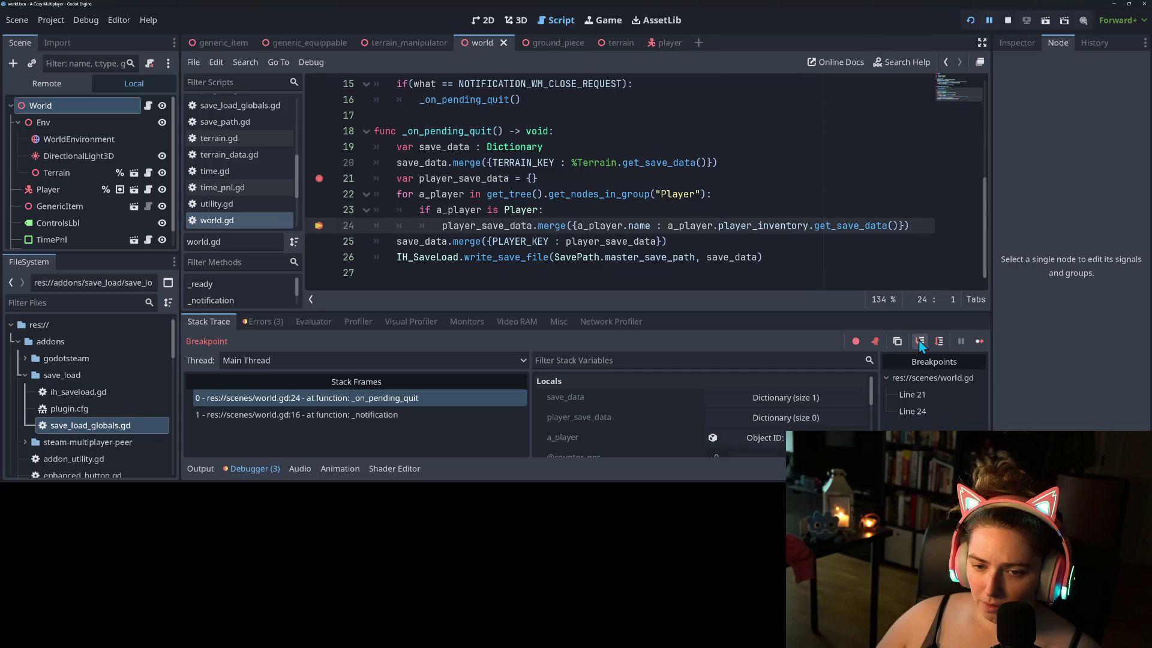
pyautogui.click(920, 340)
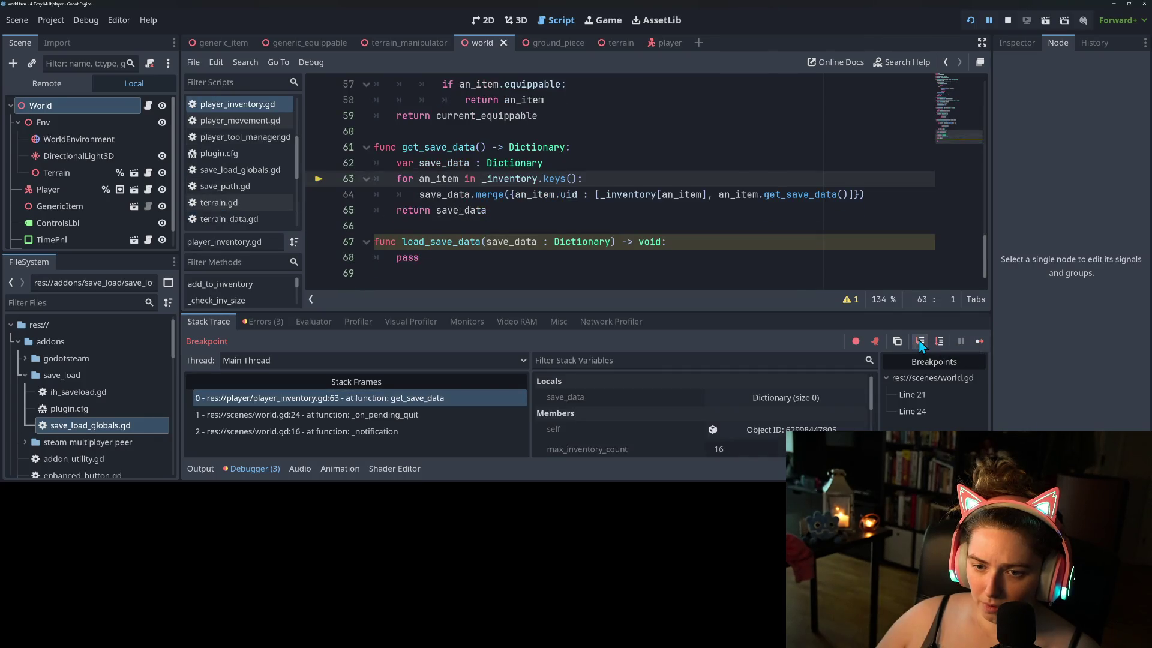
pyautogui.click(919, 340)
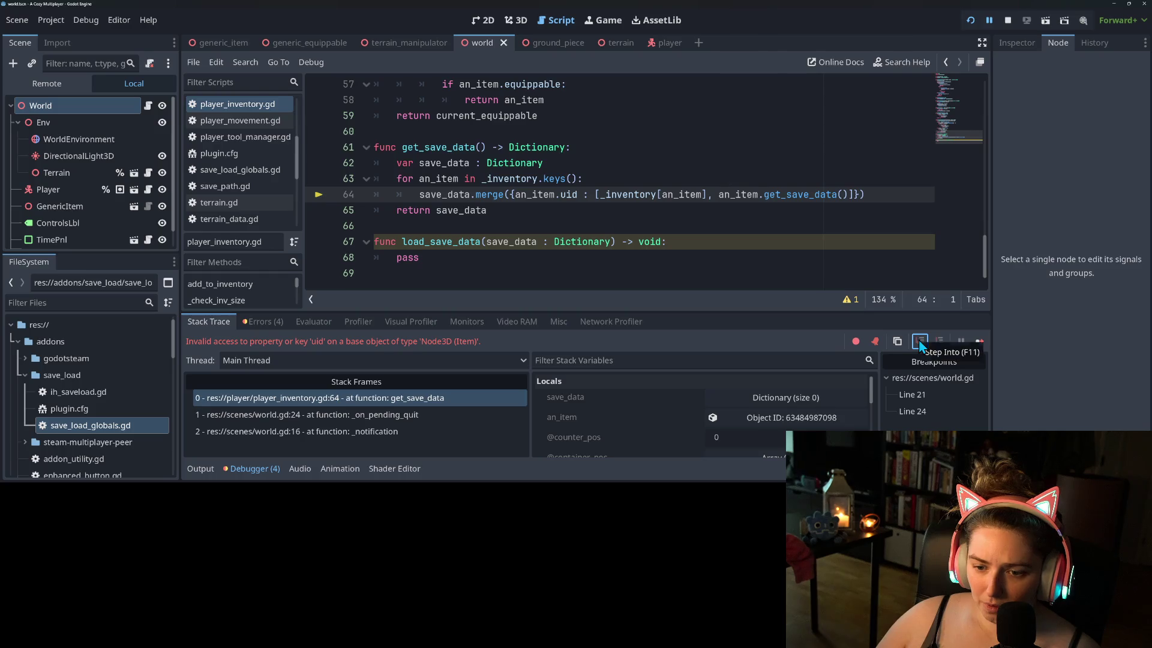
pyautogui.click(979, 340)
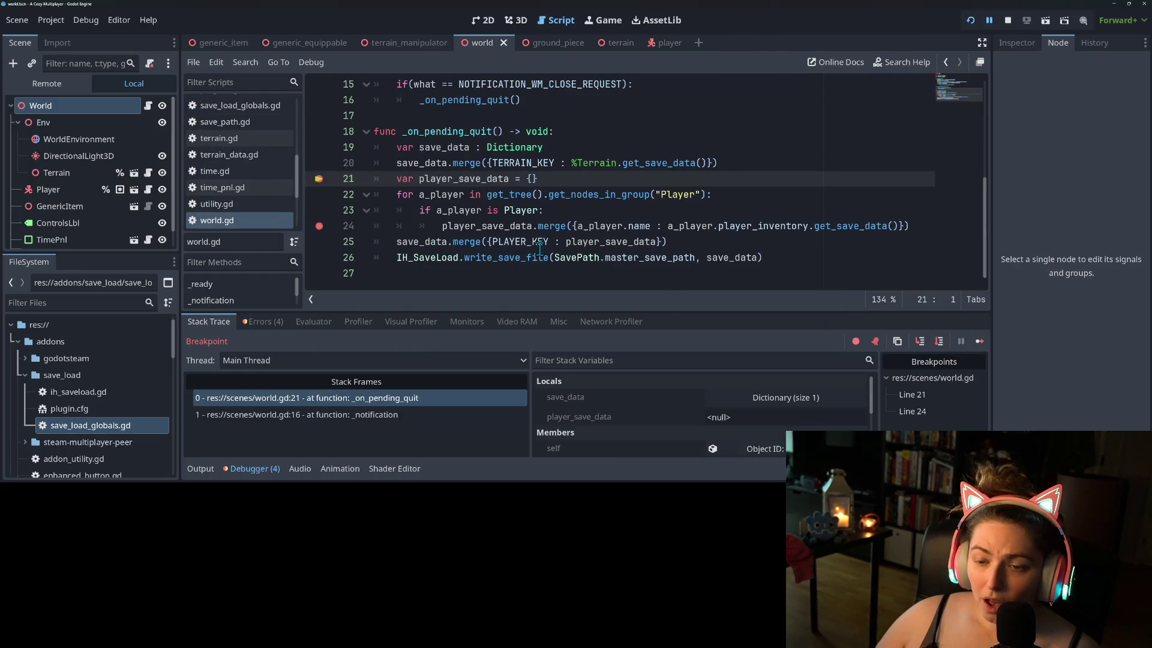
pyautogui.click(1009, 20)
# - Jump to get_save_data in player_inventory.gd and start replacing the uid key on line 64
pyautogui.click(480, 194)
pyautogui.click(589, 226)
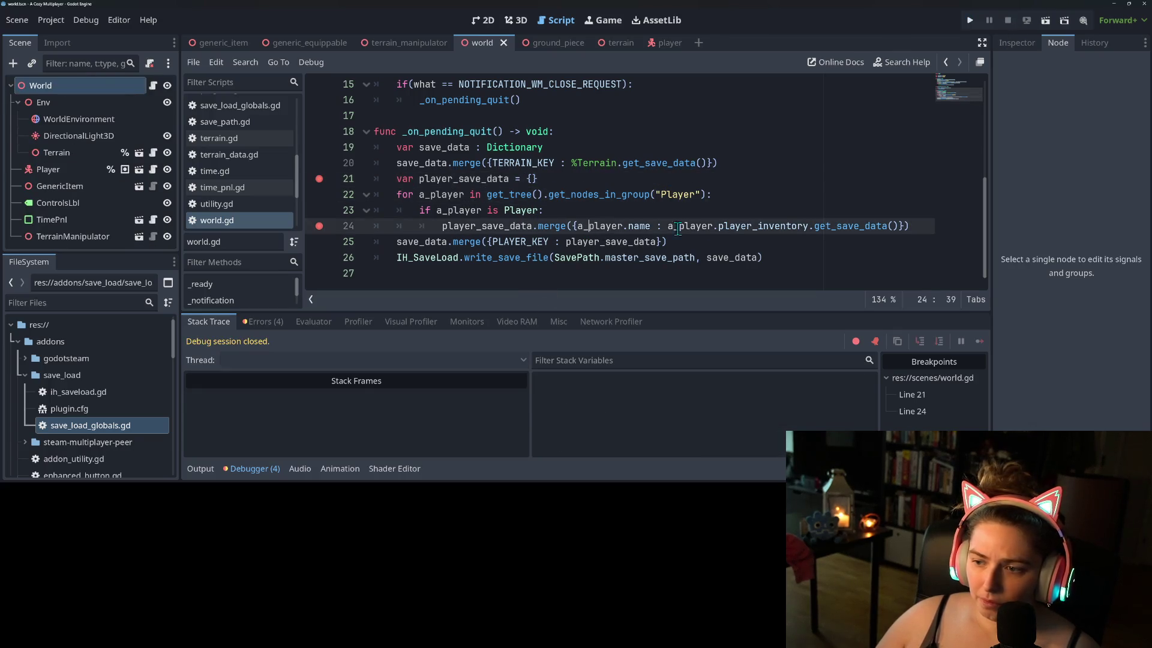
pyautogui.keyDown('ctrl'); pyautogui.click(844, 232); pyautogui.keyUp('ctrl')
pyautogui.click(591, 210)
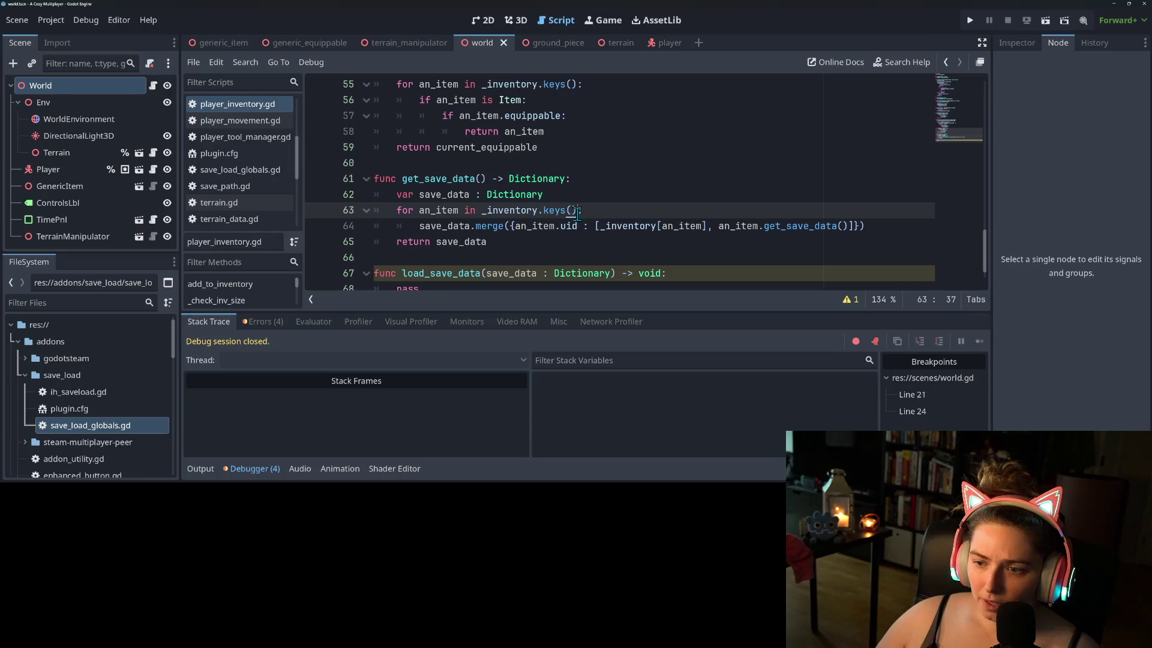
pyautogui.doubleClick(571, 226)
pyautogui.write('get')
pyautogui.press('BackSpace')
pyautogui.press('BackSpace')
pyautogui.press('BackSpace')
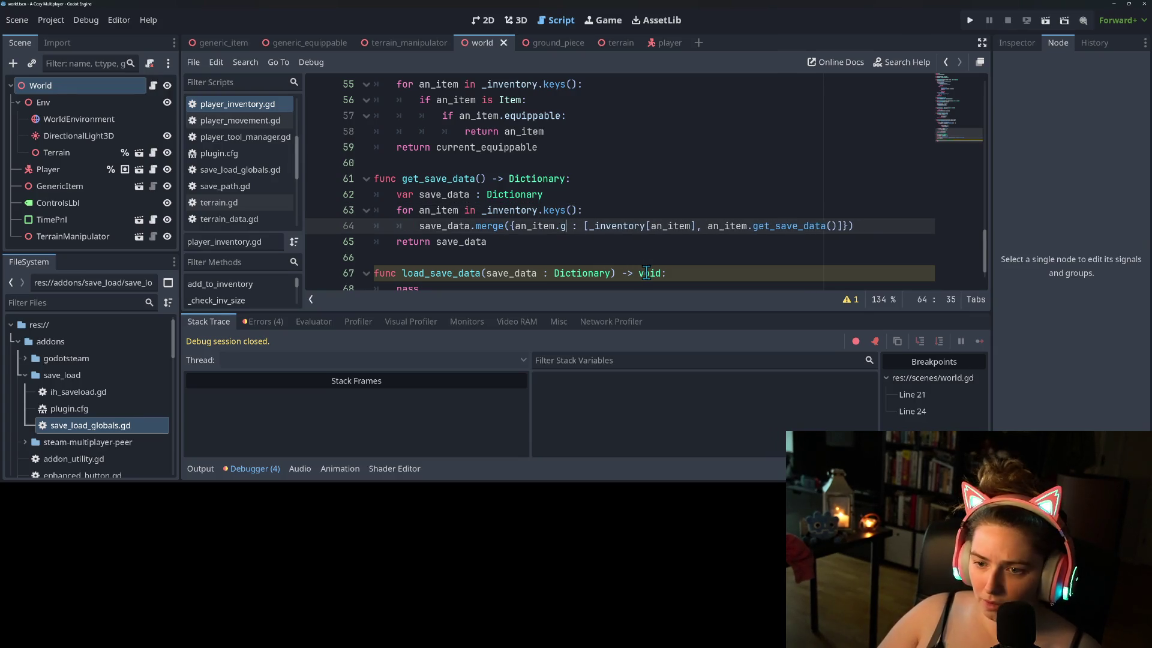
# - Add an 'if an_item is Item' check inside the inventory loop with an an_item.UID line
pyautogui.press('Up')
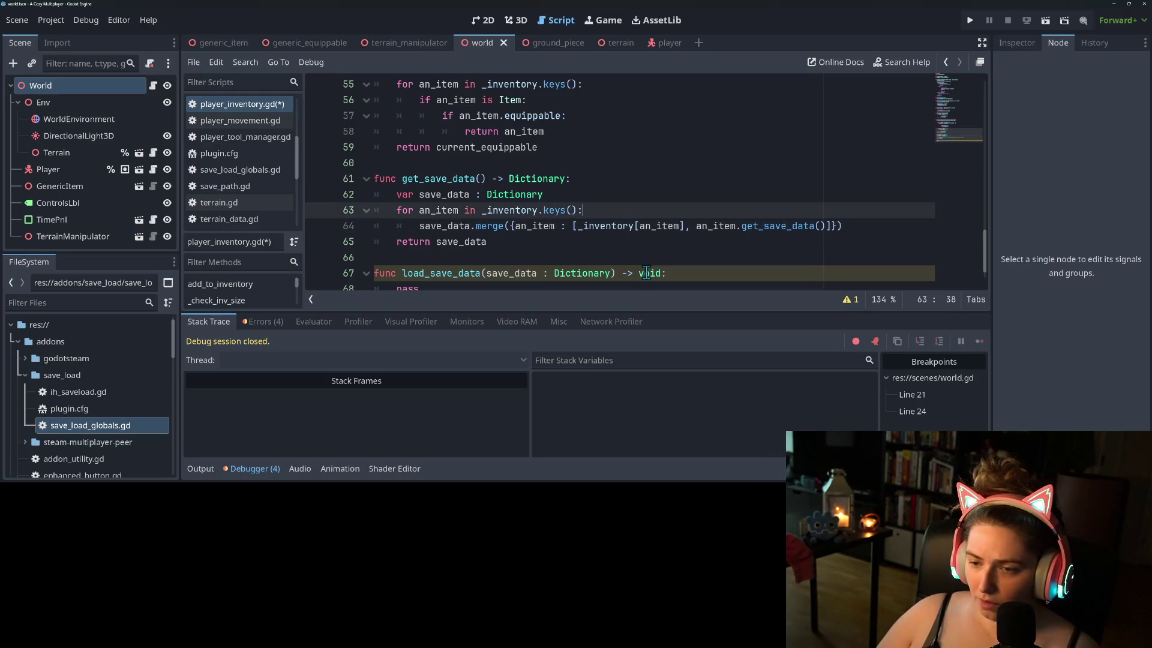
pyautogui.press('Return')
pyautogui.write('if ')
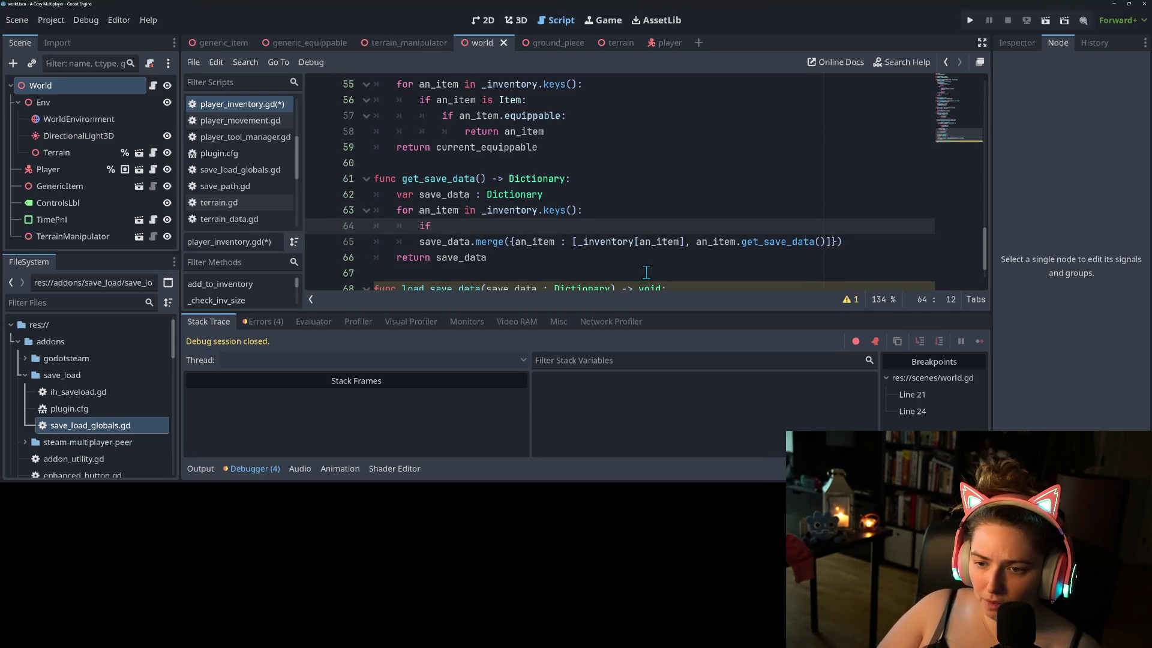
pyautogui.write('an_item is')
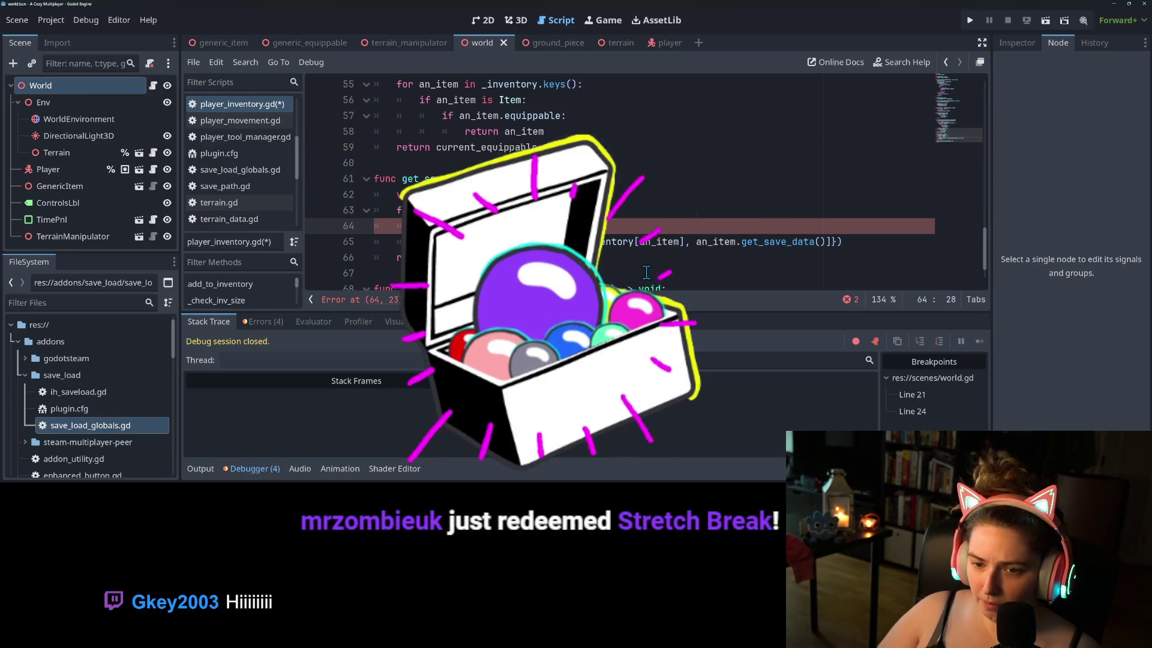
pyautogui.press('Return')
pyautogui.write('a')
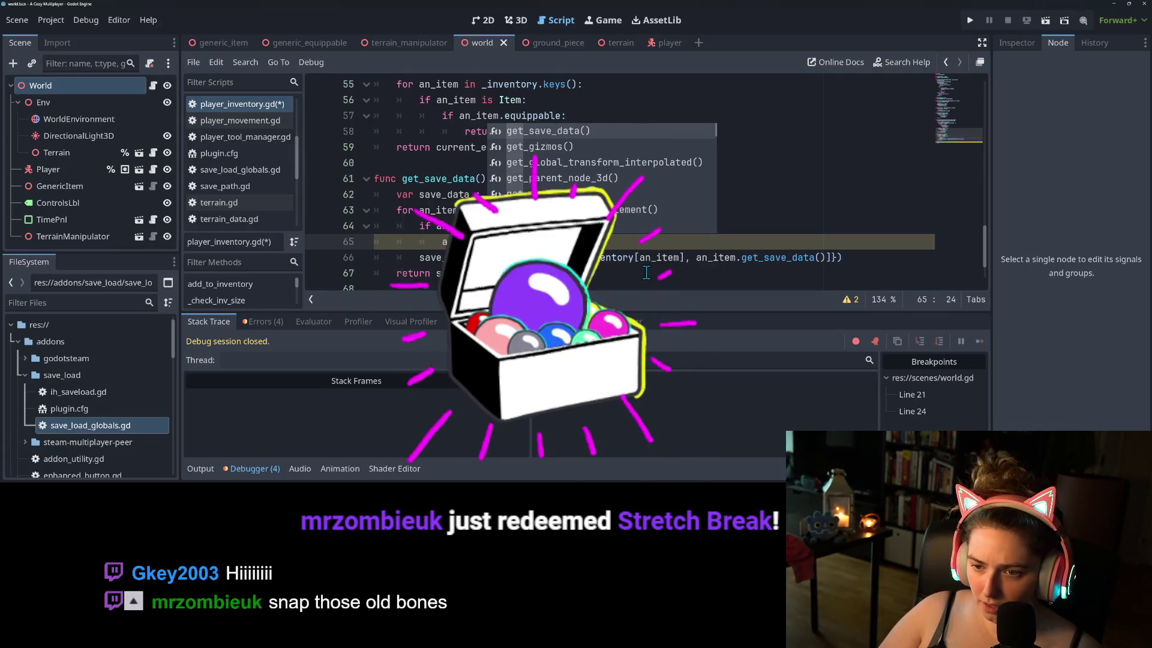
pyautogui.write('n_item.eq')
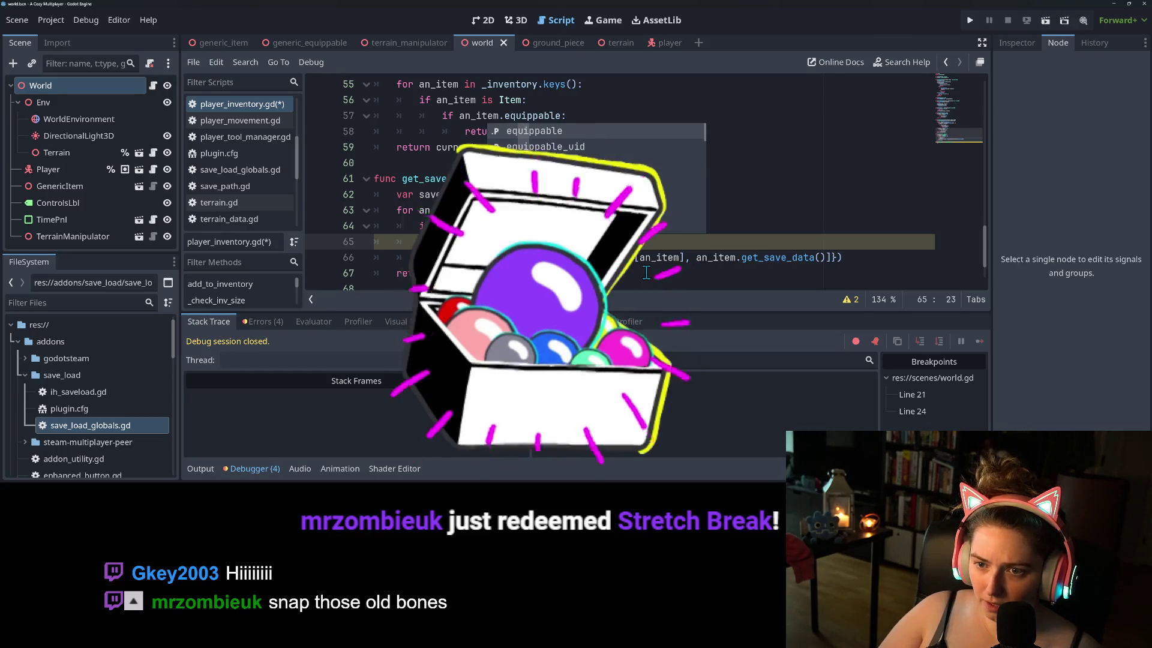
pyautogui.write('d')
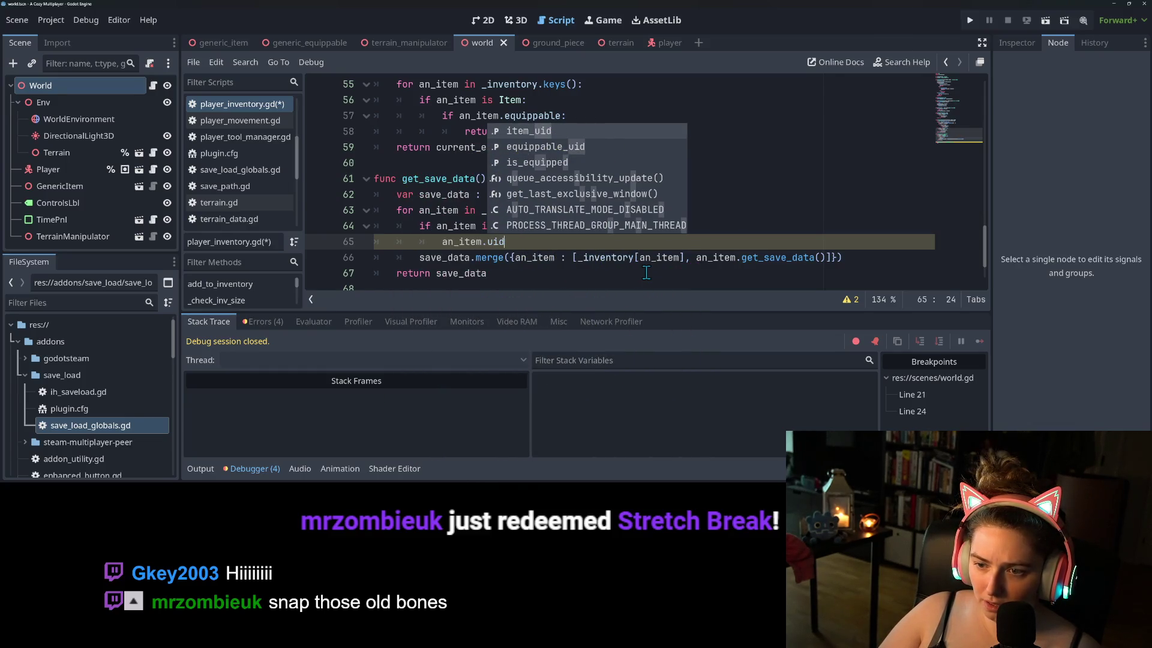
pyautogui.press('BackSpace')
pyautogui.press('BackSpace')
pyautogui.press('BackSpace')
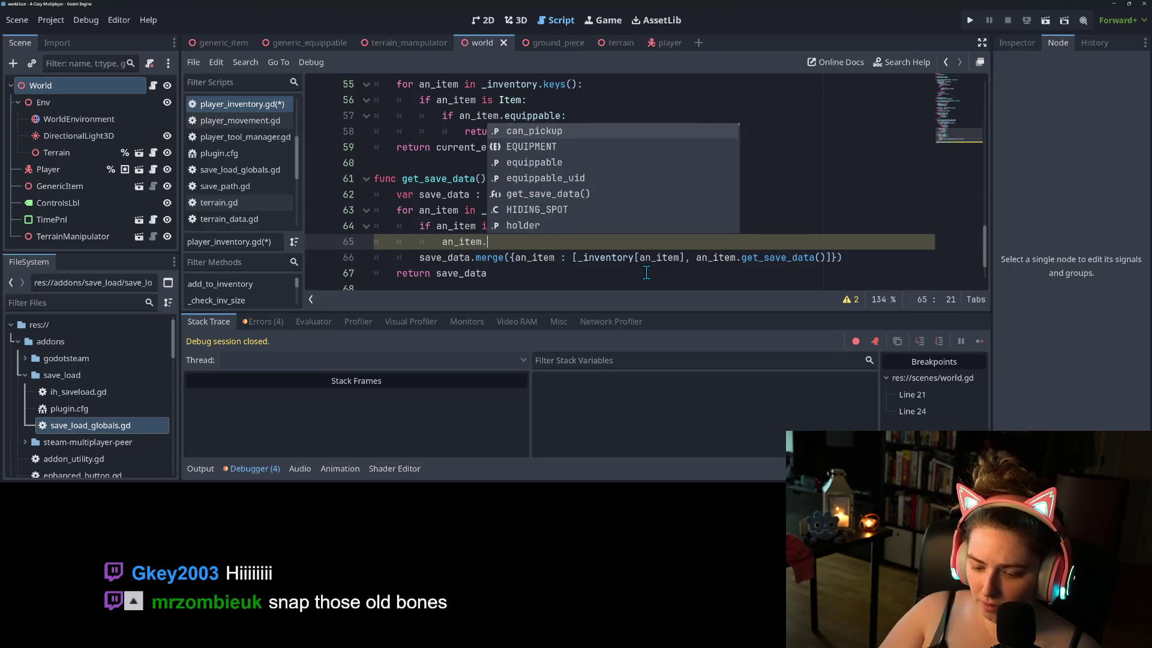
pyautogui.write('UID')
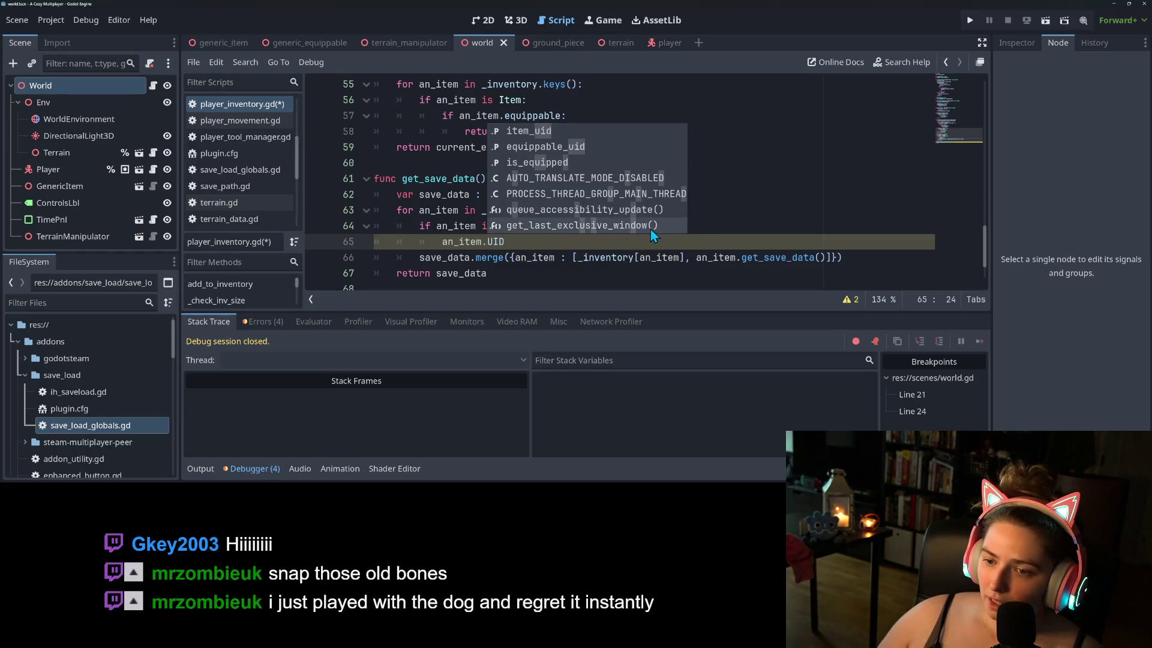
pyautogui.press('Escape')
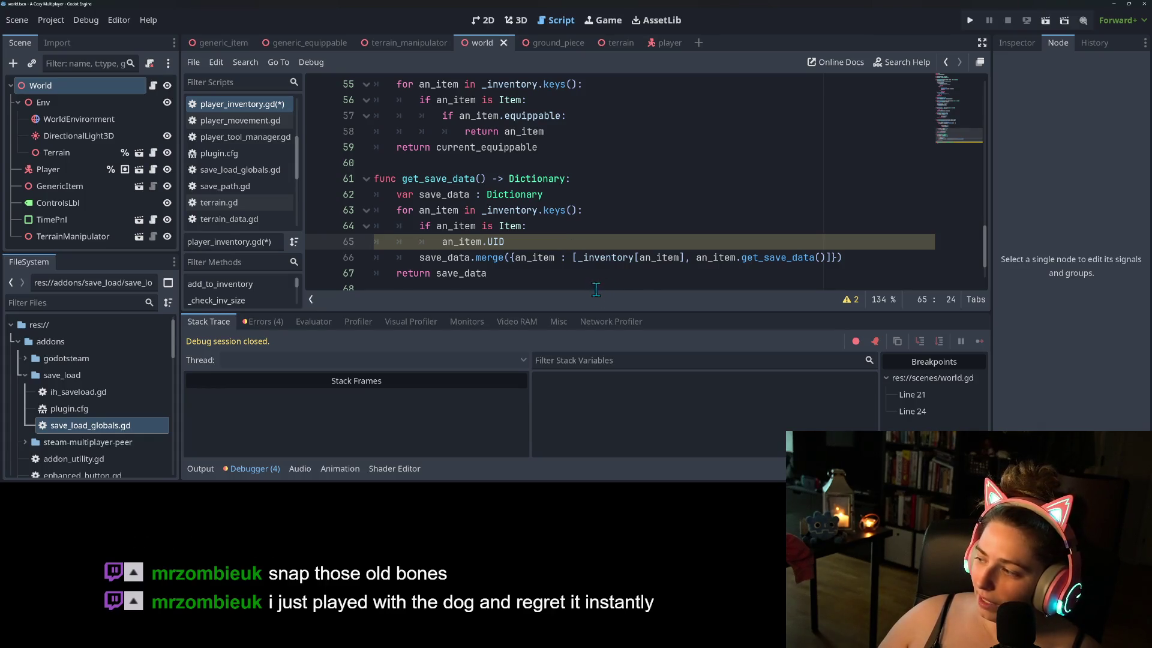
# - Indent the merge line into the Item check block and save player_inventory.gd
pyautogui.click(559, 274)
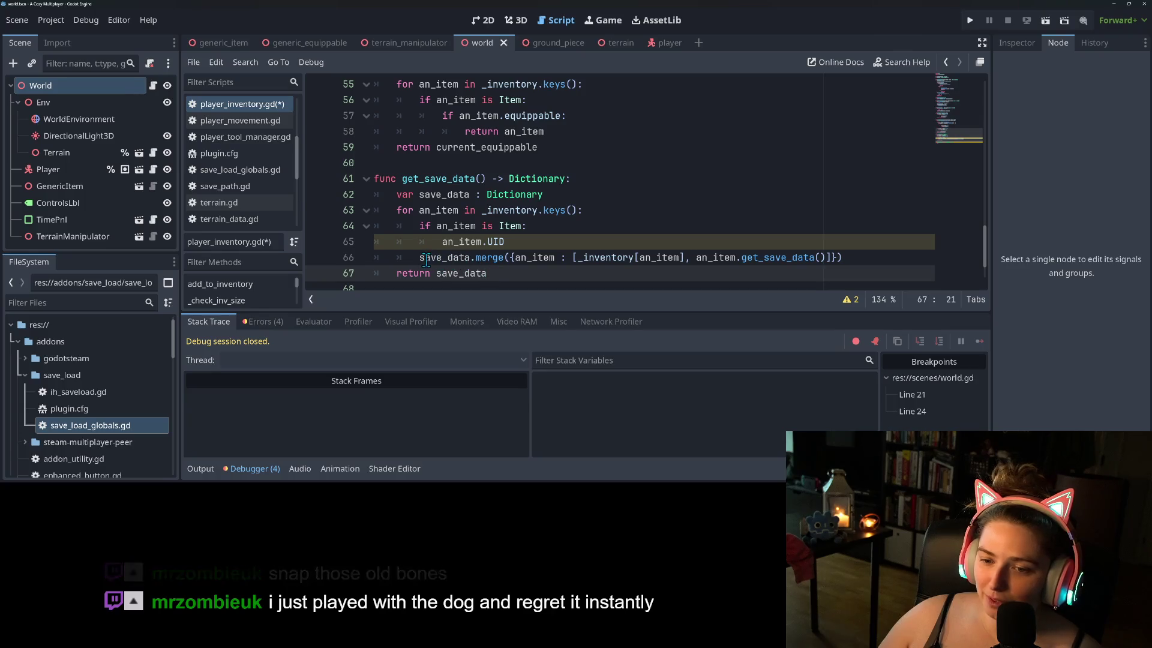
pyautogui.click(463, 258)
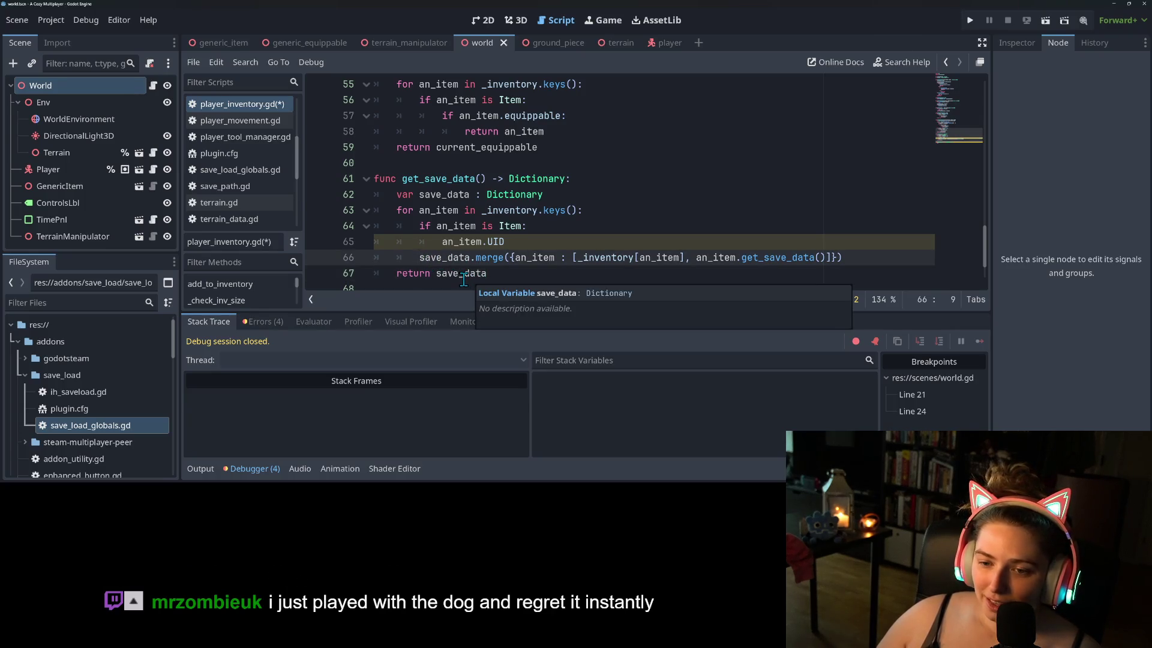
pyautogui.click(511, 274)
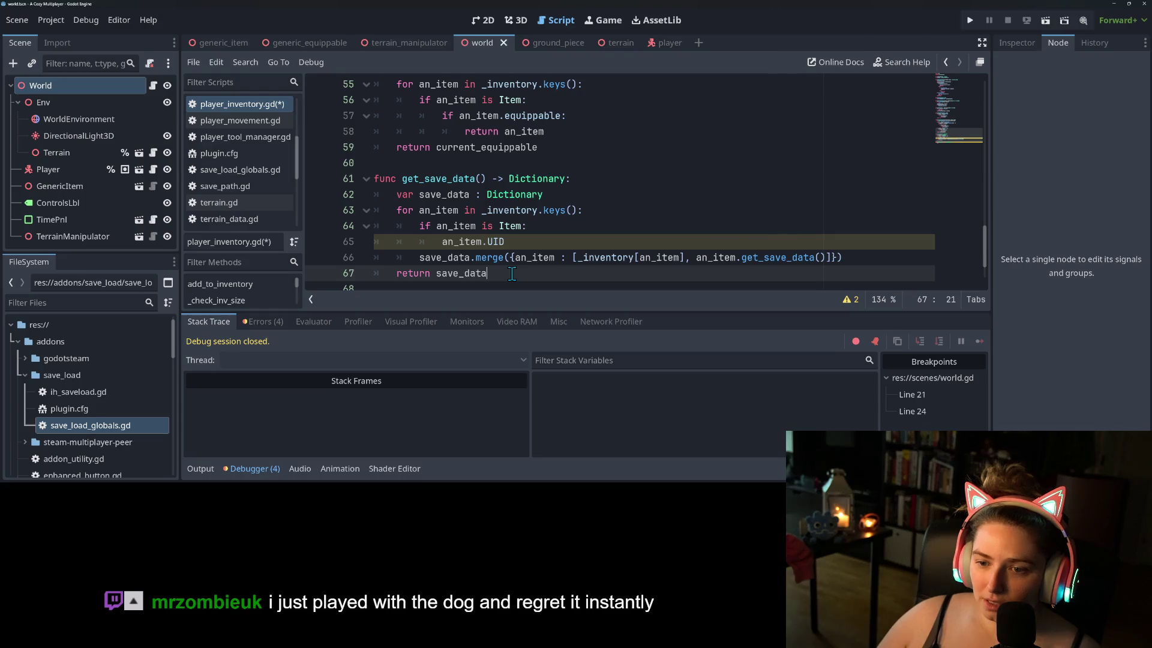
pyautogui.click(420, 257)
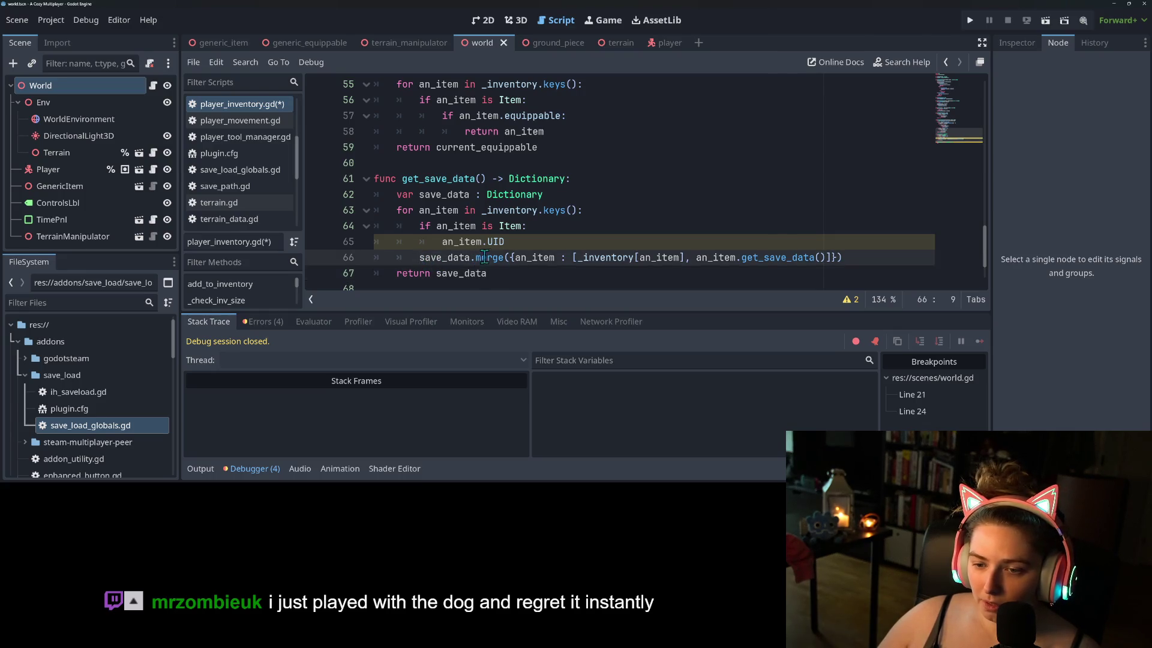
pyautogui.press('Tab')
pyautogui.click(457, 246)
pyautogui.doubleClick(457, 257)
pyautogui.click(480, 243)
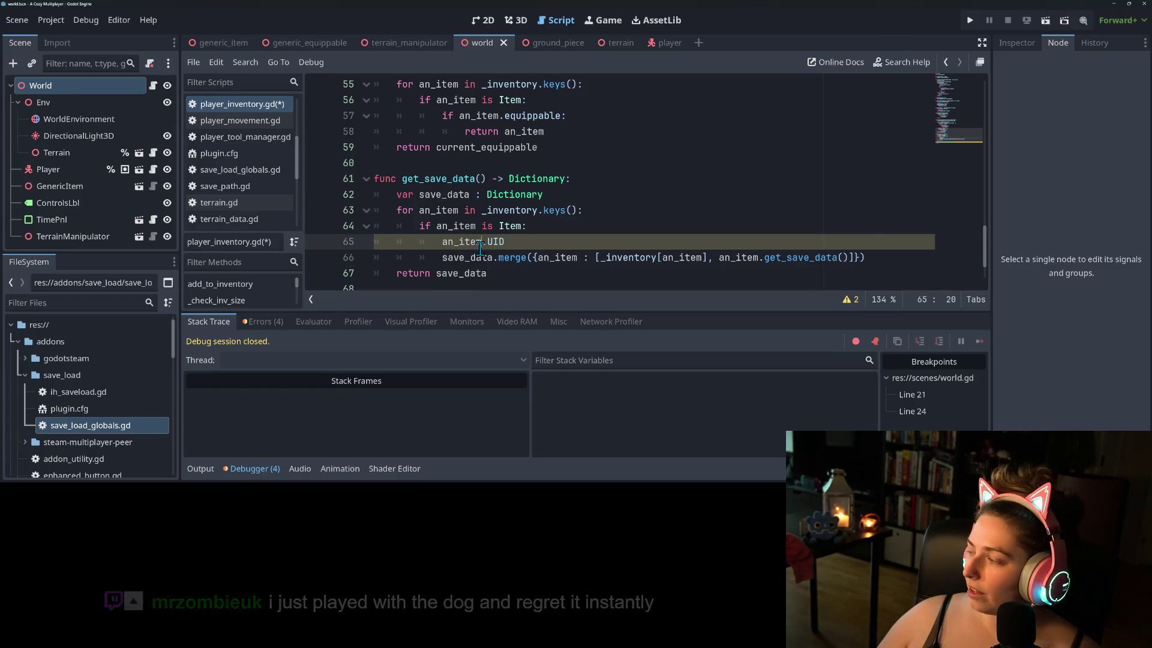
pyautogui.doubleClick(496, 241)
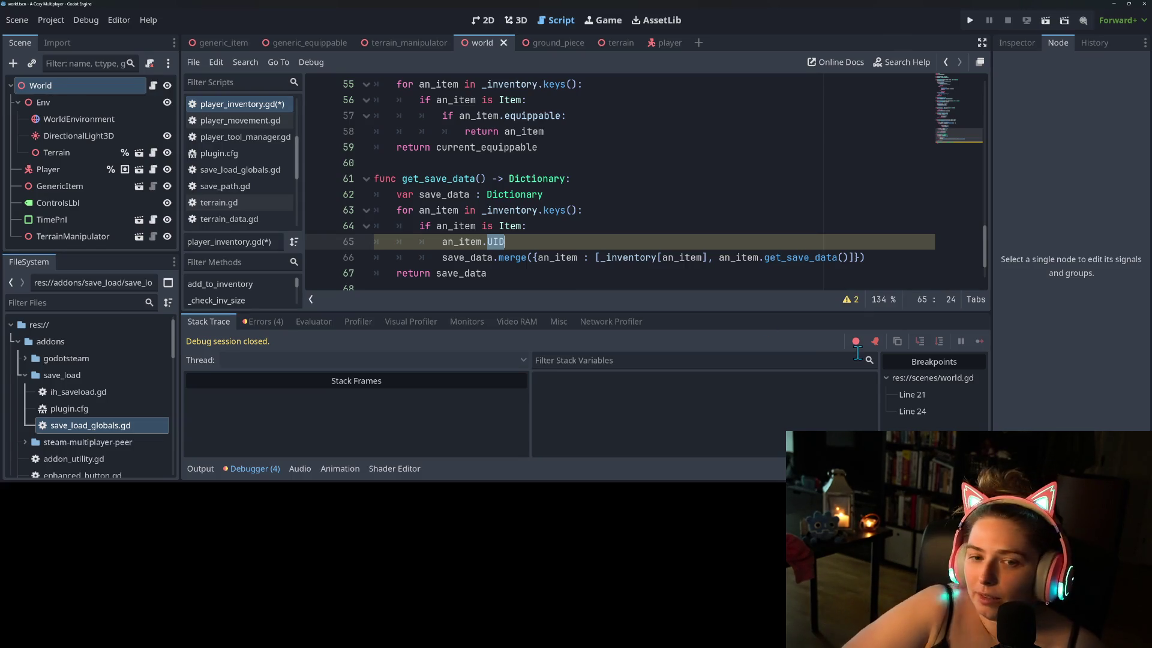
pyautogui.hotkey('ctrl', 's')
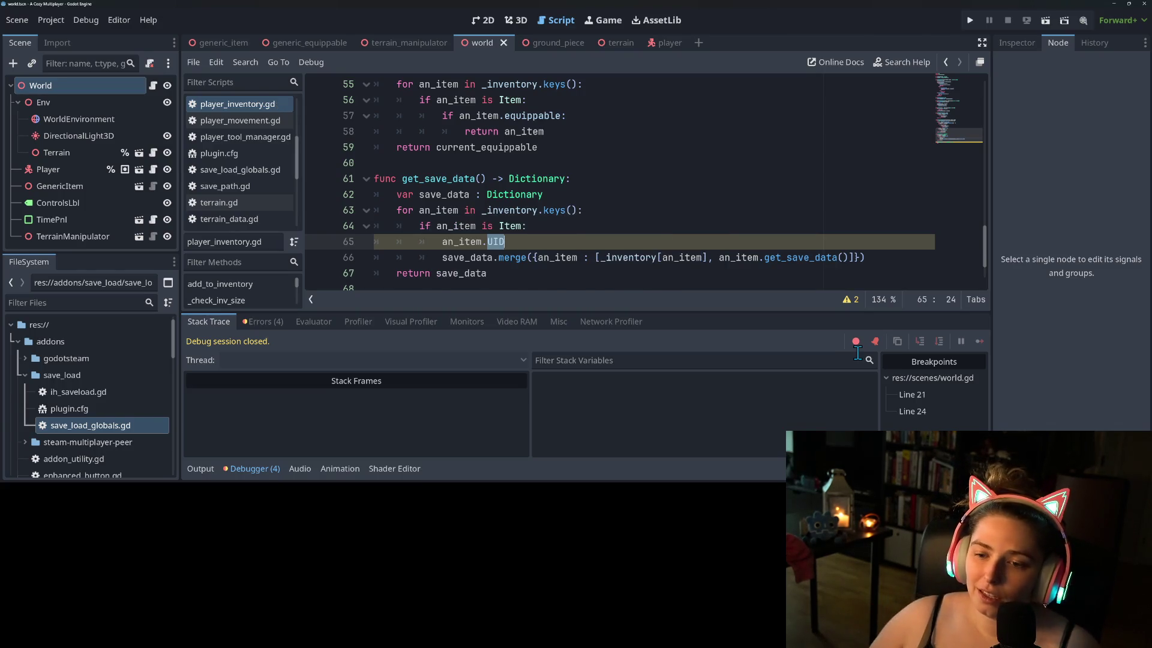
# - Delete the an_item.UID line, key the merge by an_item.name, save, and run the game
pyautogui.click(481, 241)
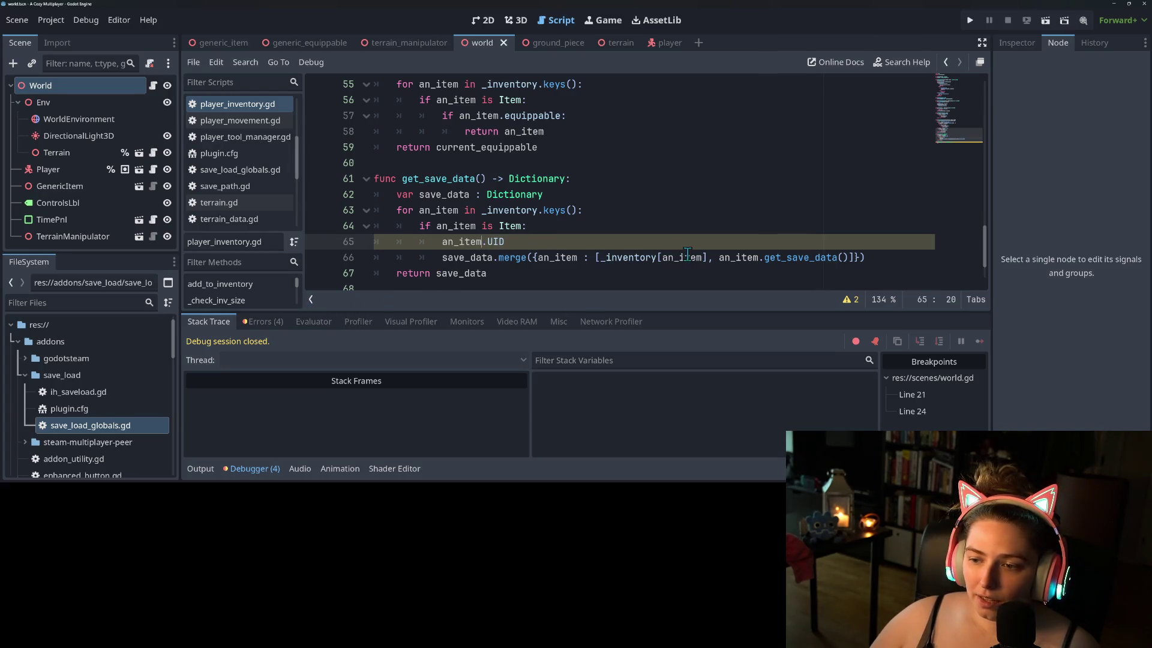
pyautogui.doubleClick(557, 257)
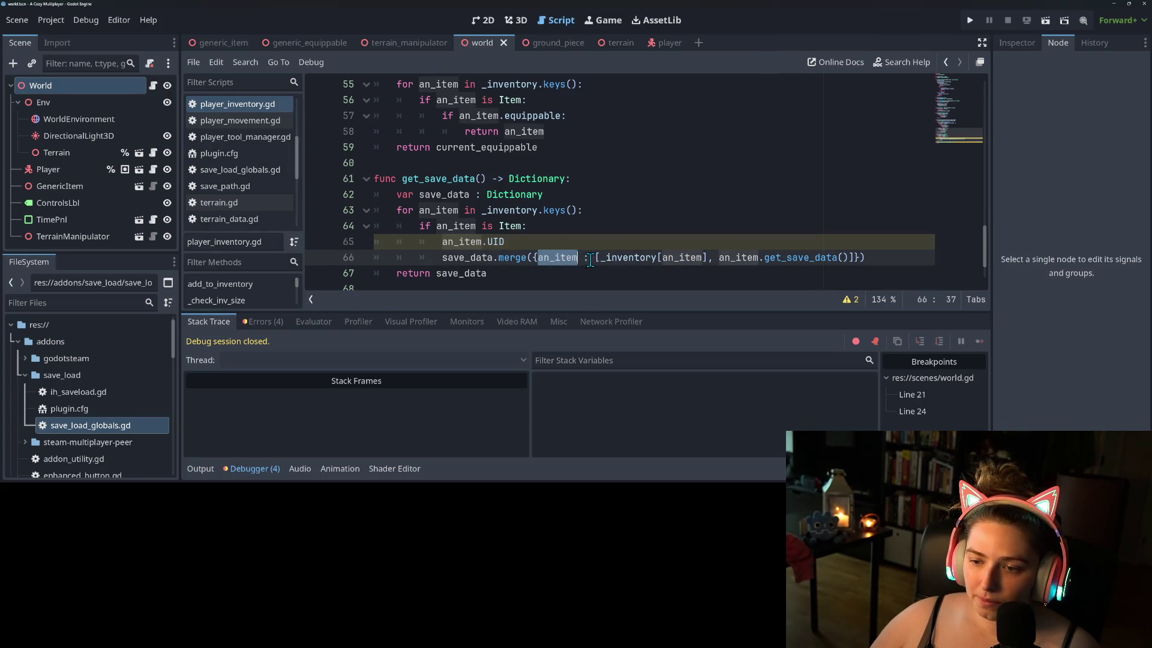
pyautogui.moveTo(522, 242); pyautogui.dragTo(325, 242)
pyautogui.press('BackSpace')
pyautogui.press('BackSpace')
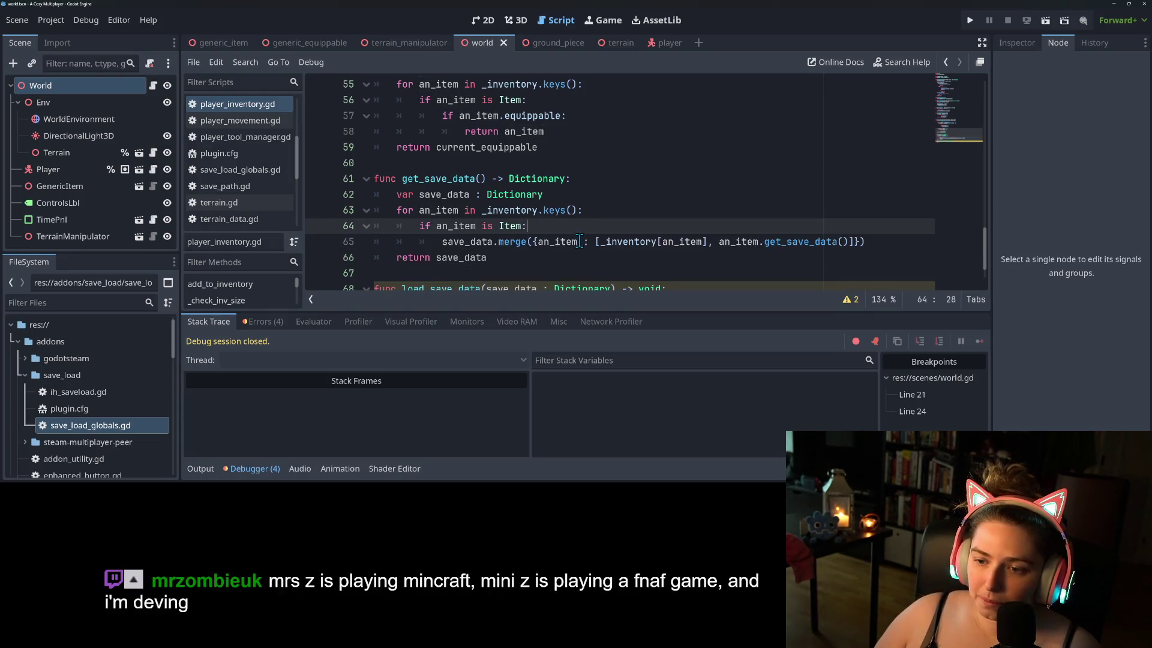
pyautogui.click(579, 241)
pyautogui.write('.name')
pyautogui.hotkey('ctrl', 's')
pyautogui.click(504, 194)
pyautogui.scroll(-1, 520, 273)
pyautogui.scroll(2, 521, 273)
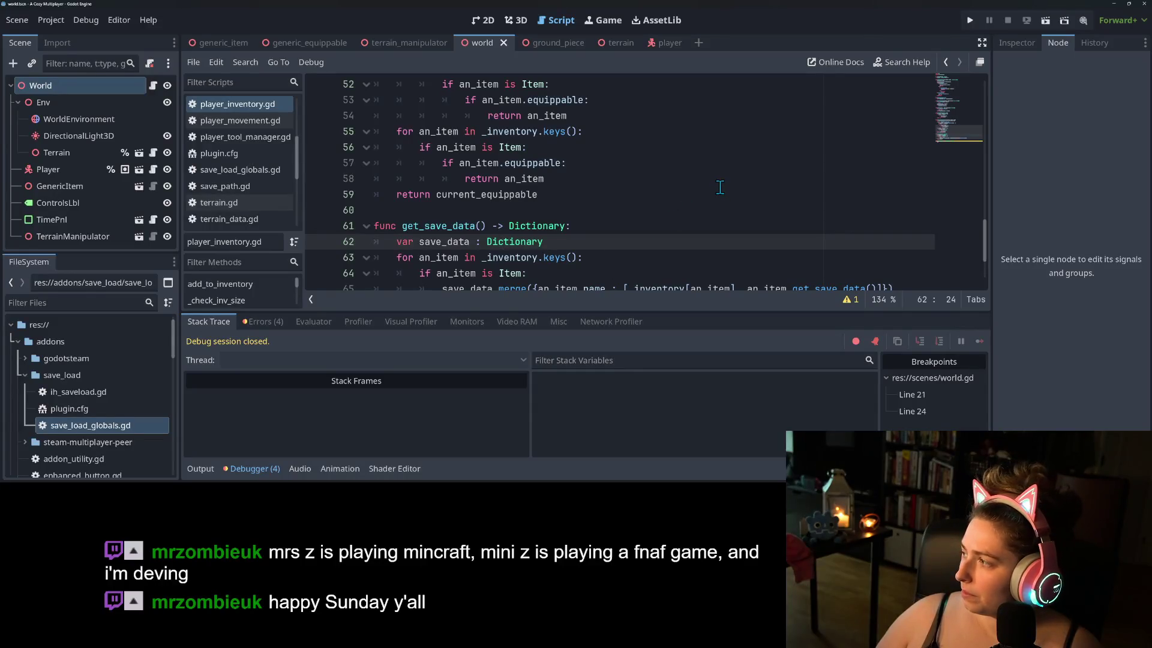
pyautogui.click(968, 19)
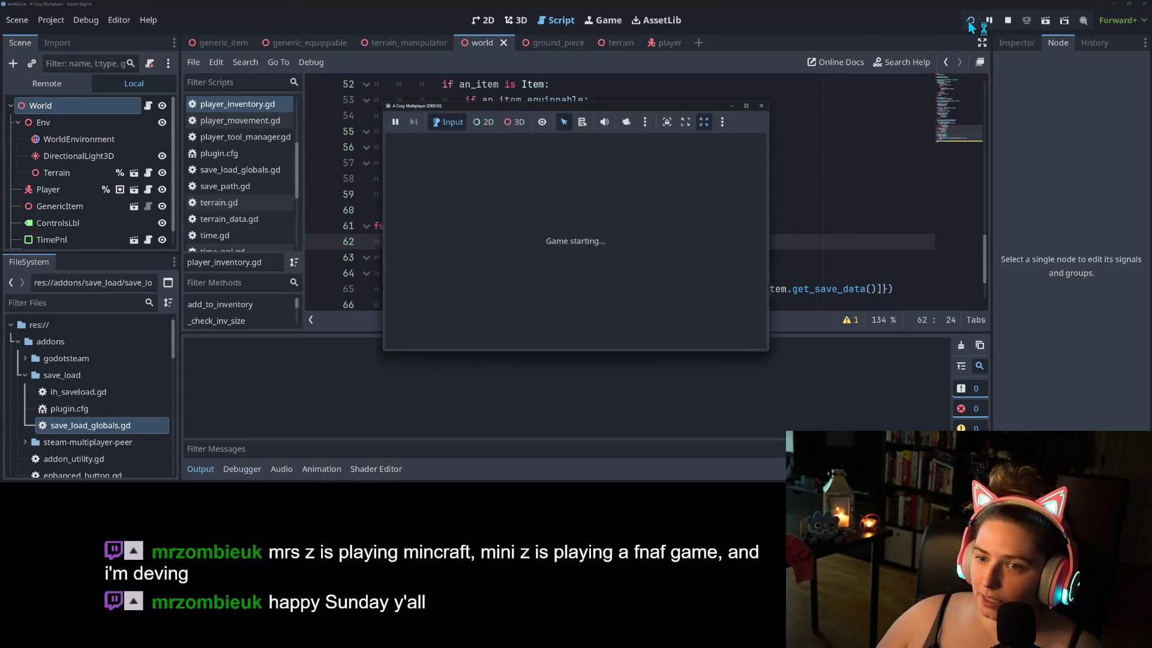
# - Step from the item's get_save_data back through _on_pending_quit into write_save_file
pyautogui.click(917, 346)
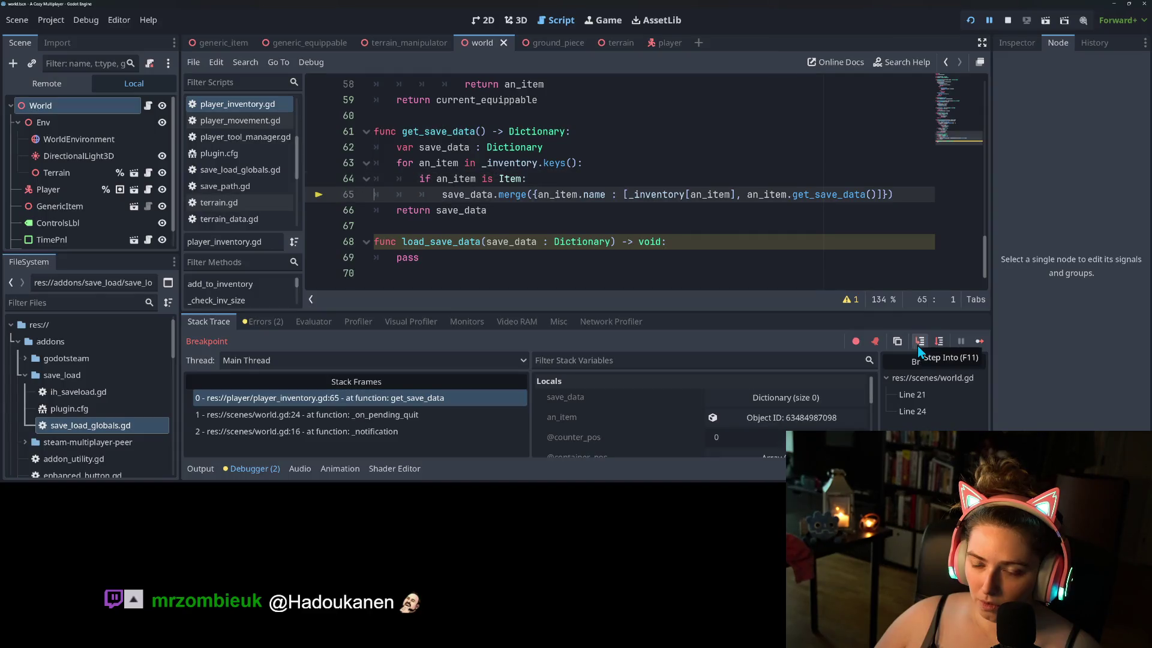
pyautogui.click(917, 345)
pyautogui.click(917, 345)
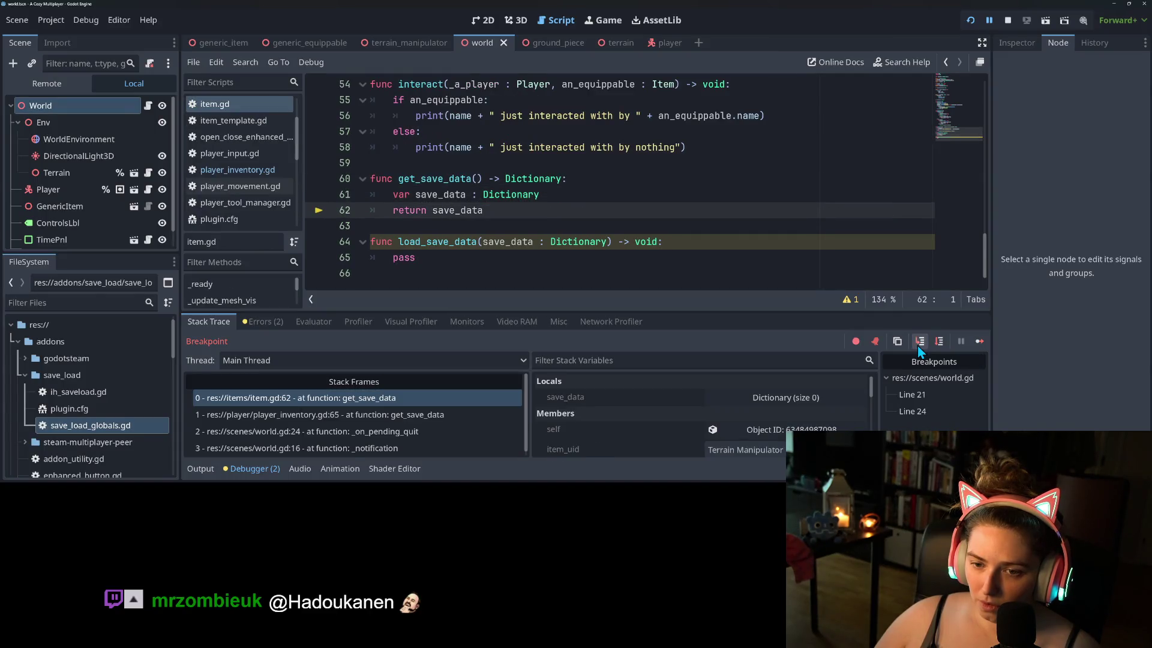
pyautogui.click(916, 345)
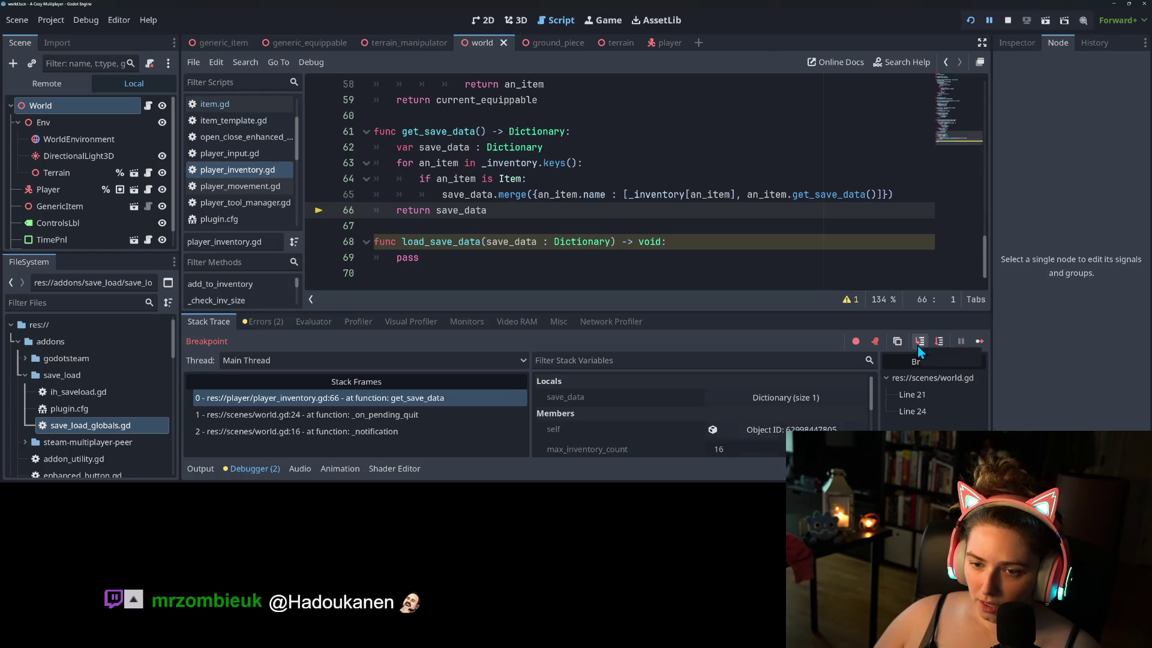
pyautogui.click(917, 346)
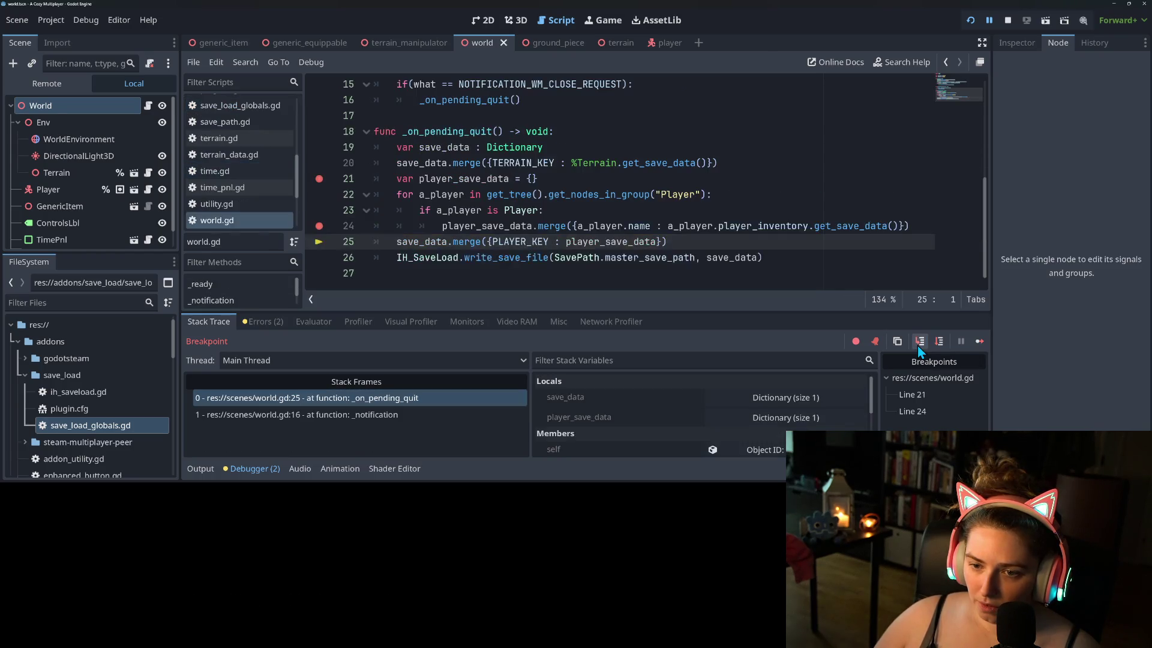
pyautogui.click(917, 345)
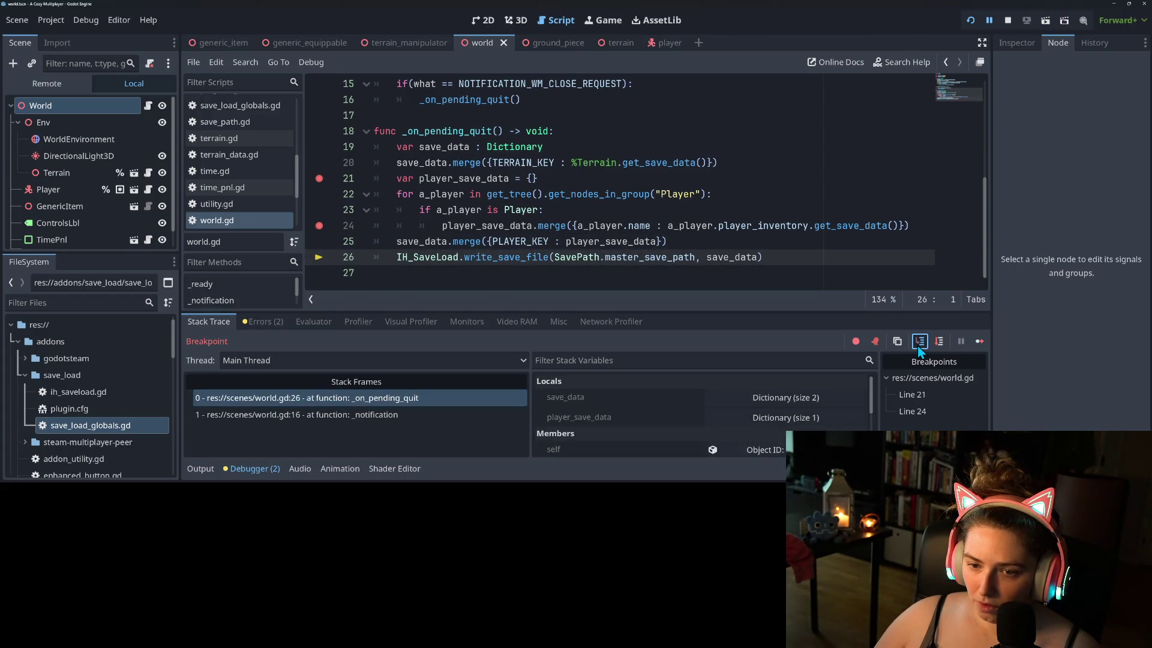
pyautogui.click(916, 346)
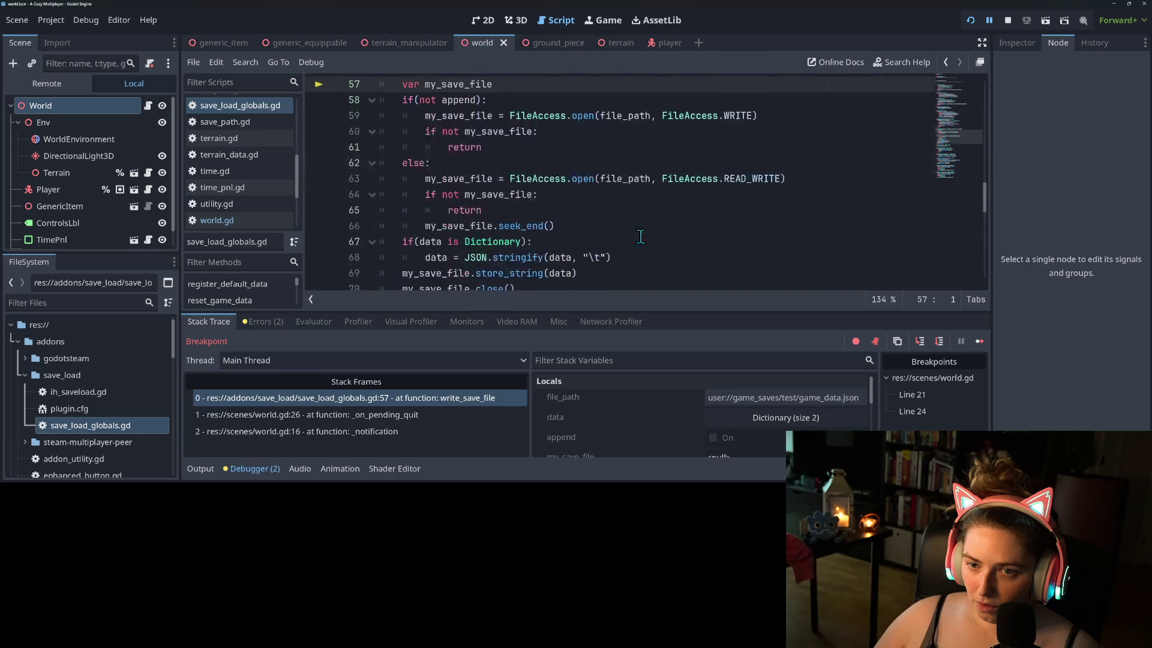
# - Step through write_save_file's JSON conversion and the notification handlers, then stop debugging
pyautogui.click(939, 341)
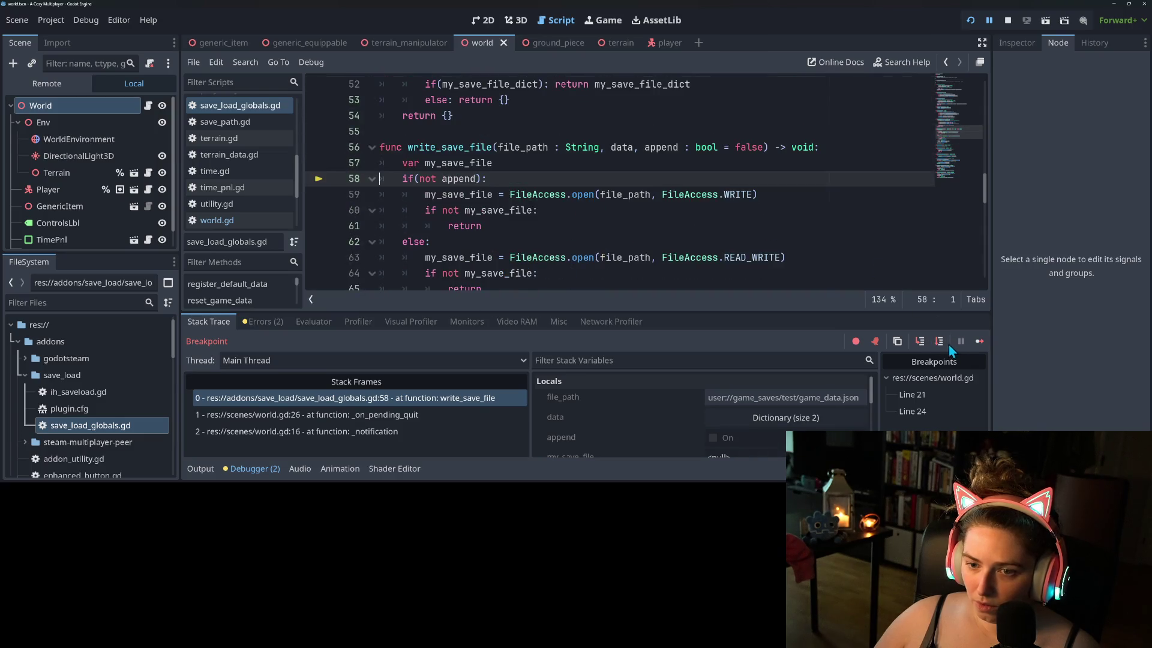
pyautogui.click(939, 341)
pyautogui.click(939, 342)
pyautogui.click(939, 342)
pyautogui.click(939, 341)
pyautogui.click(944, 347)
pyautogui.click(944, 346)
pyautogui.click(945, 346)
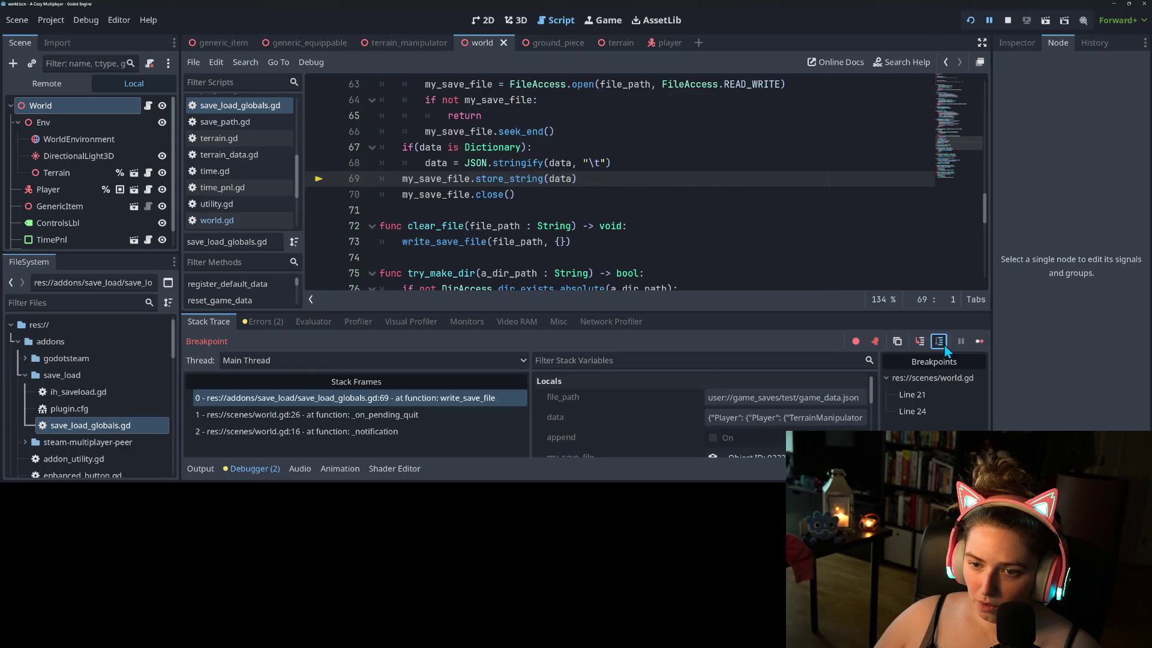
pyautogui.click(944, 348)
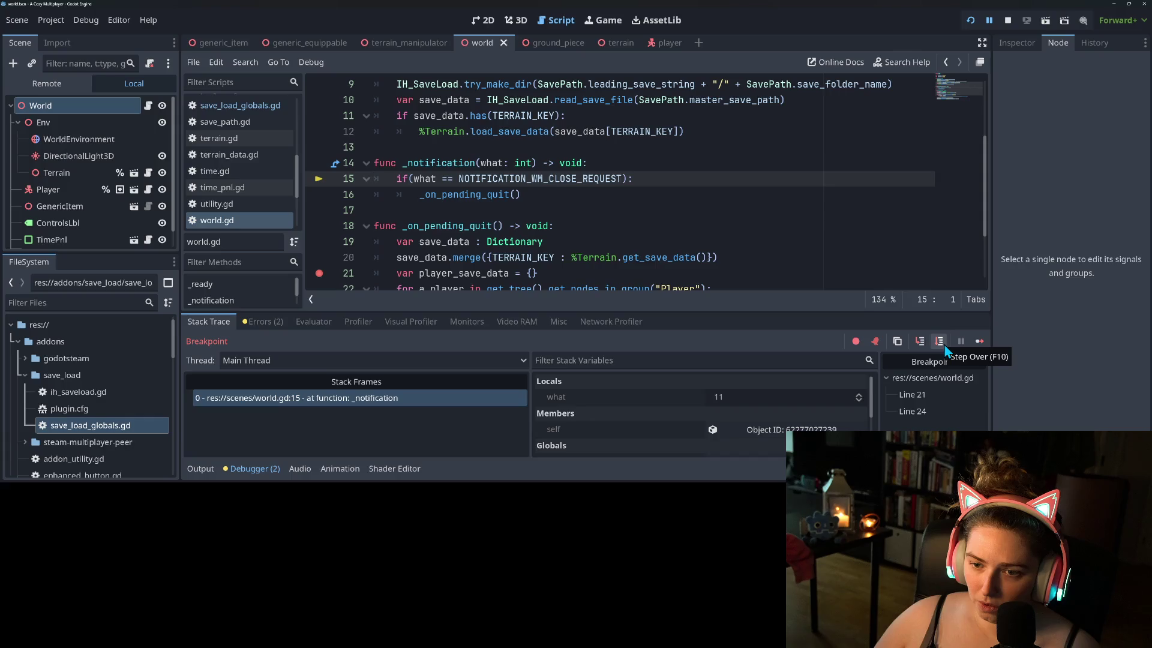
pyautogui.click(944, 348)
pyautogui.click(944, 348)
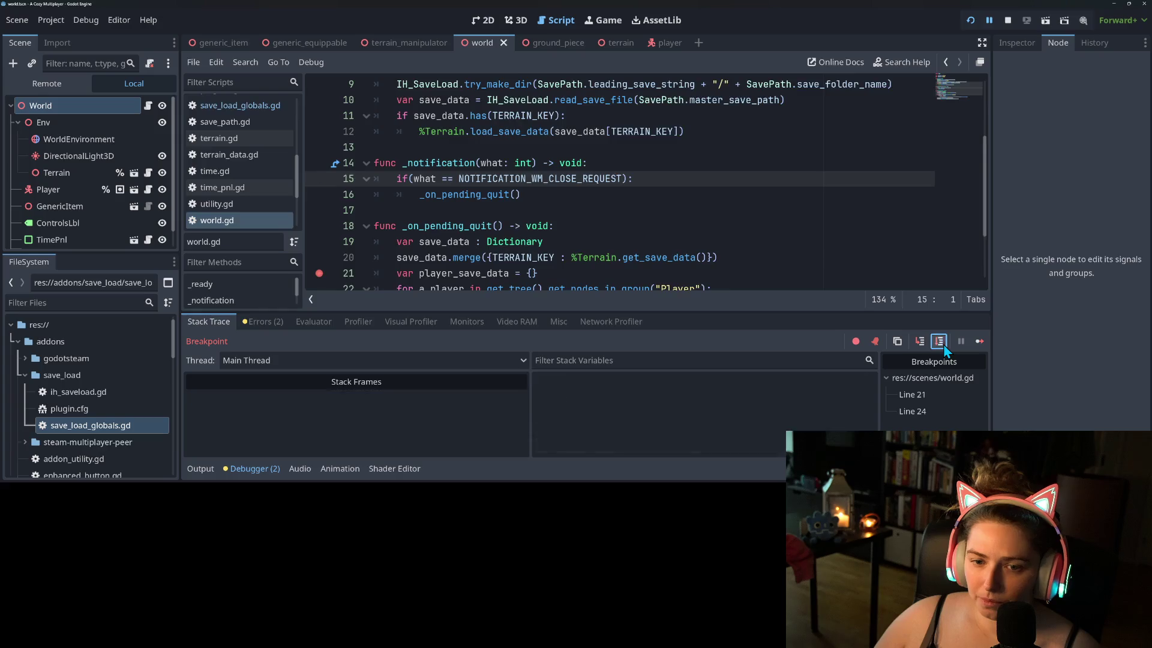
pyautogui.click(1006, 20)
# - Select _notification, cancel a Find in Files search, and open its Object class documentation
pyautogui.click(690, 205)
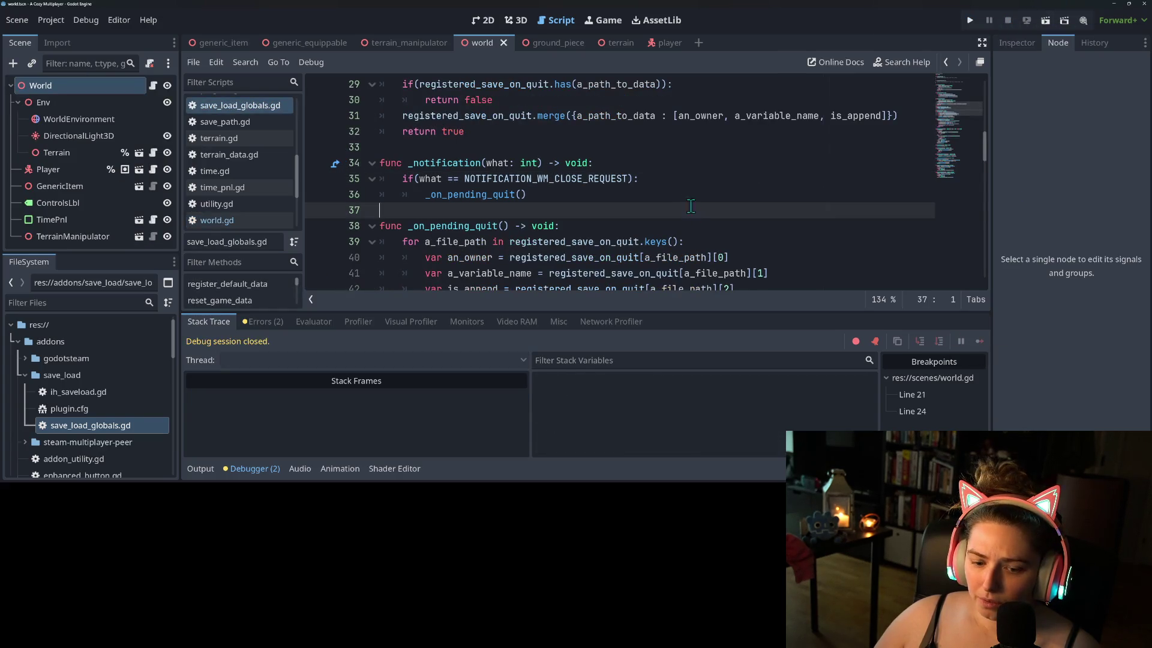
pyautogui.click(201, 468)
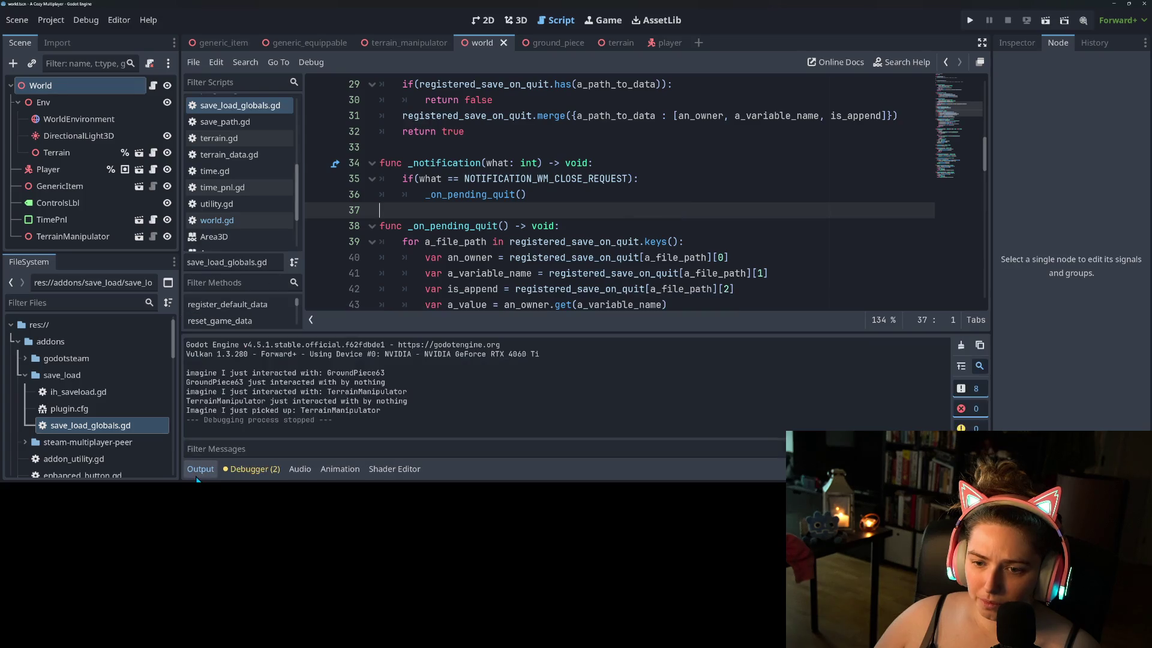
pyautogui.doubleClick(452, 163)
pyautogui.hotkey('ctrl', 'shift', 'f')
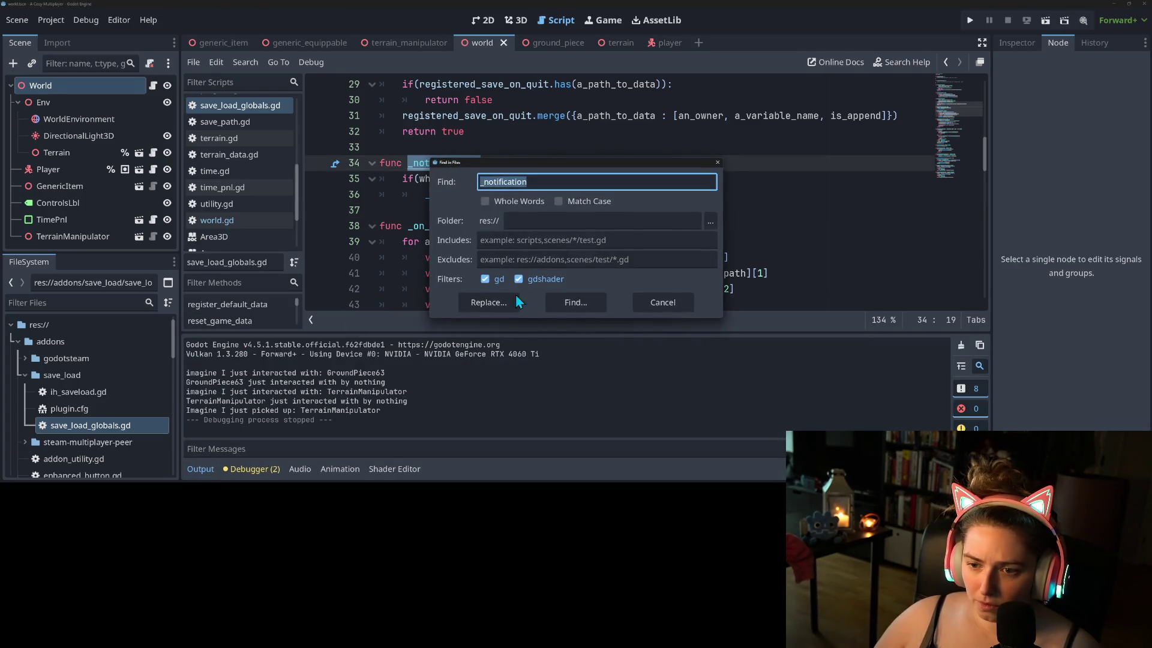
pyautogui.click(662, 304)
pyautogui.keyDown('ctrl'); pyautogui.click(447, 163); pyautogui.keyUp('ctrl')
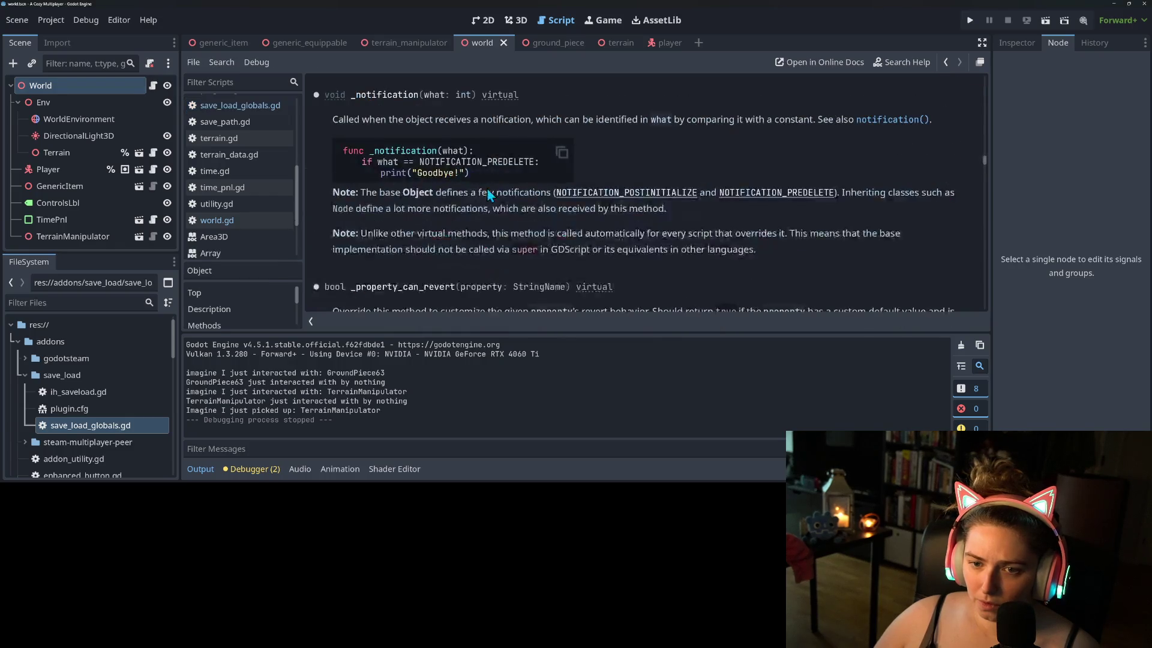
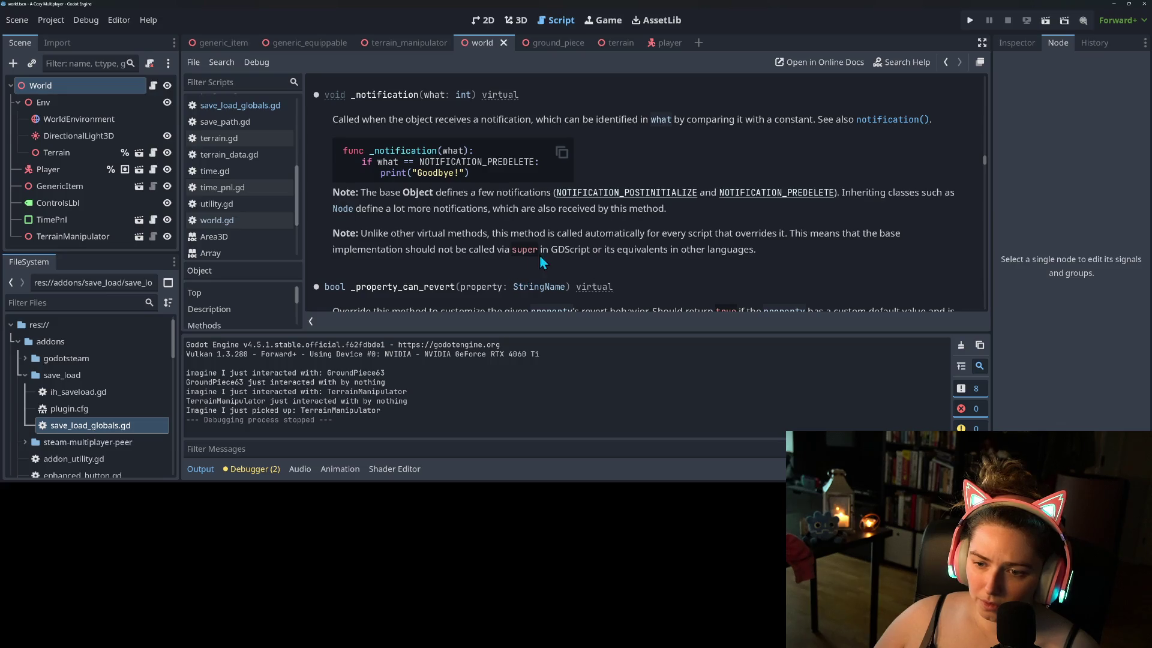
# - Follow the link to the notification() method documentation
pyautogui.moveTo(617, 254); pyautogui.dragTo(762, 254)
pyautogui.click(762, 254)
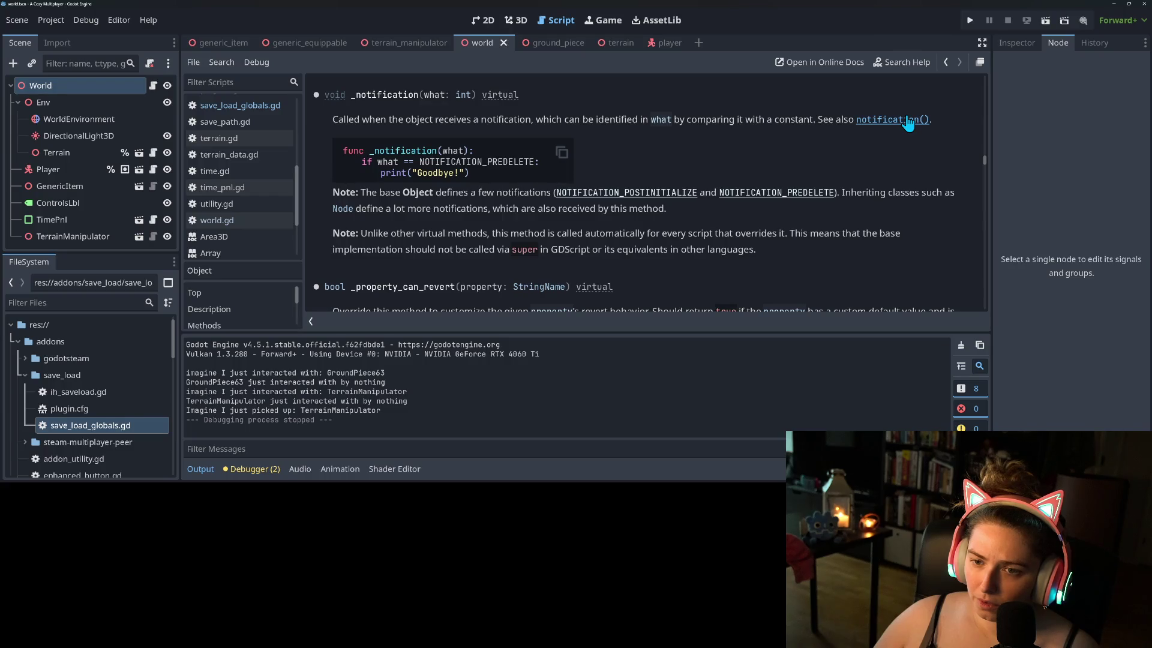
pyautogui.click(907, 120)
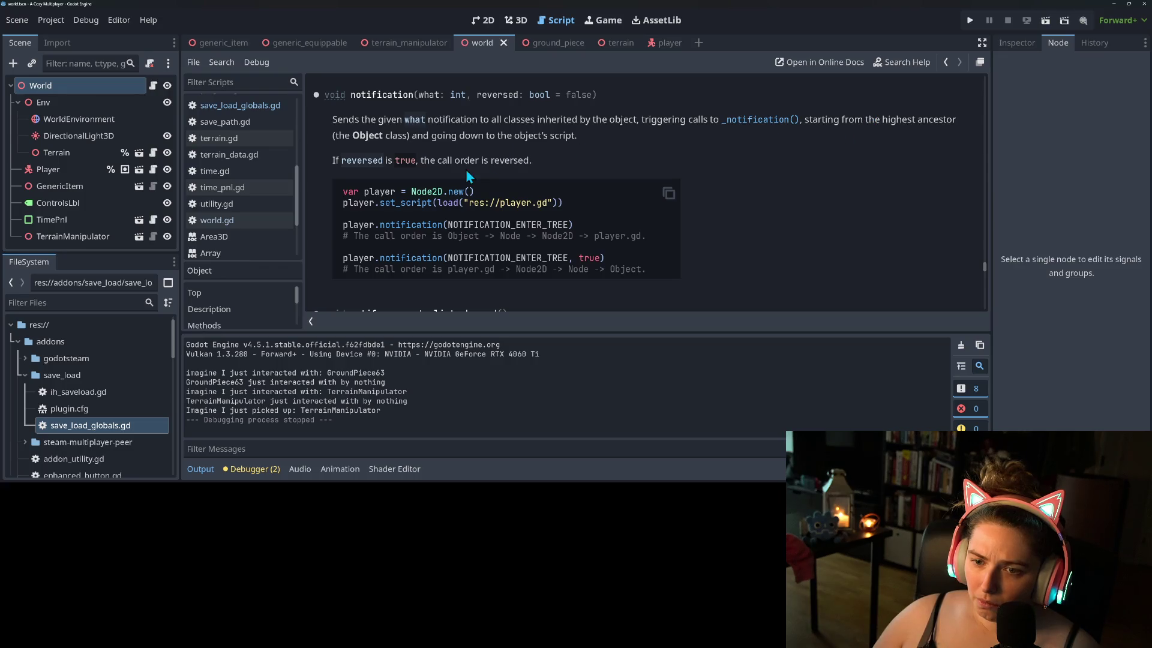
# - Scroll through the notification() docs, then return to the save_load_globals.gd script
pyautogui.scroll(-3, 461, 174)
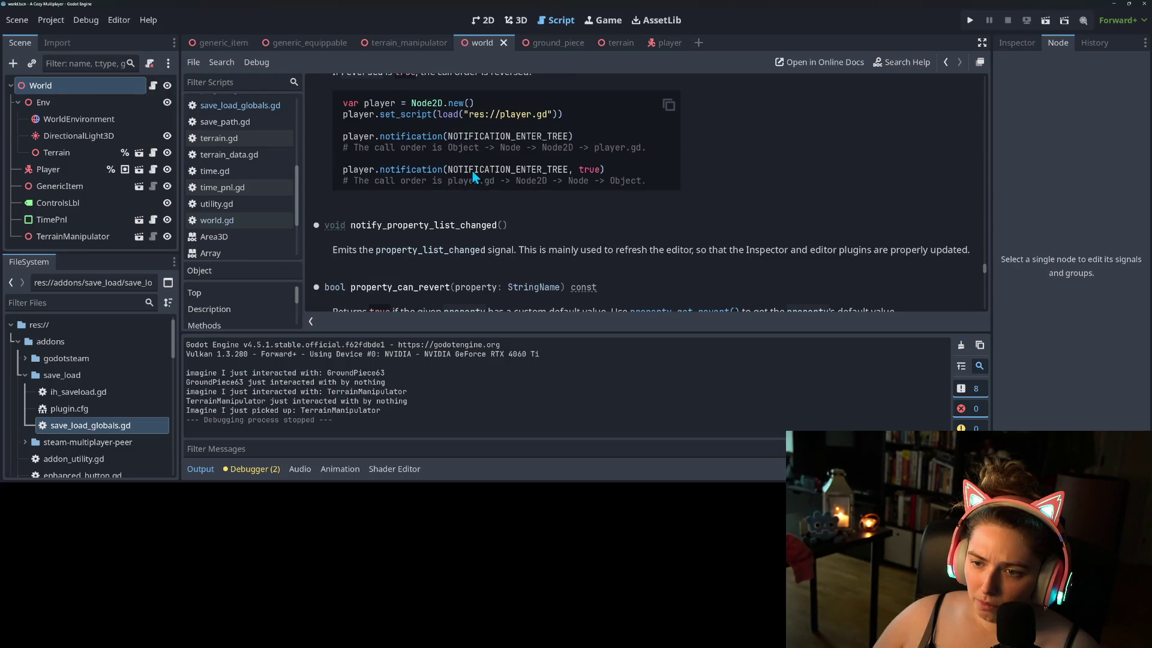
pyautogui.scroll(-1, 473, 172)
pyautogui.scroll(1, 472, 171)
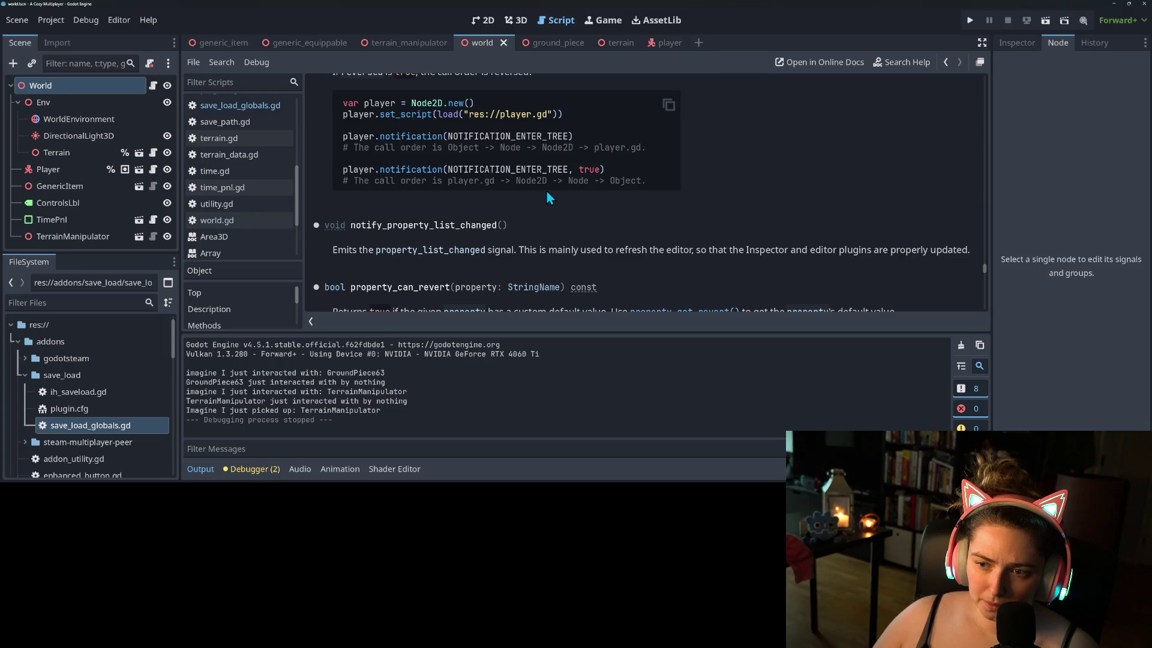
pyautogui.scroll(-1, 545, 193)
pyautogui.scroll(4, 540, 194)
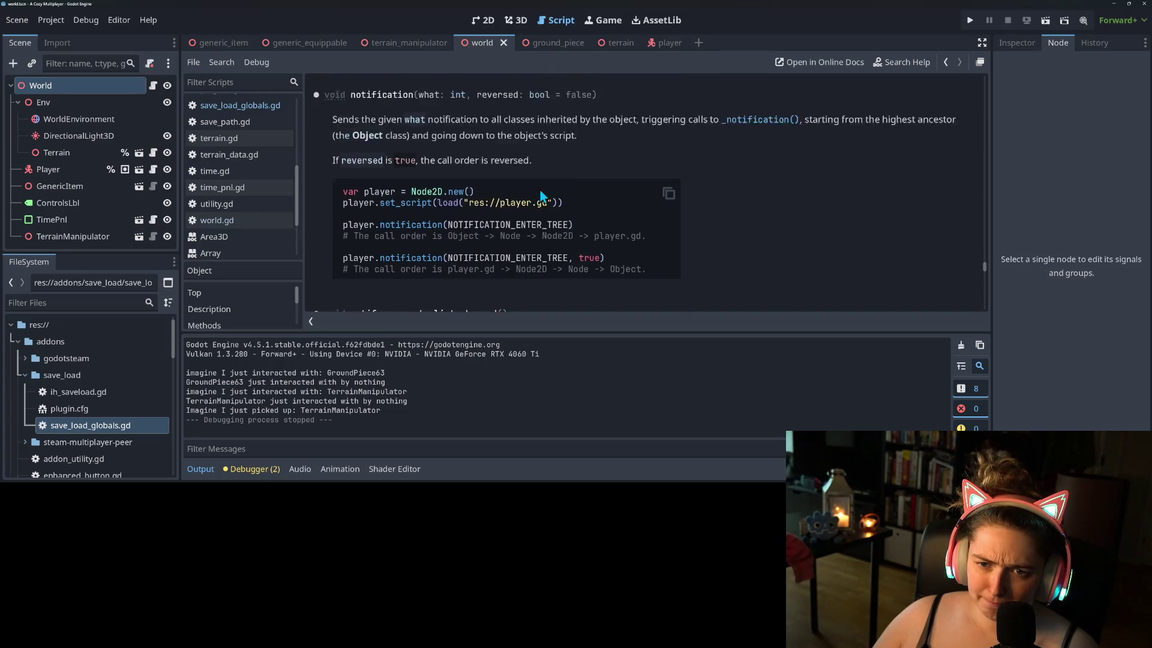
pyautogui.scroll(1, 540, 195)
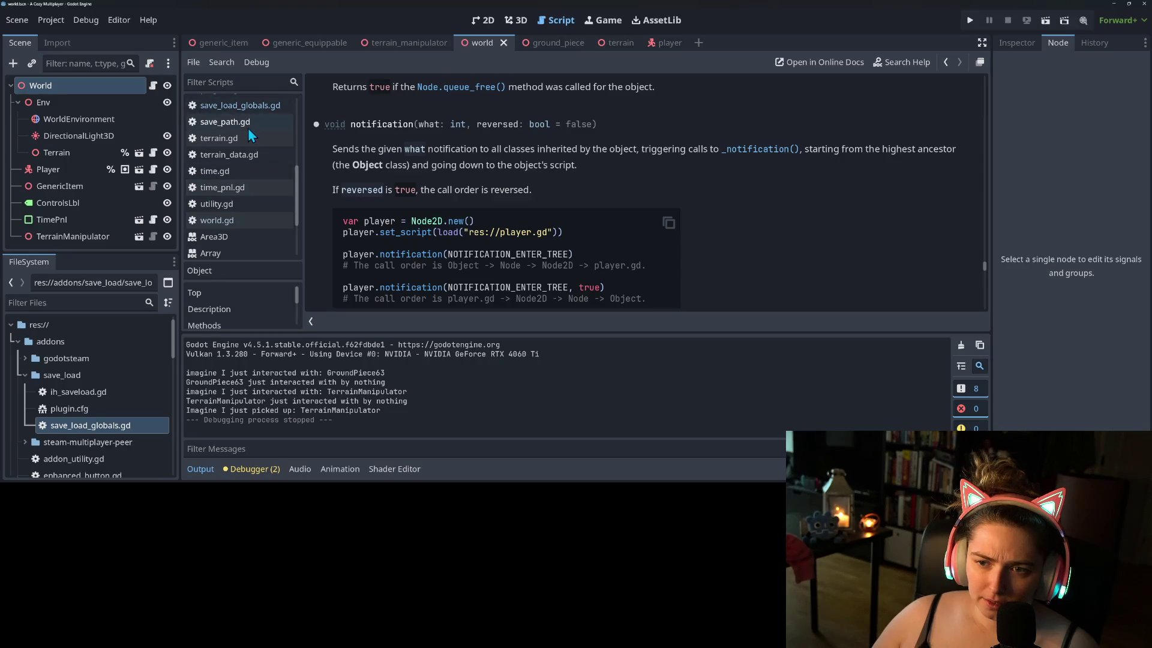
pyautogui.click(230, 106)
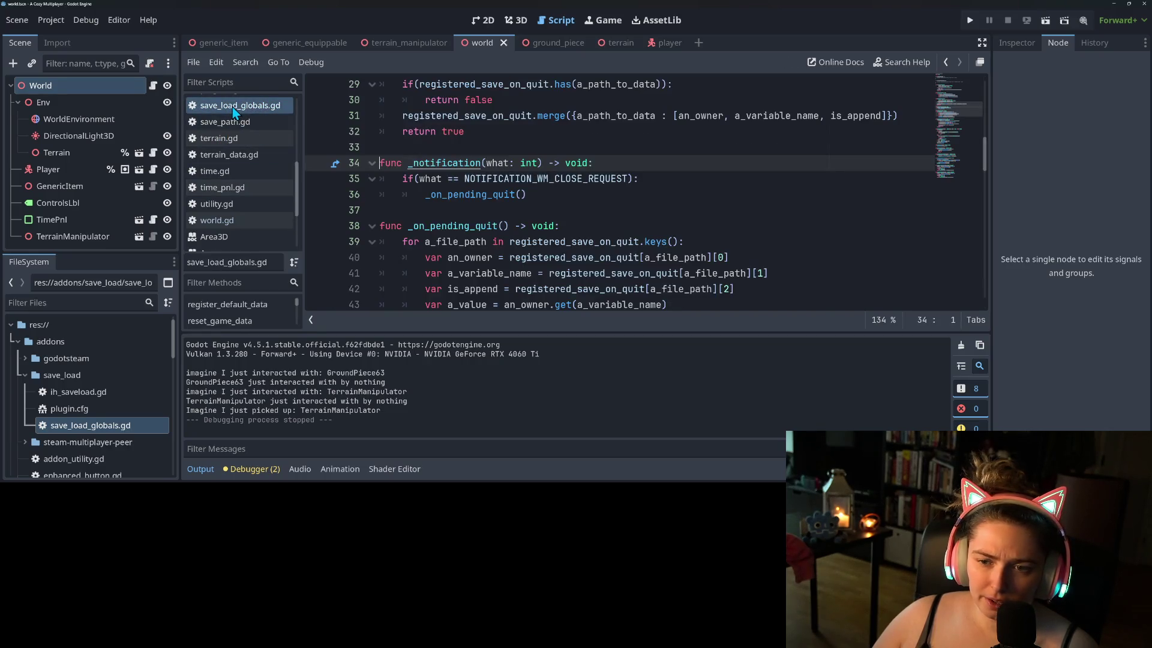
# - Declare 'var is_closing = false' on a new line above _notification
pyautogui.click(541, 210)
pyautogui.click(562, 193)
pyautogui.click(597, 149)
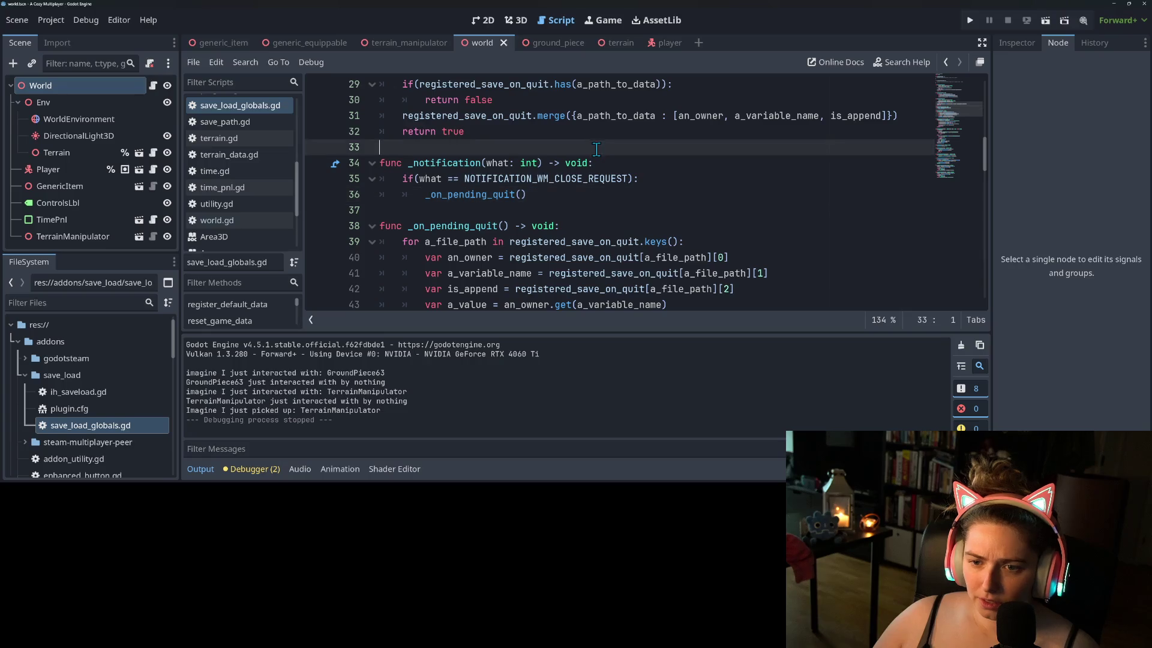
pyautogui.press('Return')
pyautogui.write('var is')
pyautogui.write('_close')
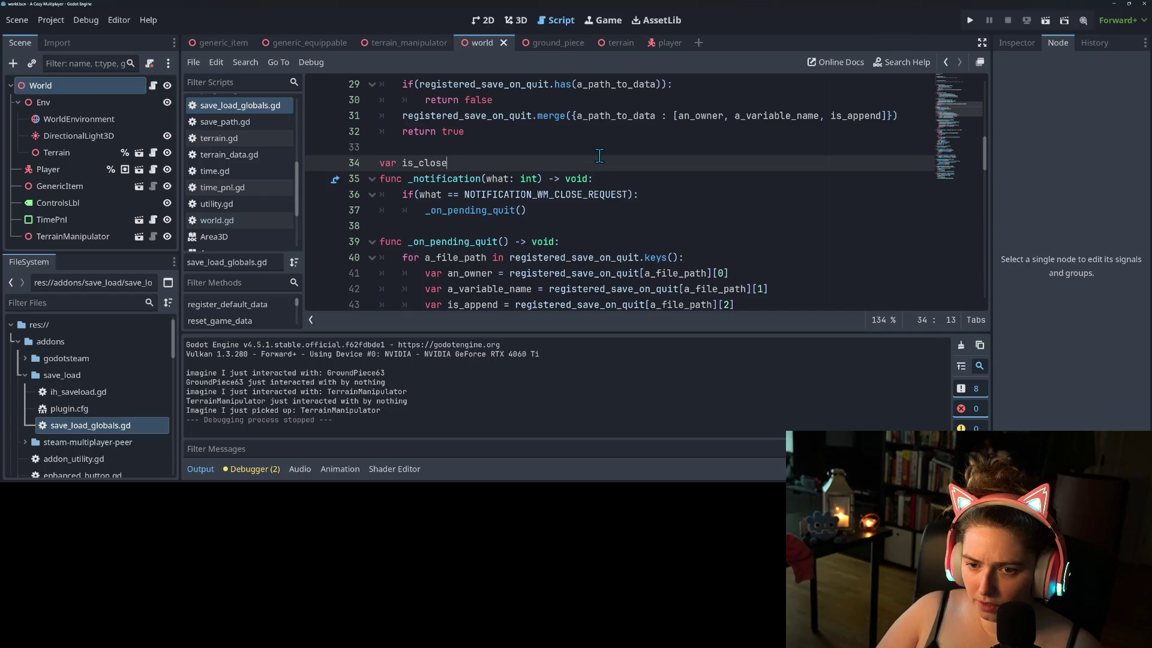
pyautogui.press('BackSpace')
pyautogui.write('ing = false')
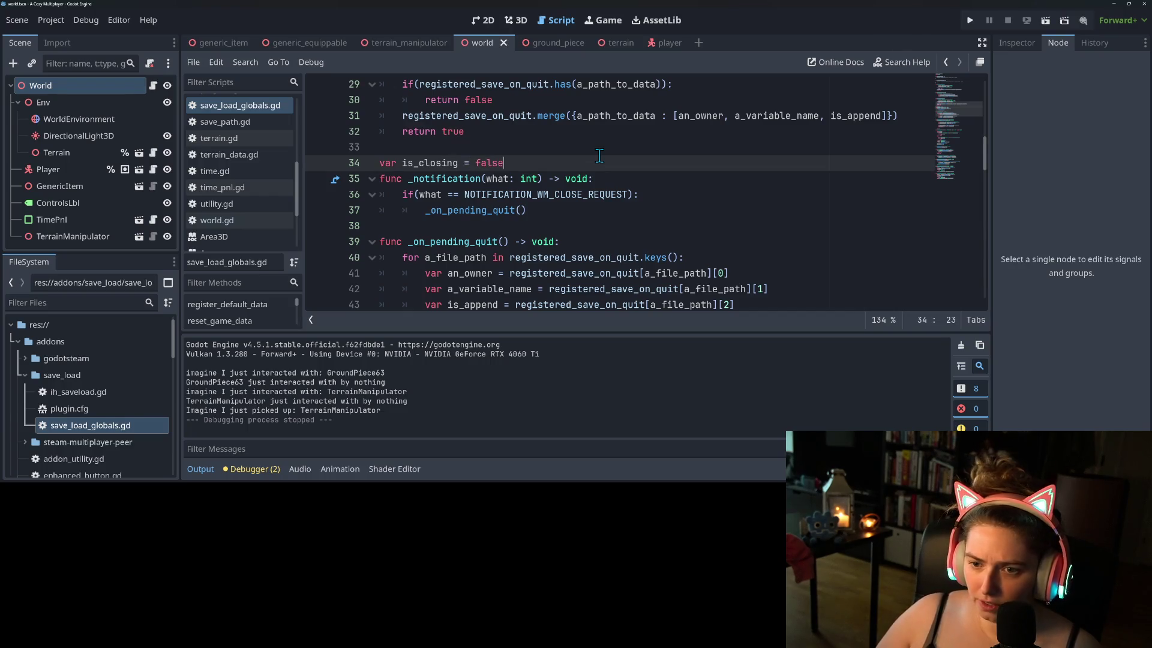
pyautogui.click(603, 178)
# - Guard _on_pending_quit() with 'if not is_closing:' setting is_closing = true, save, and run the game
pyautogui.click(665, 196)
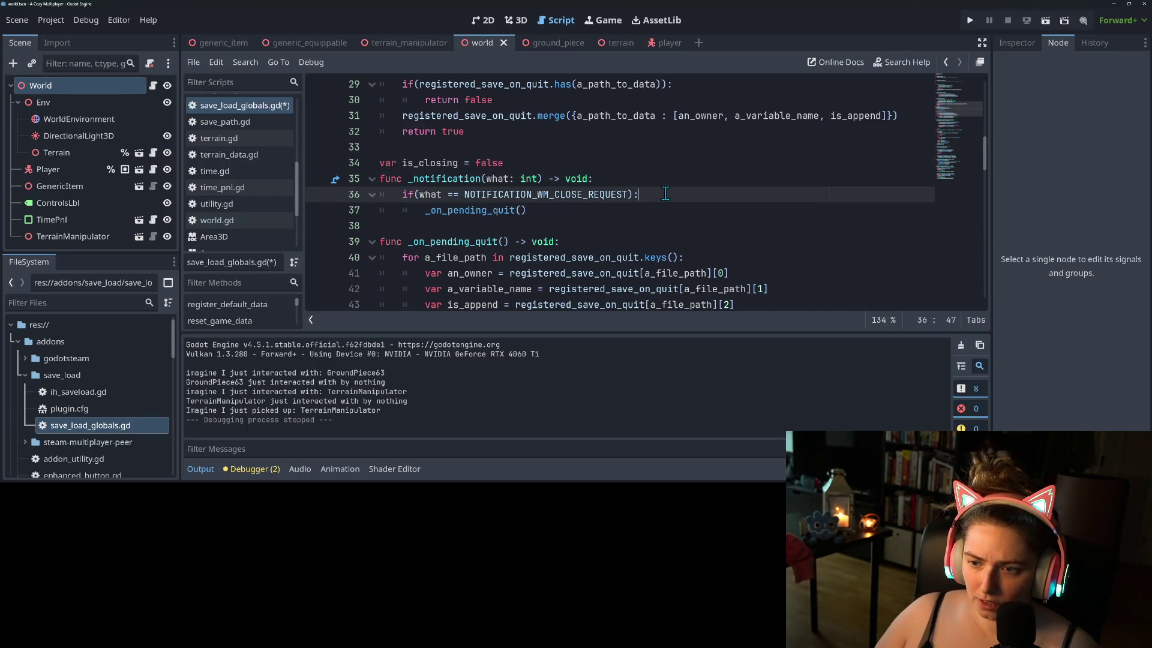
pyautogui.press('Return')
pyautogui.write('if not is')
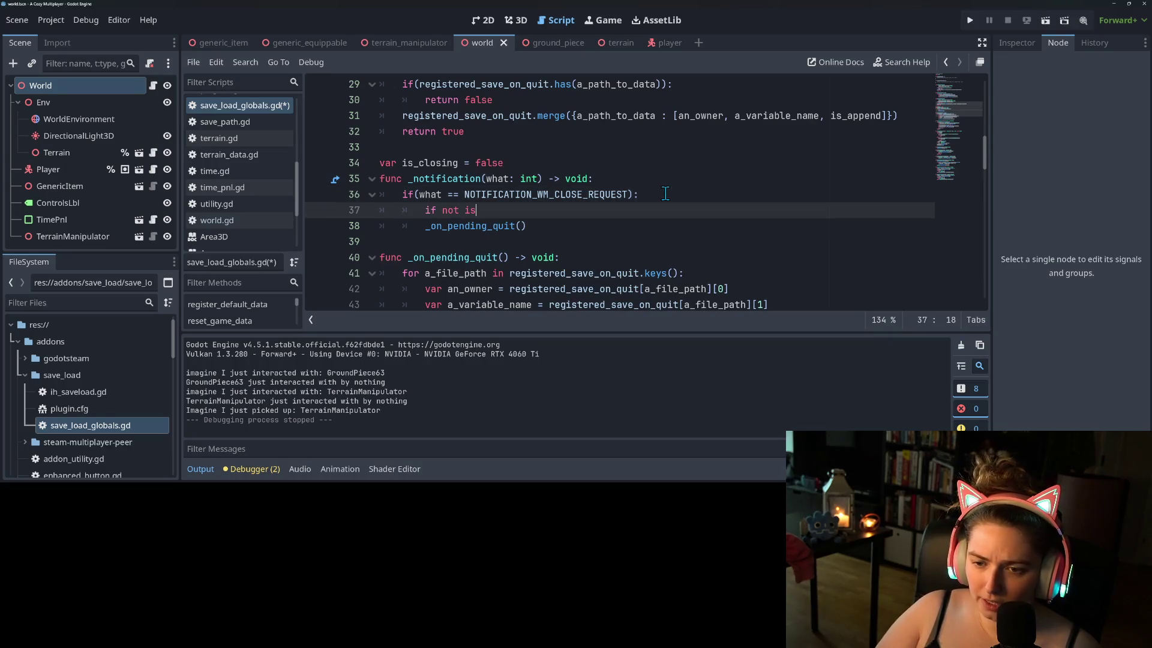
pyautogui.write('_closing:')
pyautogui.press('Down')
pyautogui.press('Home')
pyautogui.press('Tab')
pyautogui.hotkey('ctrl', 'shift', 'Return')
pyautogui.write('is_closing')
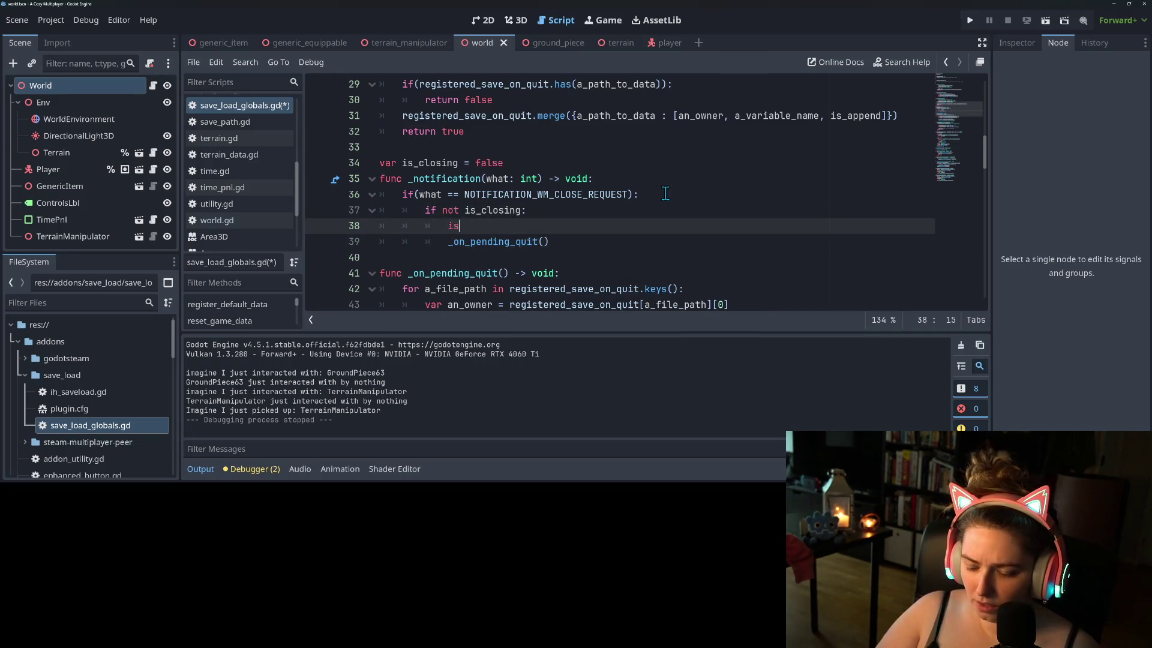
pyautogui.write(' = true')
pyautogui.hotkey('ctrl', 's')
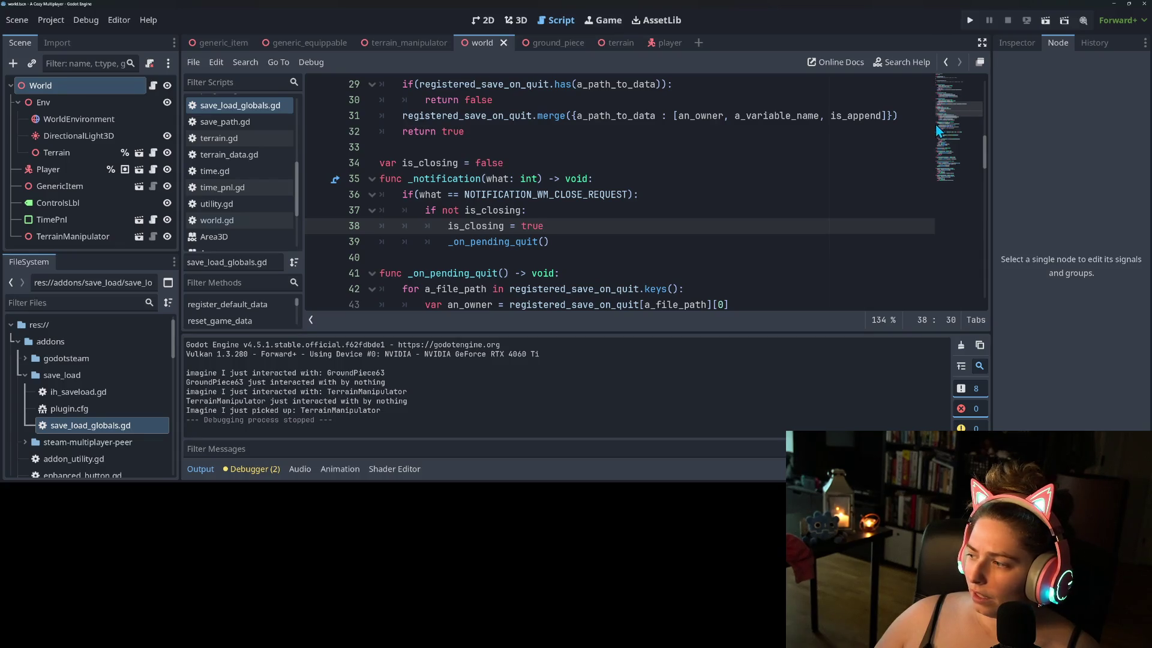
pyautogui.click(970, 21)
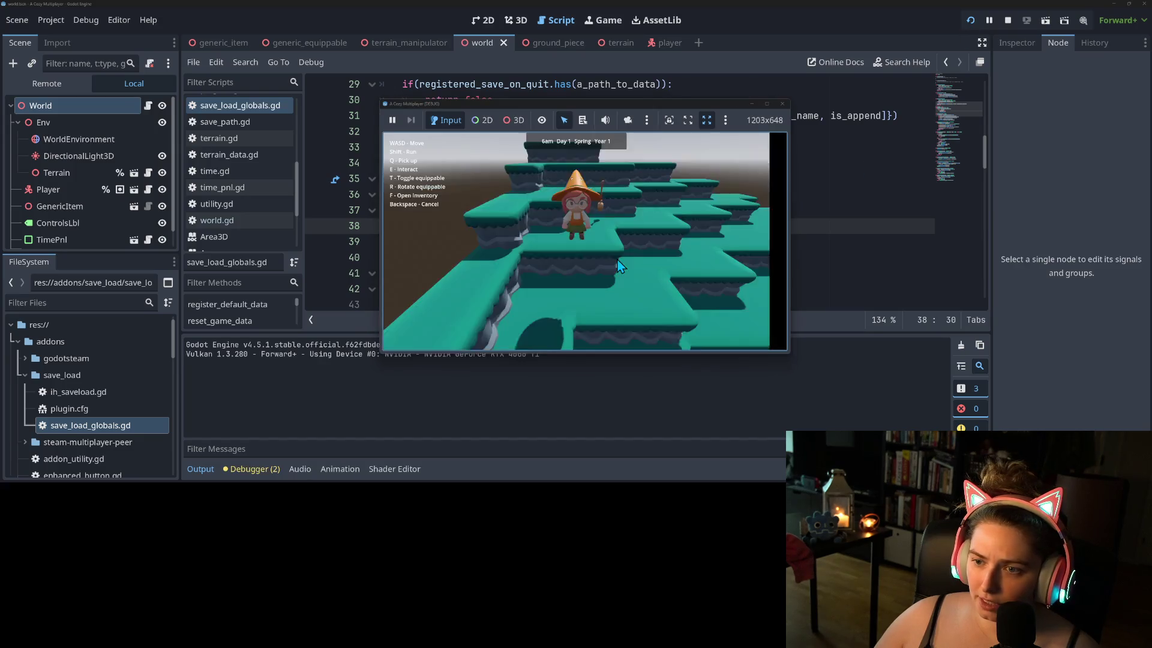
# - Walk the character forward, pick up the TerrainManipulator, and close the game window
pyautogui.press('w')
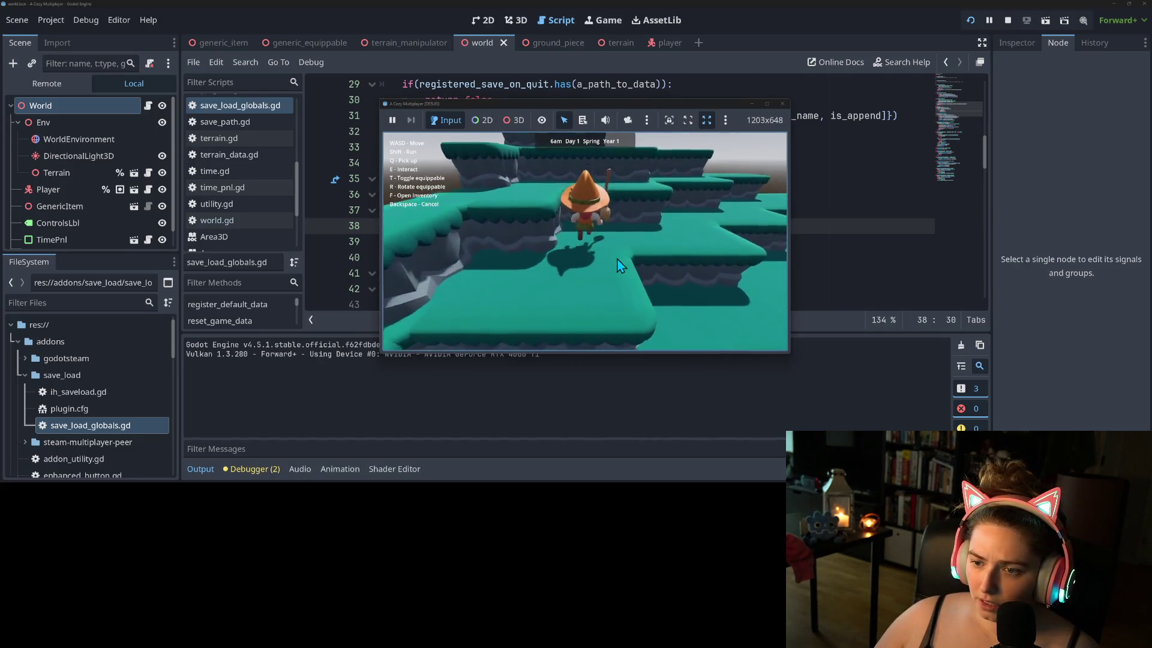
pyautogui.press('q')
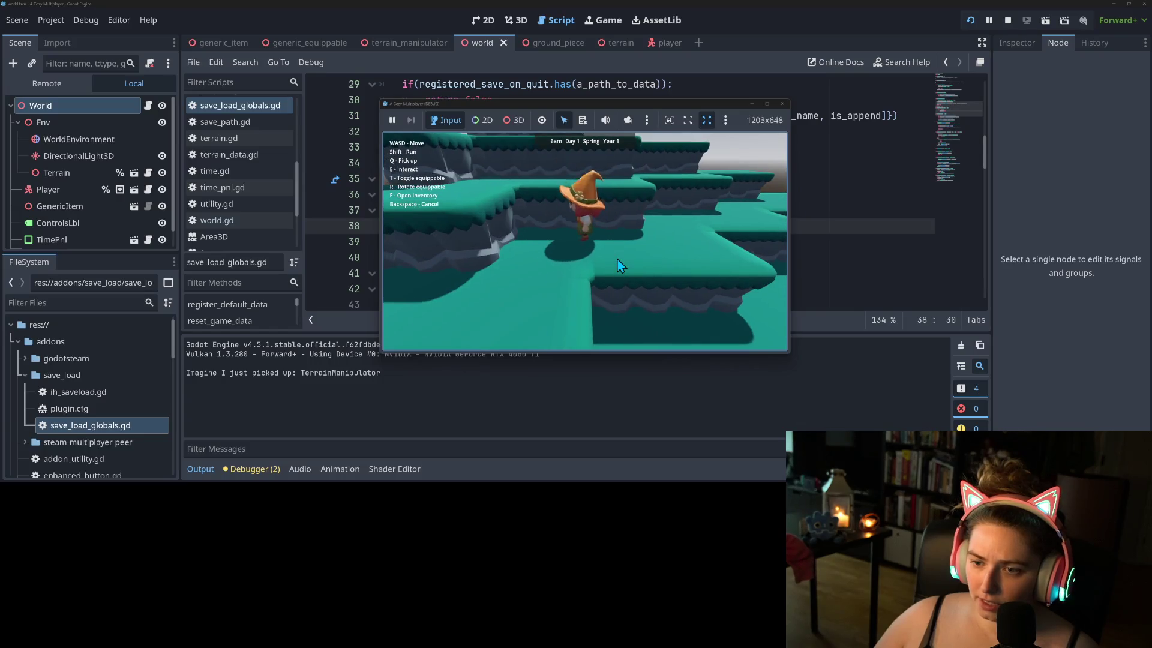
pyautogui.click(782, 104)
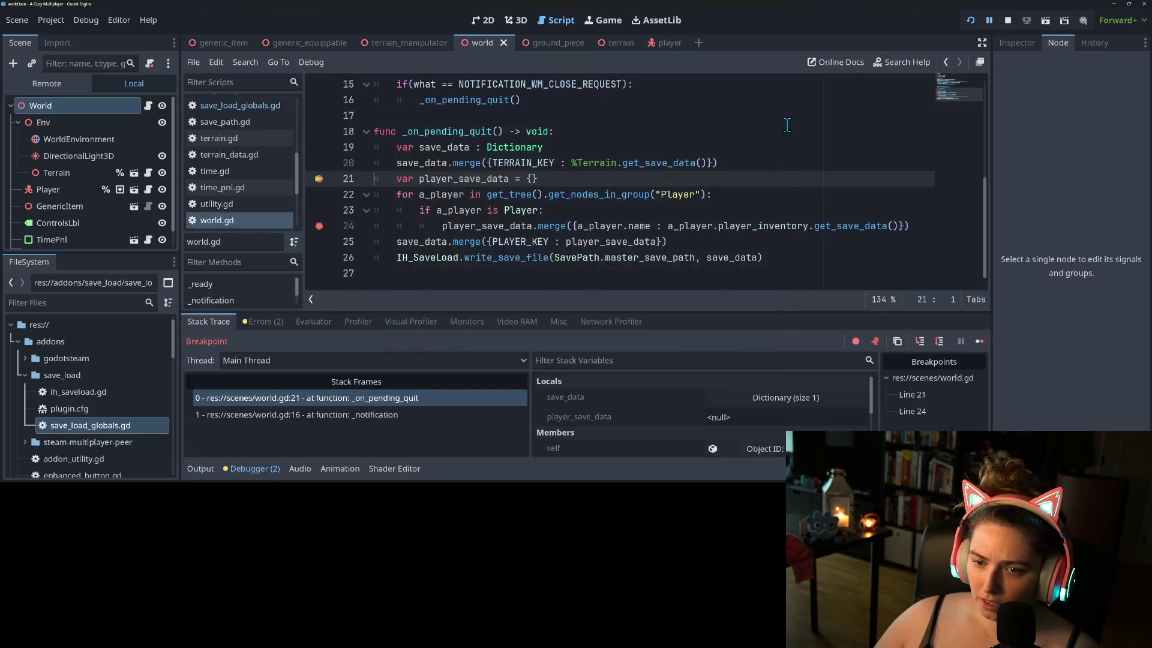
# - Continue past the world.gd breakpoints at lines 21 and 24 until the quit save finishes
pyautogui.click(981, 340)
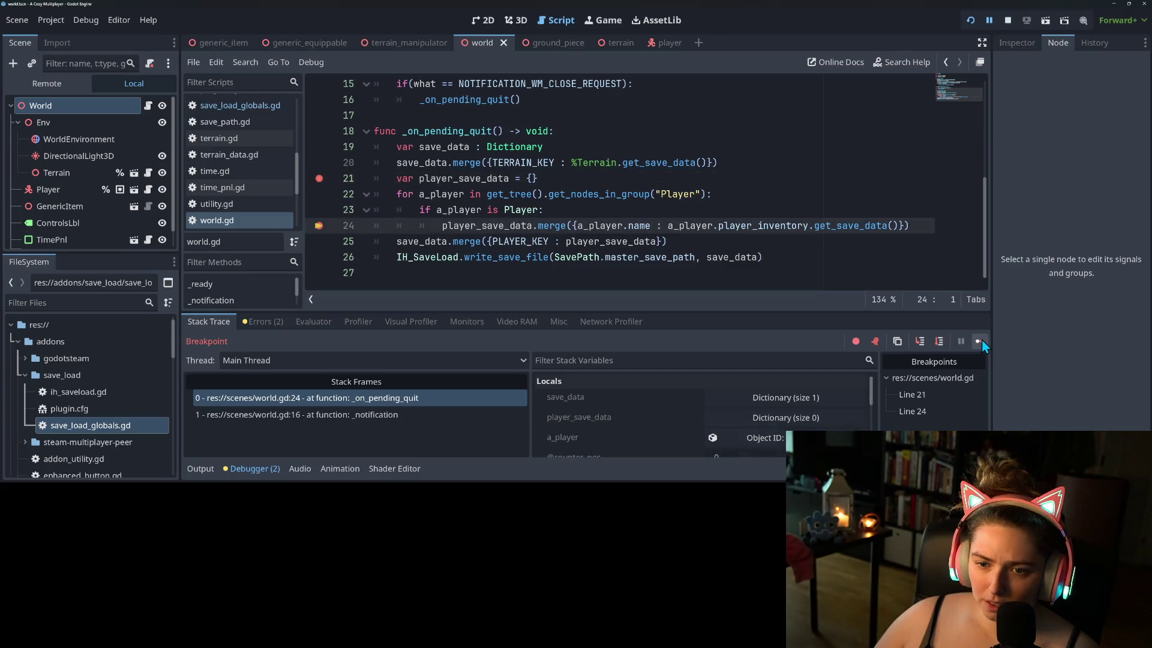
pyautogui.click(980, 341)
pyautogui.click(980, 341)
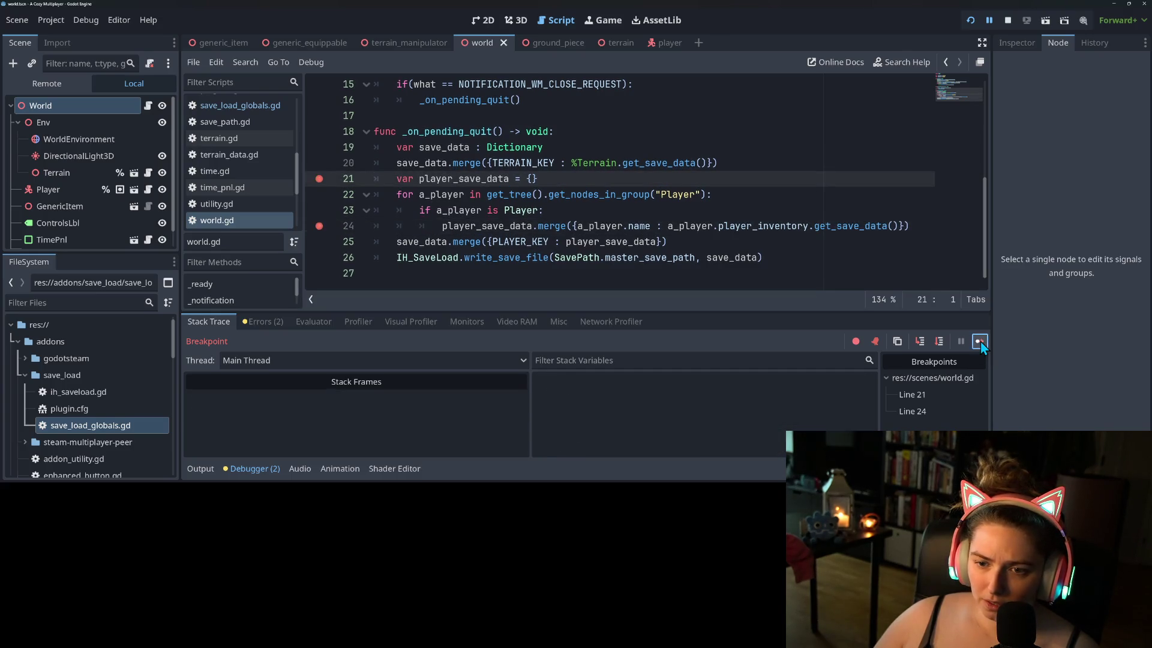
pyautogui.click(980, 341)
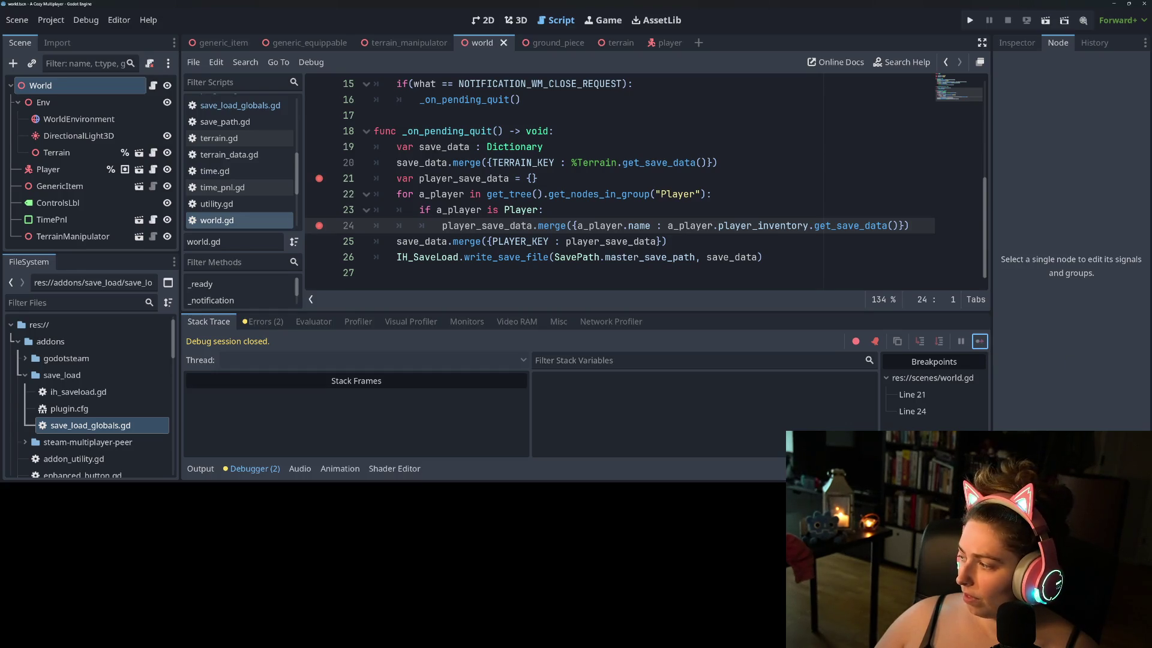
pyautogui.hotkey('alt', 'Tab')
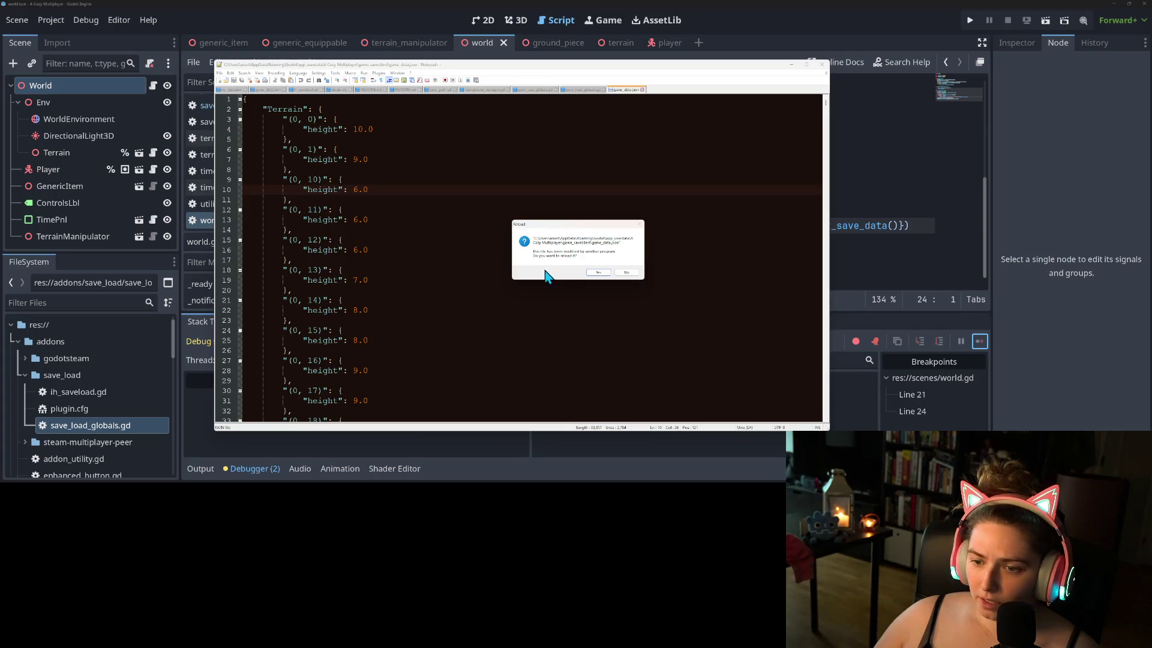
# - Reload game_data.json, fold the Terrain block, and inspect the TerrainManipulator entries under Player
pyautogui.click(598, 273)
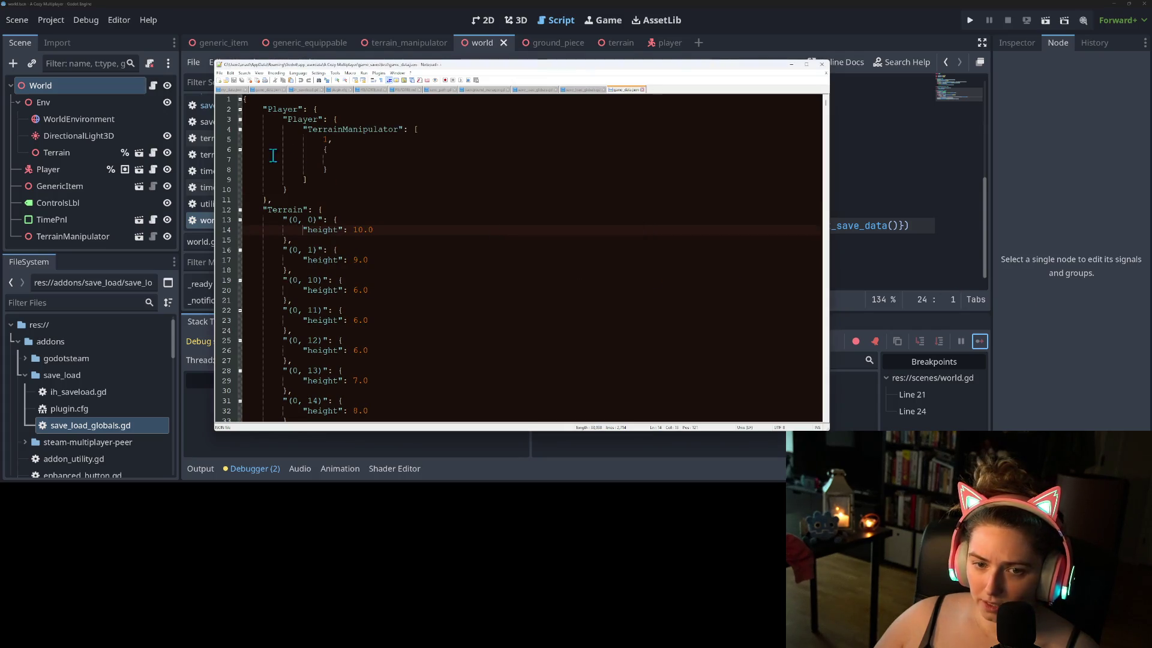
pyautogui.click(240, 210)
pyautogui.click(375, 150)
pyautogui.click(377, 157)
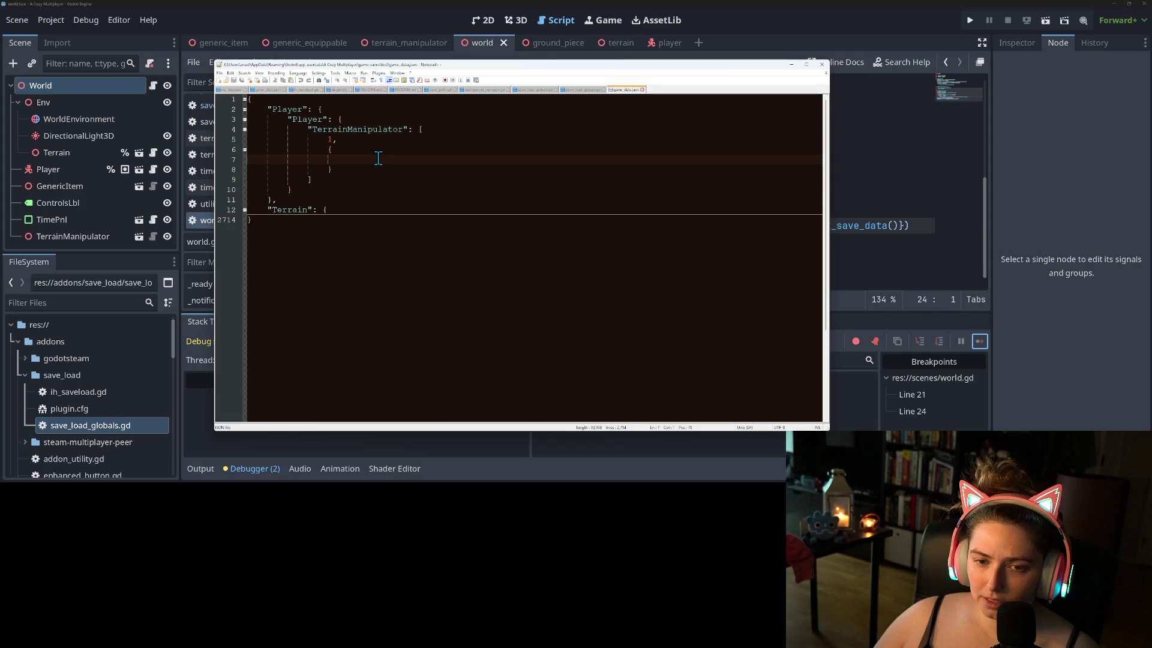
pyautogui.press('Left')
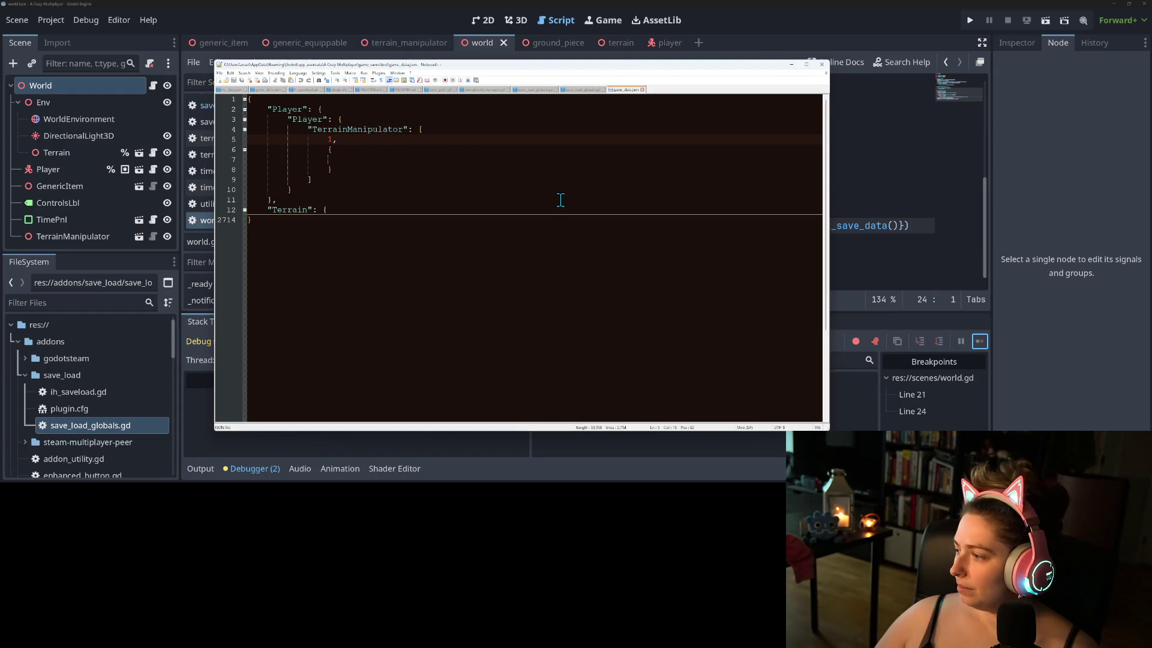
pyautogui.press('Down')
pyautogui.press('Down')
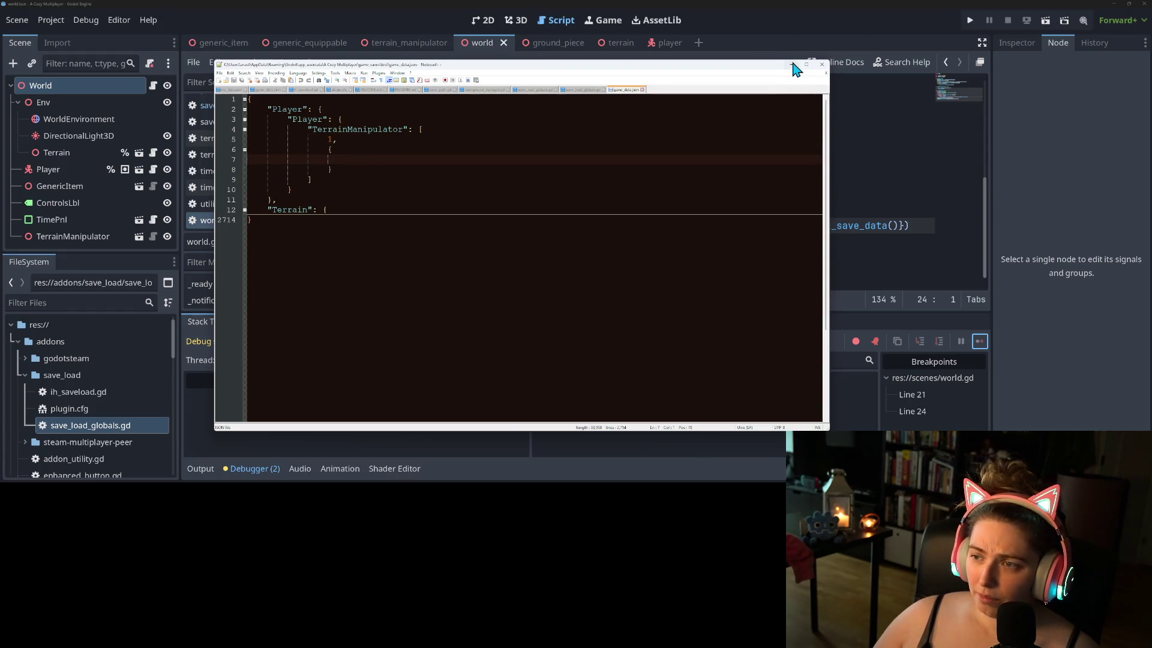
# - Minimise Notepad++ and return to world.gd in Godot around line 25
pyautogui.click(792, 64)
pyautogui.click(600, 273)
pyautogui.click(623, 240)
pyautogui.scroll(5, 445, 223)
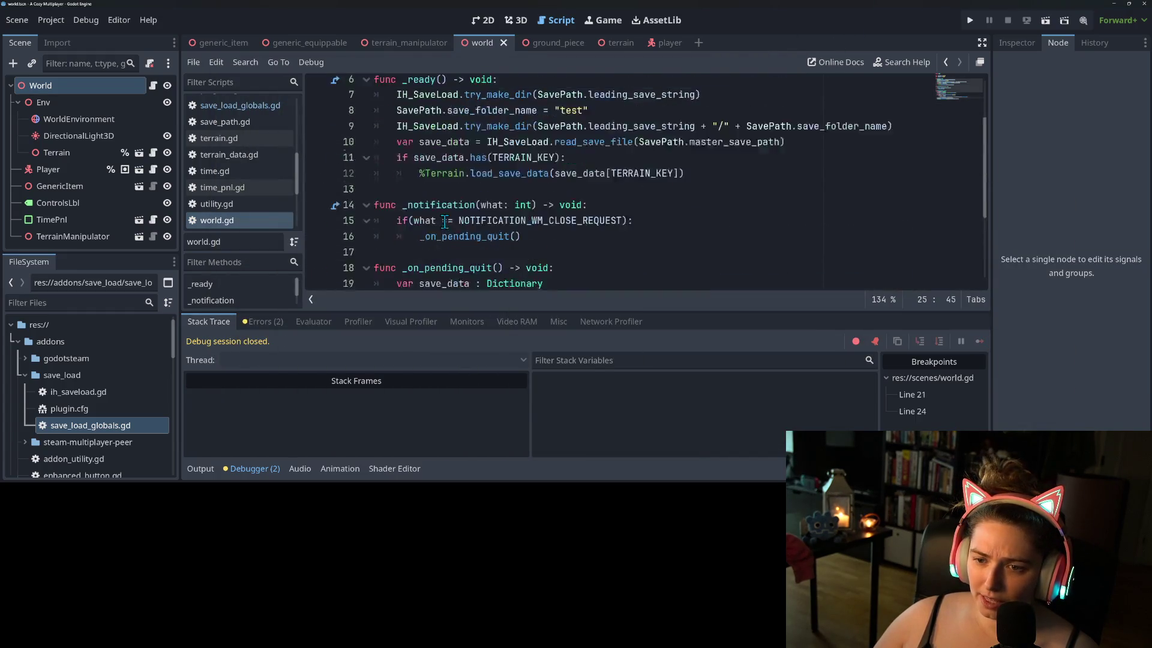
# - Select _notification in world.gd and search all project files for it
pyautogui.scroll(-3, 446, 223)
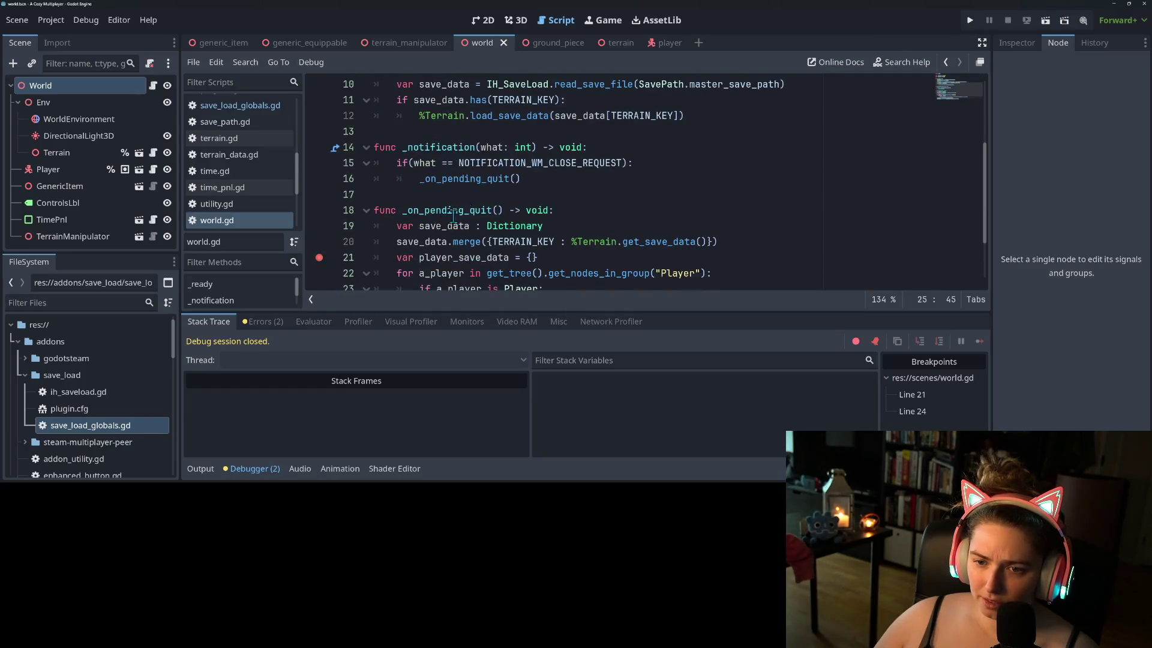
pyautogui.click(464, 178)
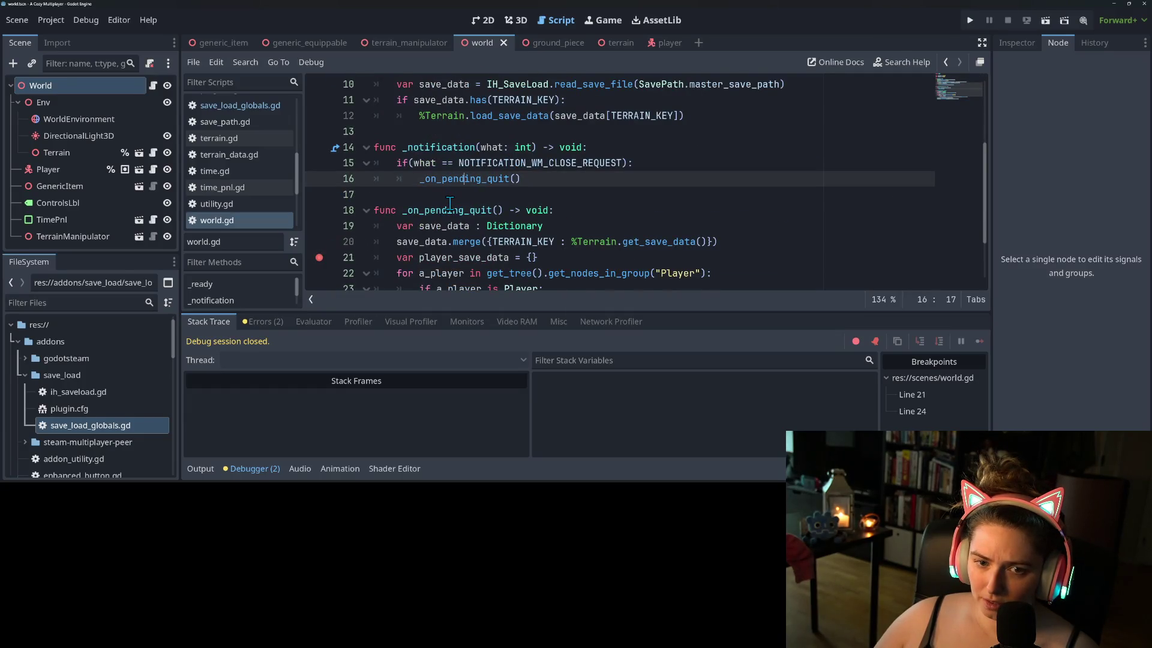
pyautogui.scroll(-2, 450, 204)
pyautogui.scroll(2, 450, 204)
pyautogui.scroll(-1, 450, 204)
pyautogui.scroll(-2, 240, 198)
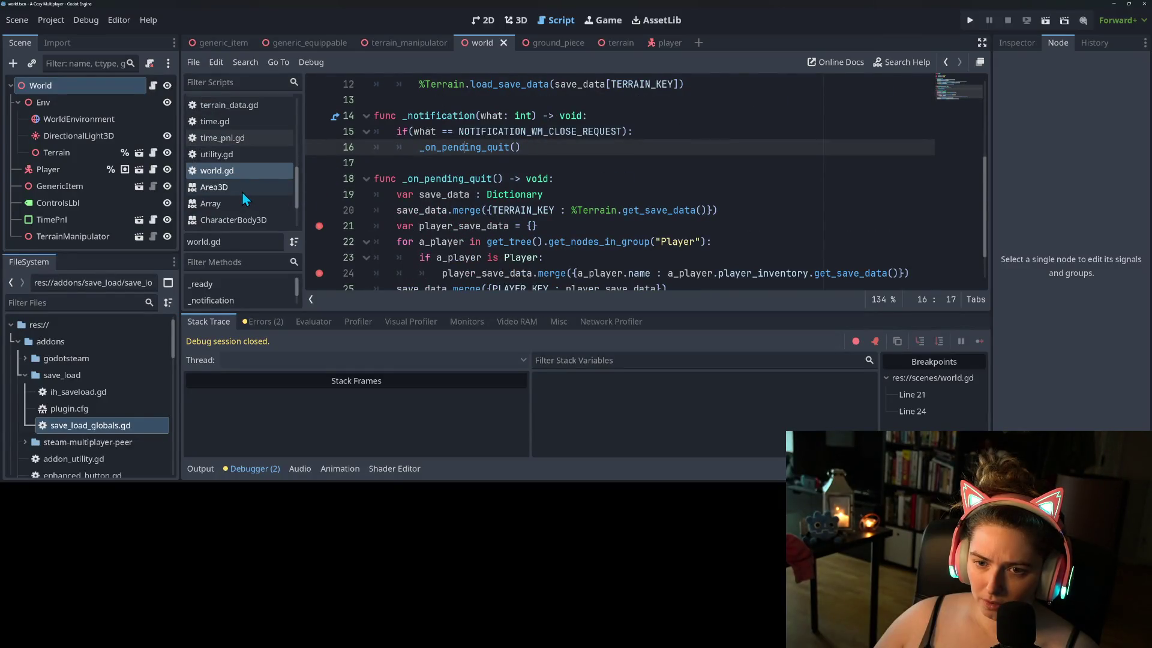
pyautogui.scroll(1, 243, 192)
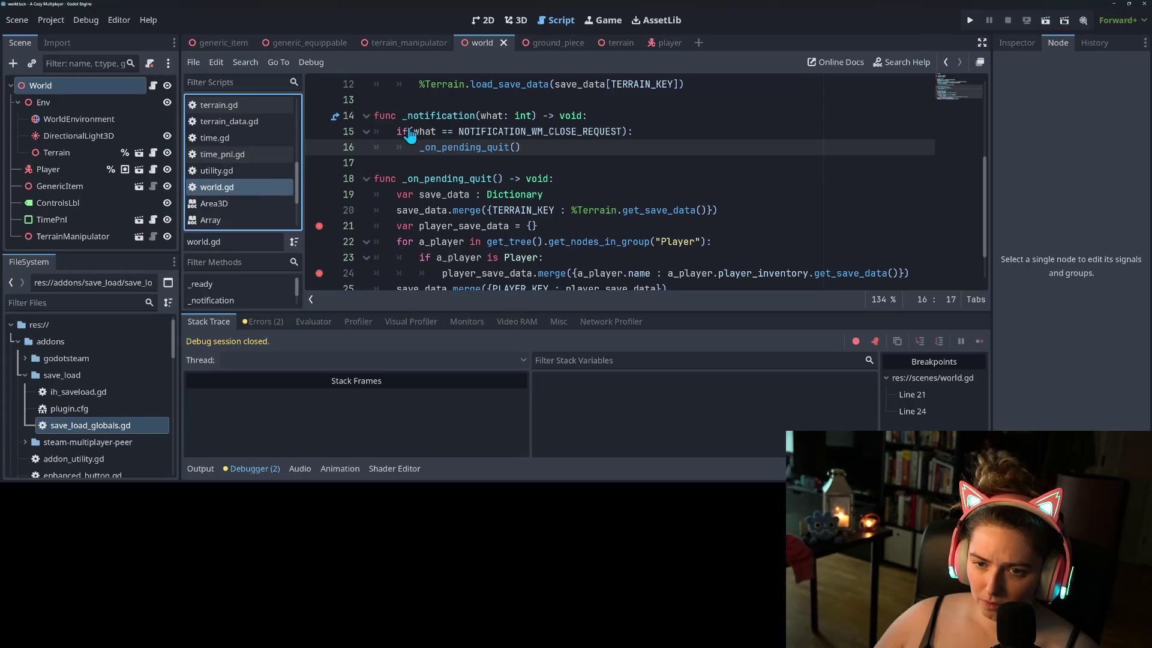
pyautogui.doubleClick(446, 117)
pyautogui.scroll(-1, 484, 183)
pyautogui.scroll(2, 484, 183)
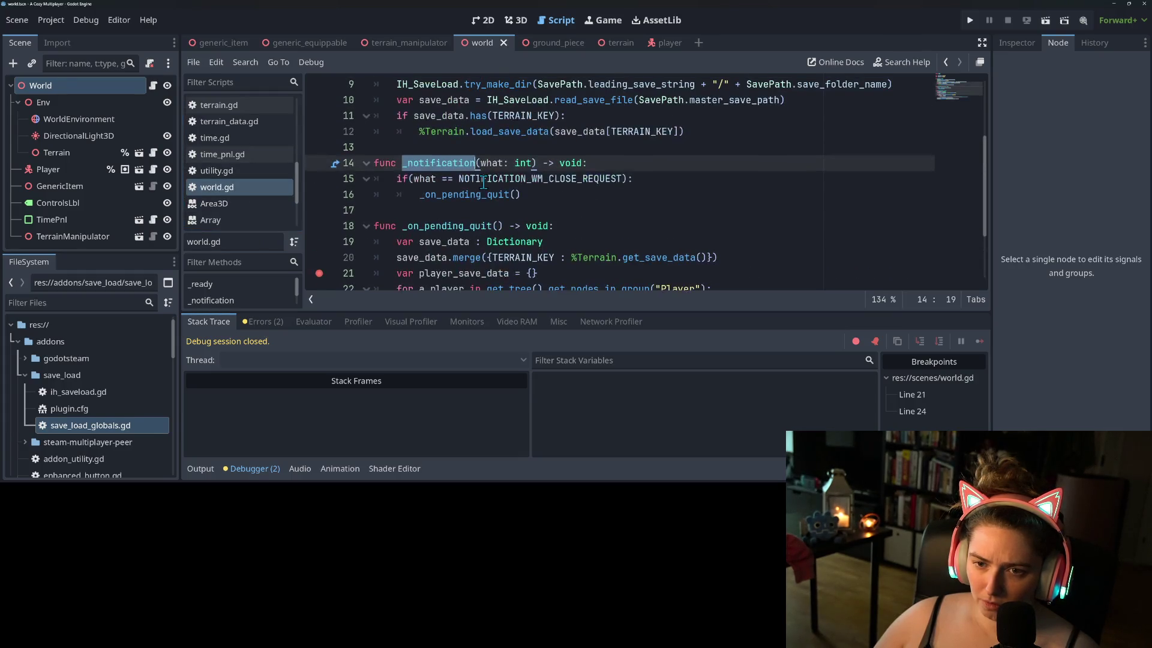
pyautogui.hotkey('ctrl', 'f')
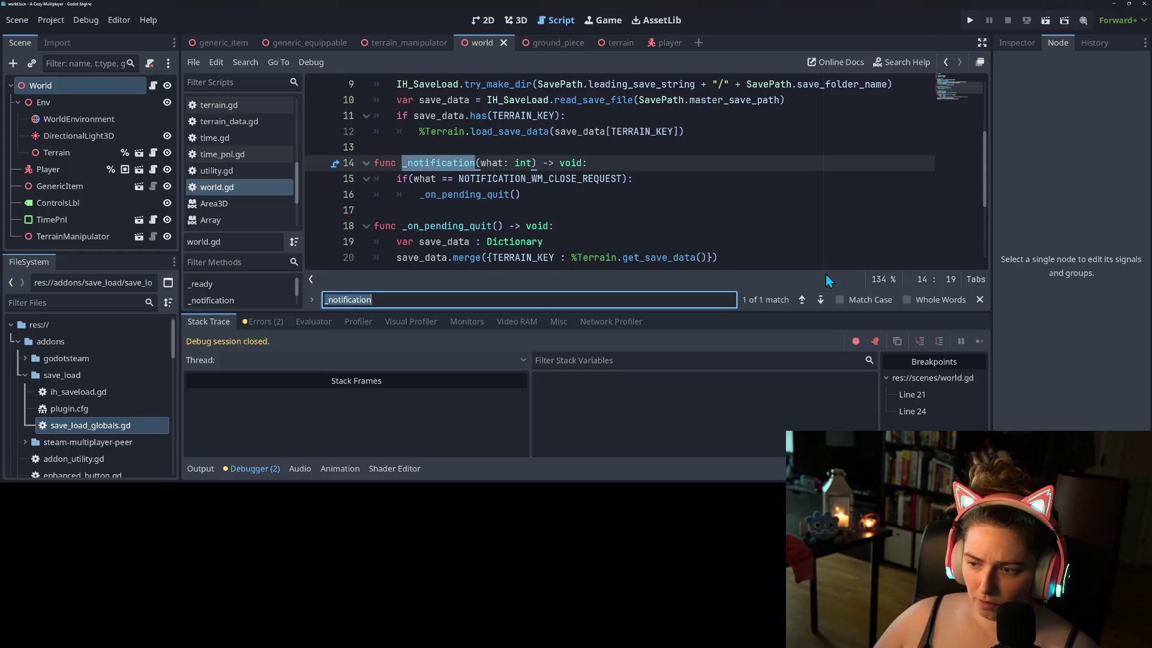
pyautogui.hotkey('ctrl', 'shift', 'f')
pyautogui.click(584, 304)
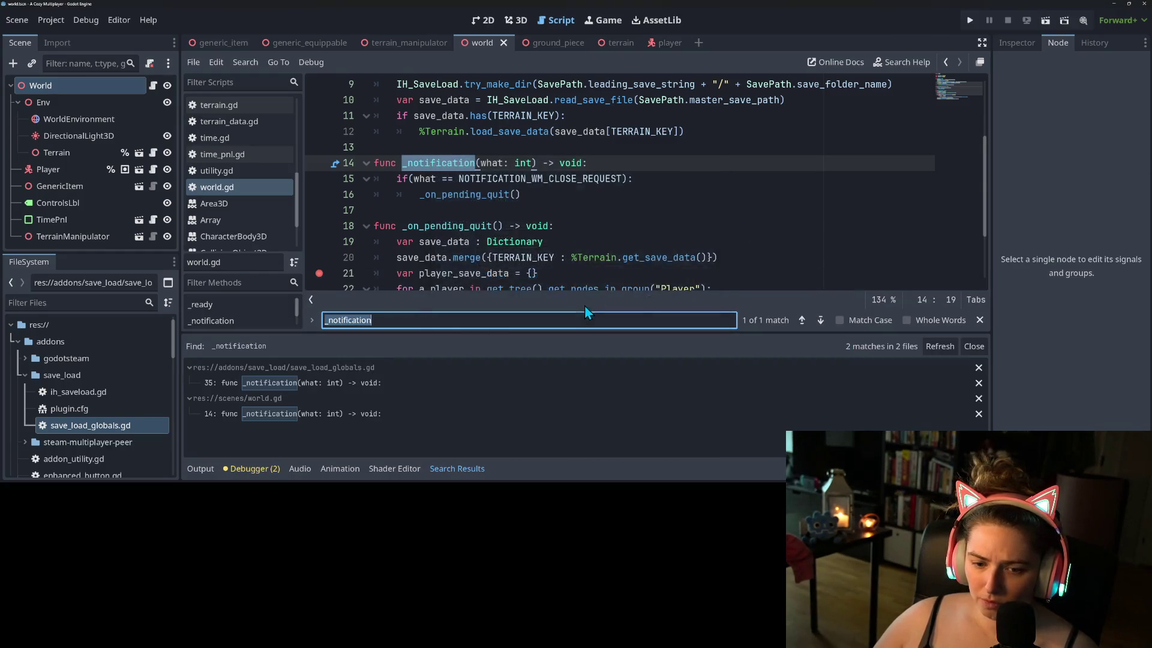
# - Open the save_load_globals.gd match and copy the is_closing declaration and guard lines
pyautogui.click(346, 383)
pyautogui.click(470, 239)
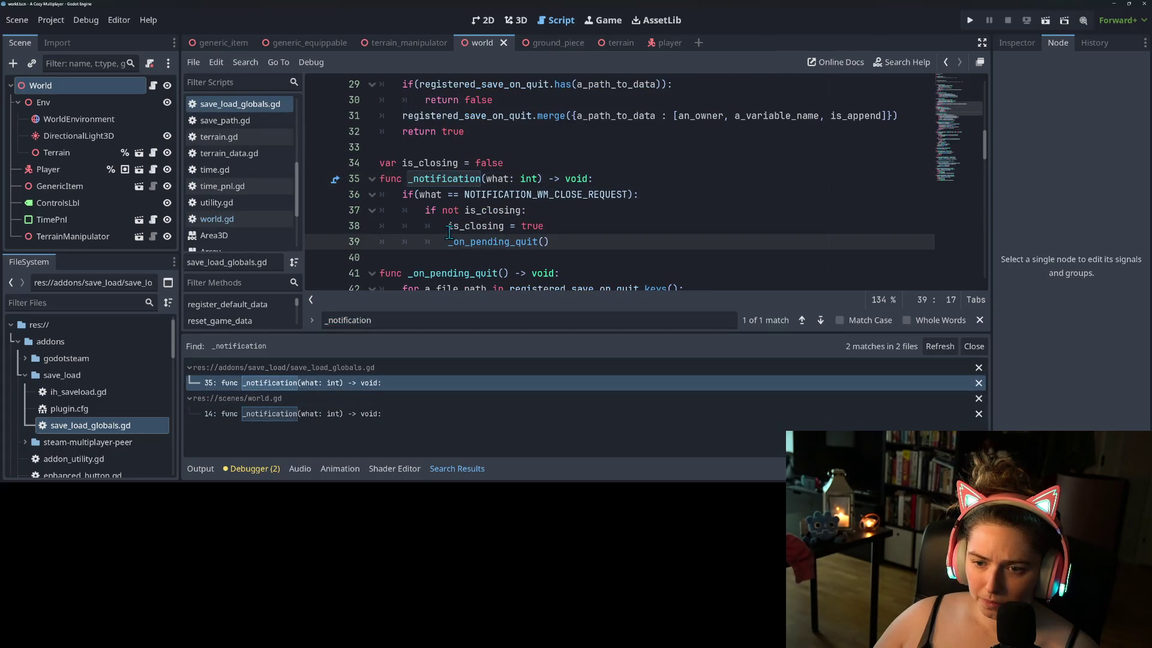
pyautogui.click(447, 228)
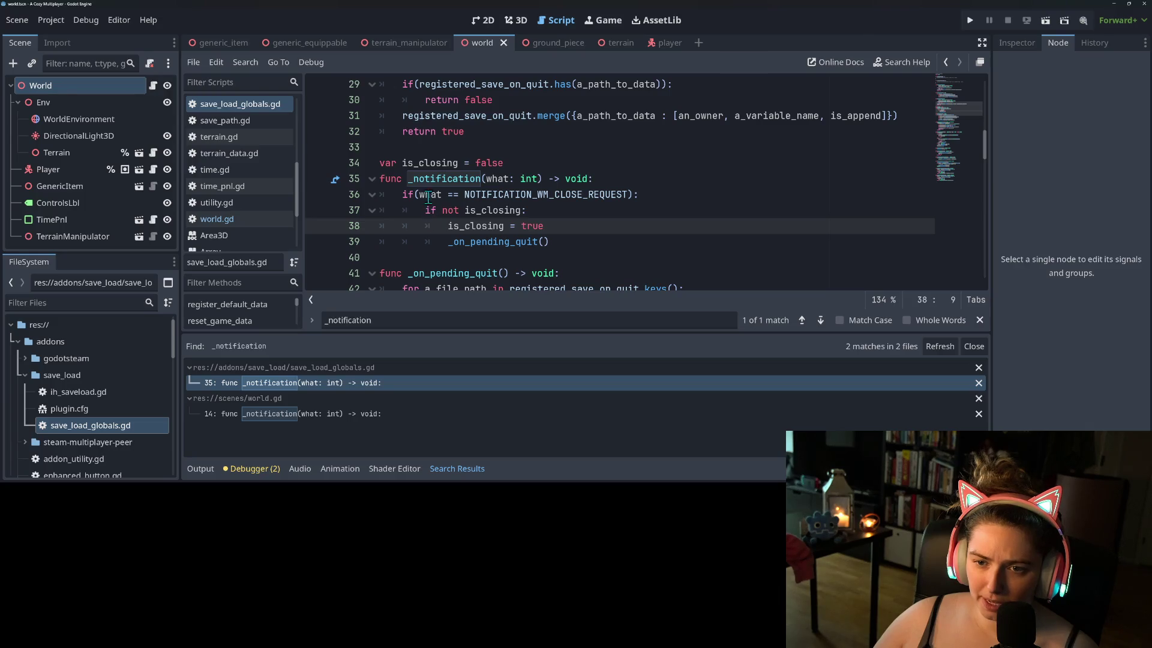
pyautogui.click(504, 162)
pyautogui.hotkey('shift', 'Home')
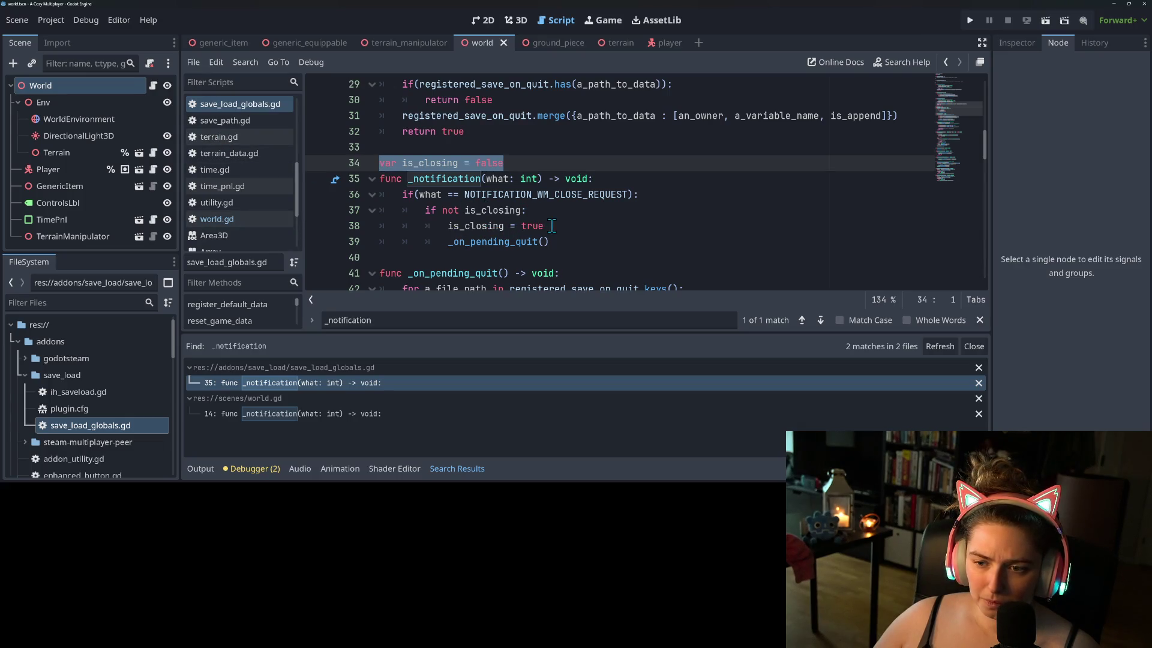
pyautogui.moveTo(544, 226); pyautogui.dragTo(302, 213)
pyautogui.hotkey('ctrl', 'c')
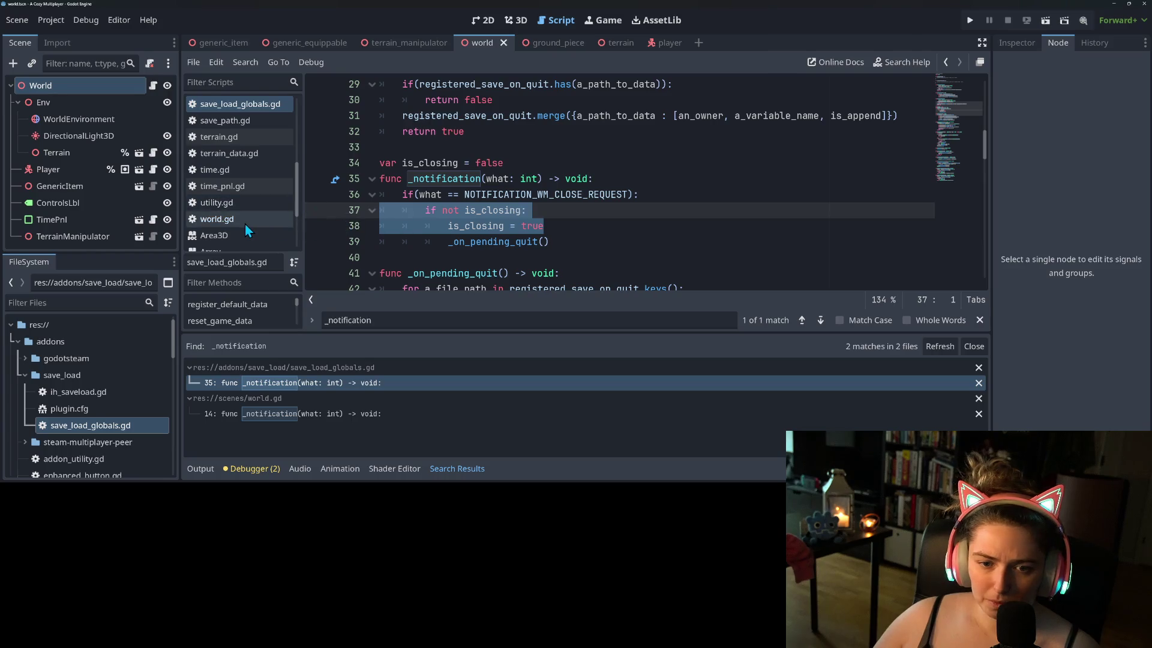
# - Back in world.gd, add a new line after the close-request check
pyautogui.click(245, 223)
pyautogui.click(651, 178)
pyautogui.press('Return')
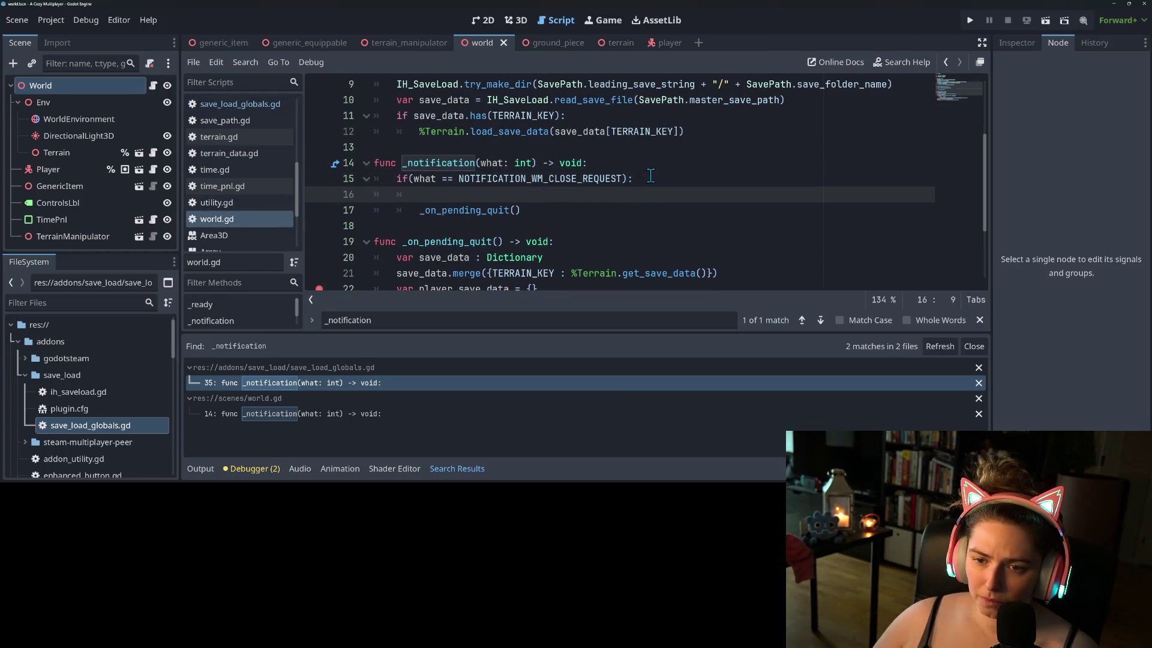
# - Paste the is_closing guard into world.gd and indent _on_pending_quit() beneath it
pyautogui.hotkey('ctrl', 'v')
pyautogui.moveTo(467, 197); pyautogui.dragTo(542, 245)
pyautogui.hotkey('shift', 'Tab')
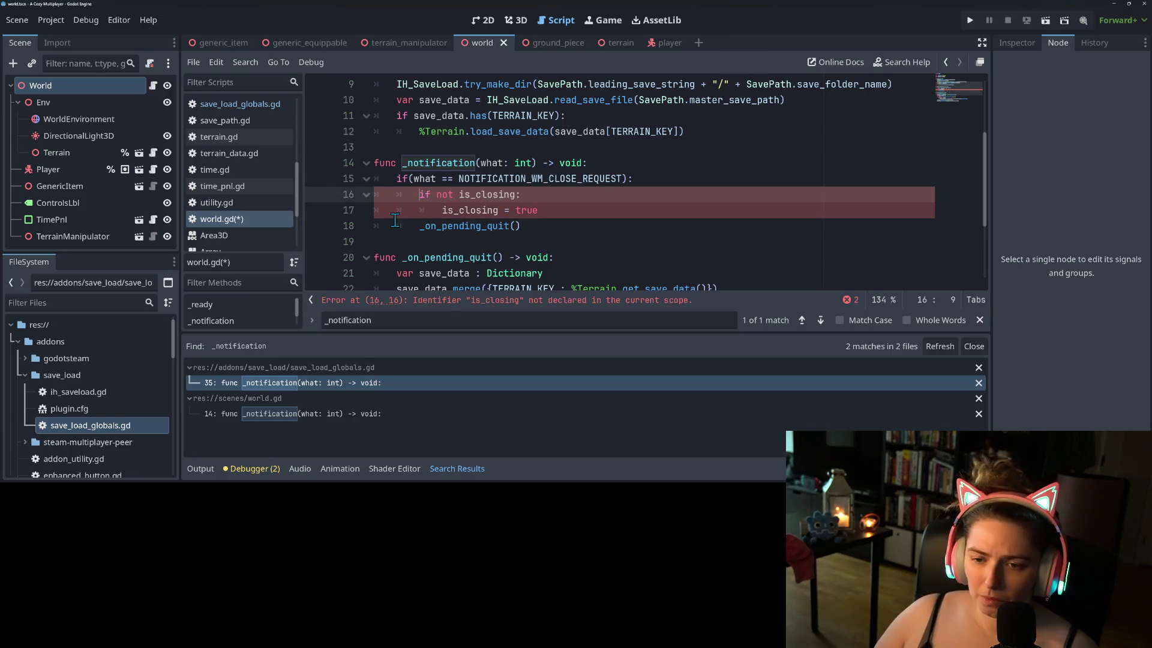
pyautogui.keyDown('shift'); pyautogui.click(418, 225); pyautogui.keyUp('shift')
pyautogui.press('Tab')
# - Add 'var is_closing : bool = false' above _notification and save world.gd
pyautogui.click(419, 148)
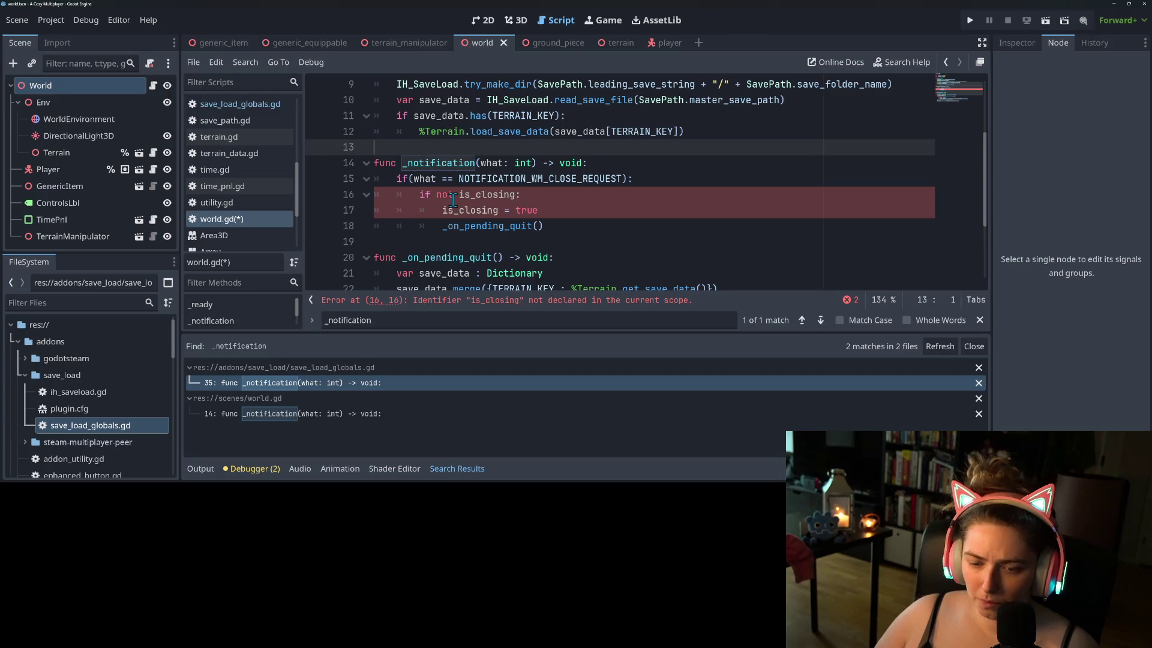
pyautogui.press('Return')
pyautogui.write('var is_closing = false')
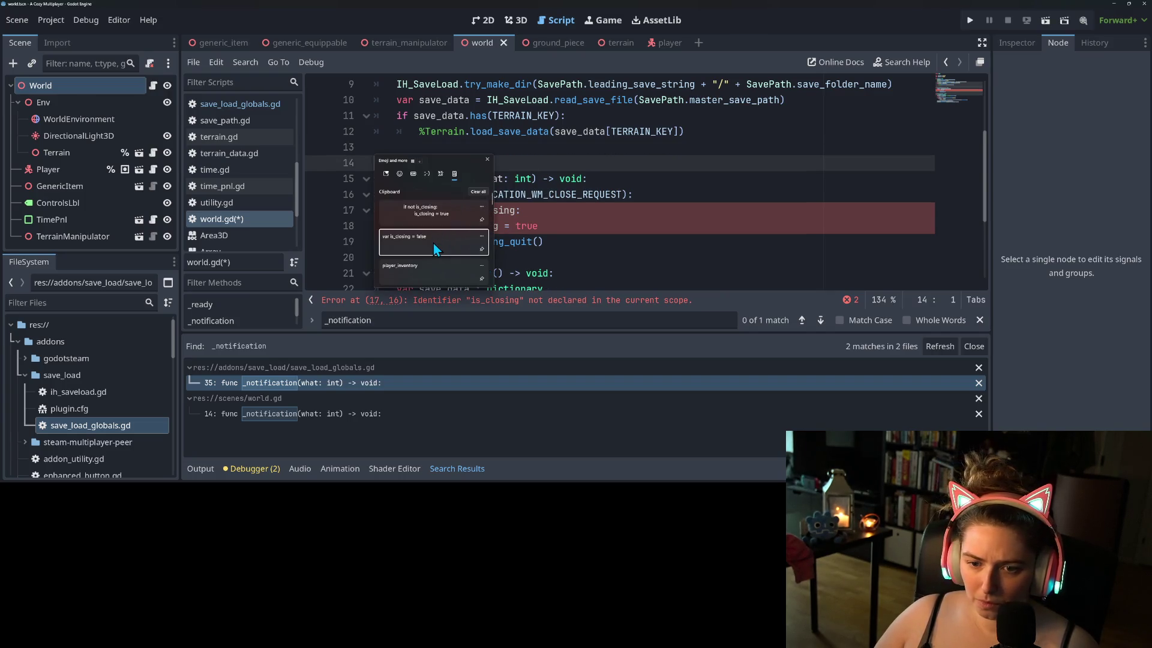
pyautogui.click(579, 233)
pyautogui.hotkey('ctrl', 's')
pyautogui.click(453, 163)
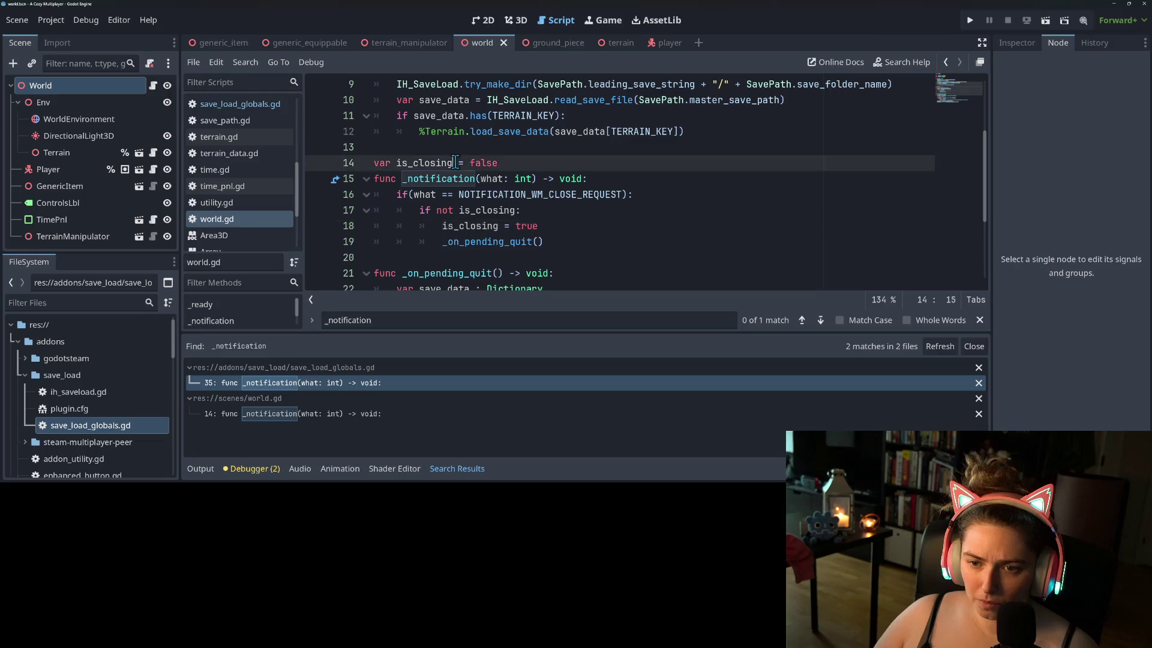
pyautogui.write(': bool')
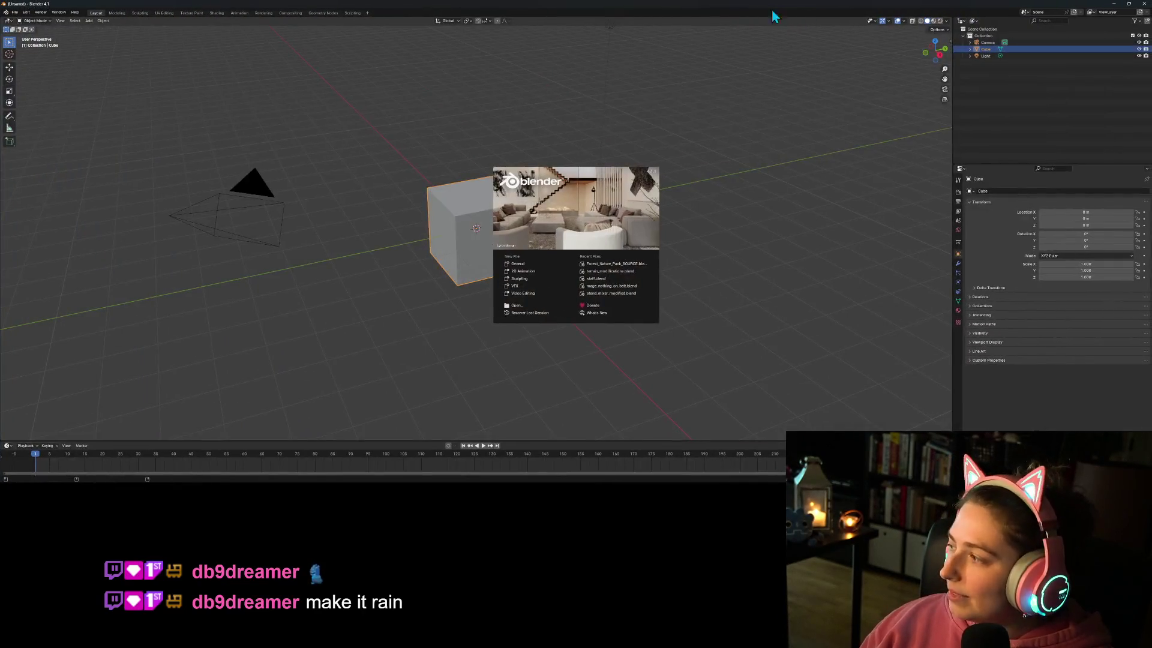
# - Dismiss the Blender 4.1 splash screen with General to reach the default scene
pyautogui.click(528, 264)
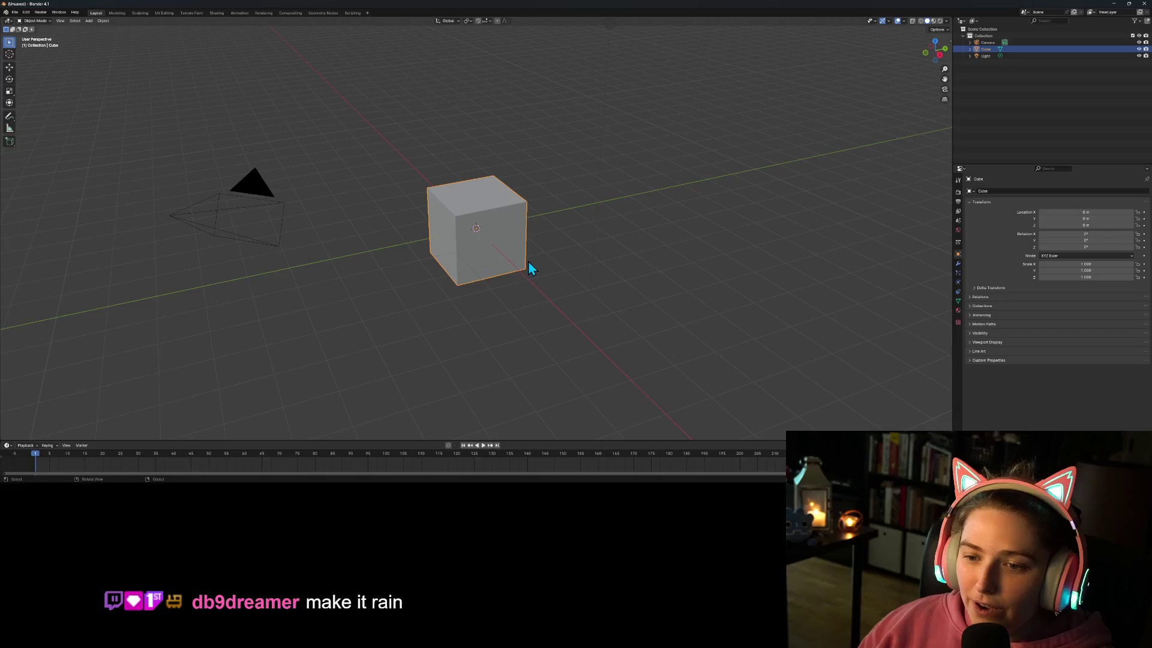
# - Delete the default cube, then the camera and light, leaving only the Collection
pyautogui.press('Delete')
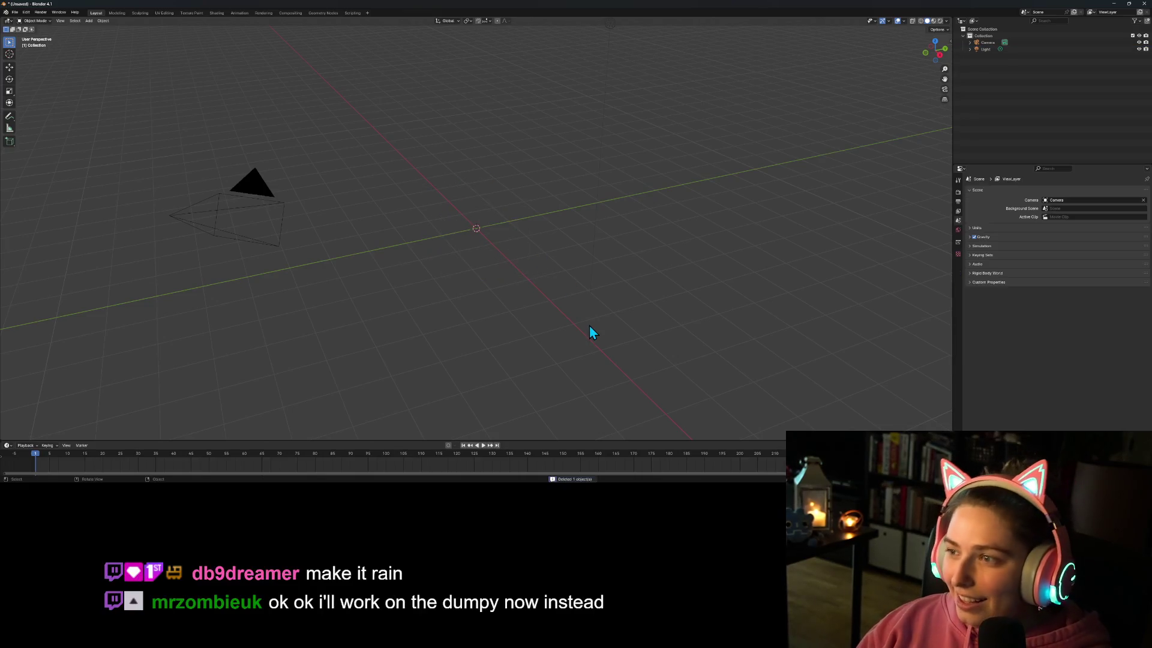
pyautogui.click(985, 42)
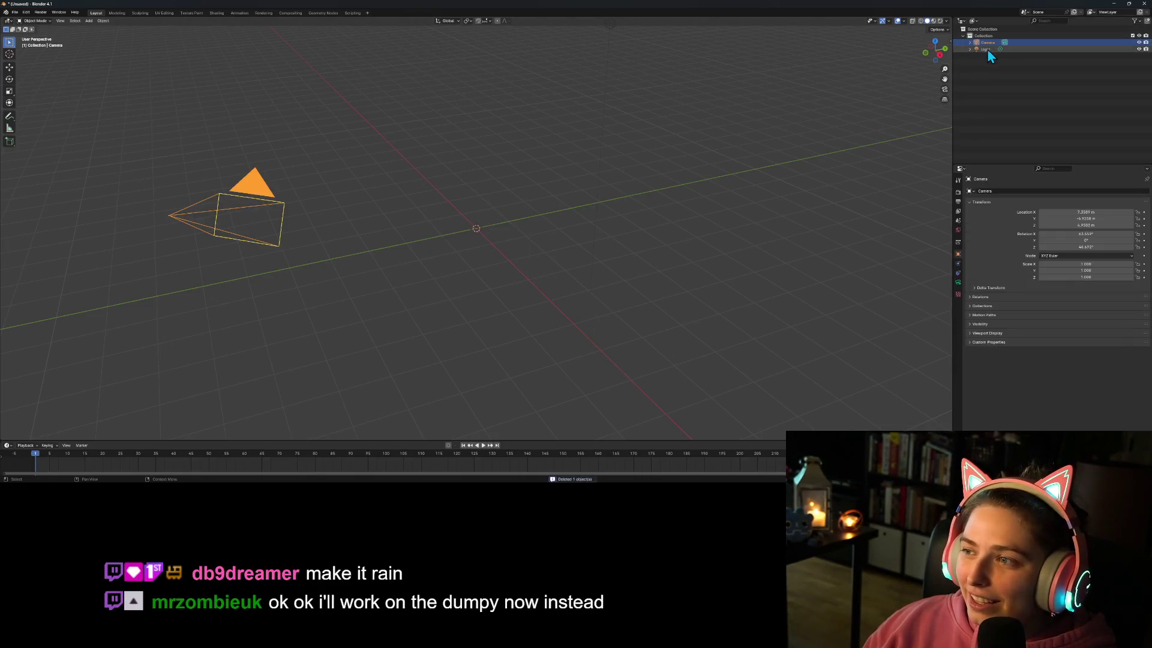
pyautogui.press('Delete')
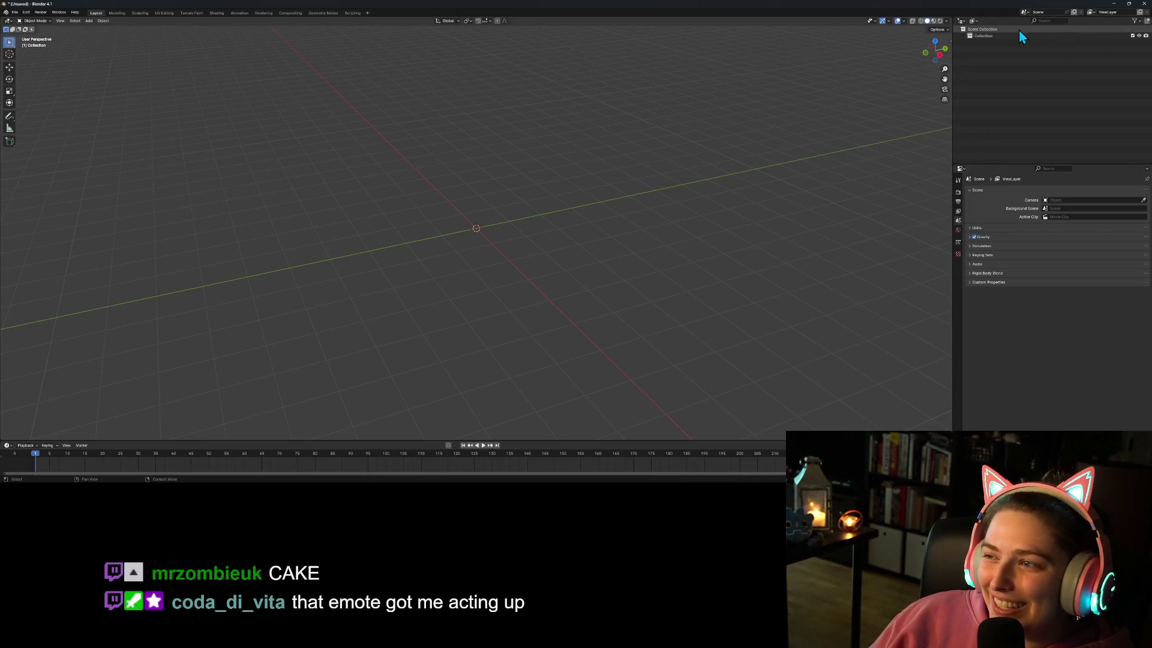
# - Add a UV sphere and switch to the front orthographic view
pyautogui.click(89, 20)
pyautogui.moveTo(96, 30)
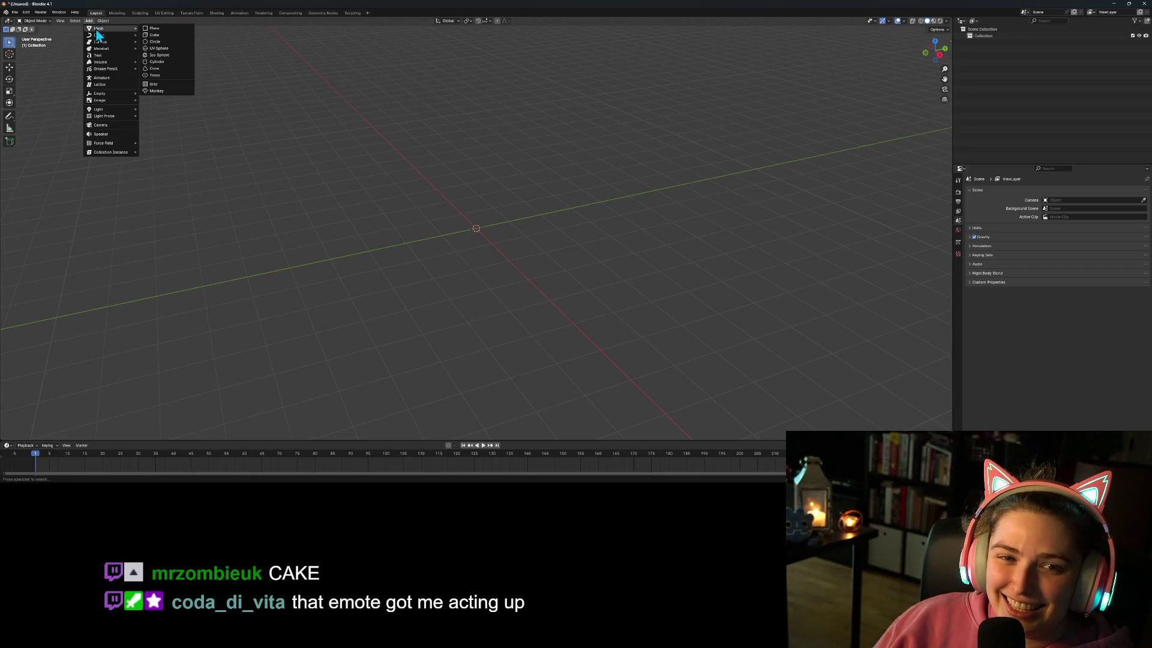
pyautogui.click(163, 49)
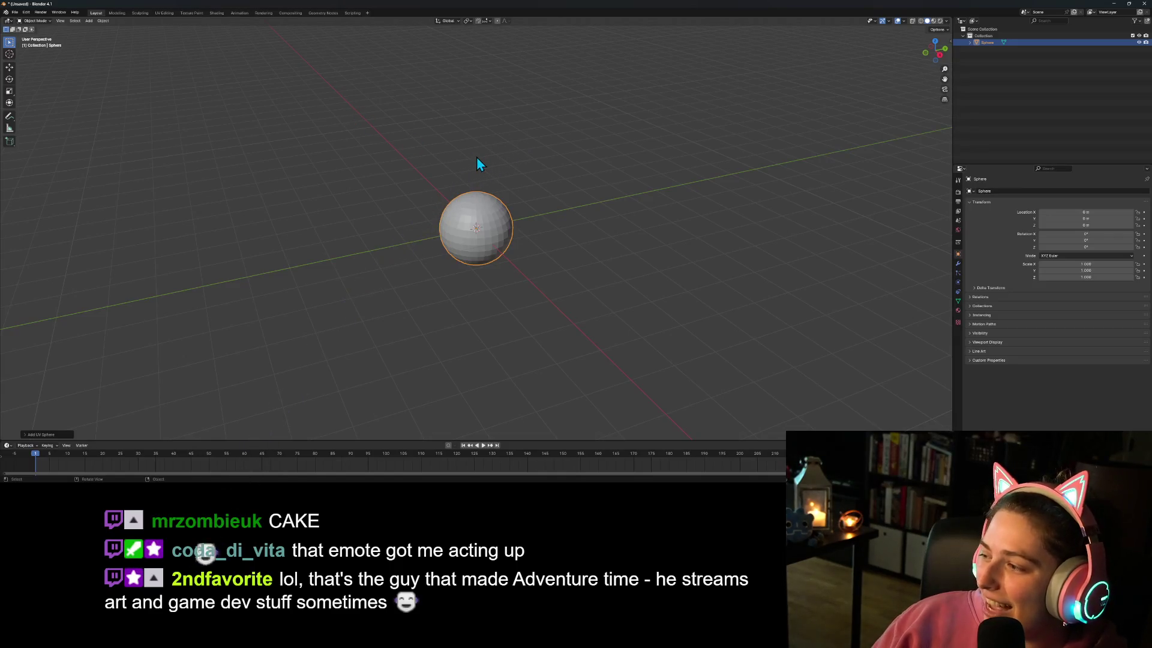
pyautogui.press('KP_1')
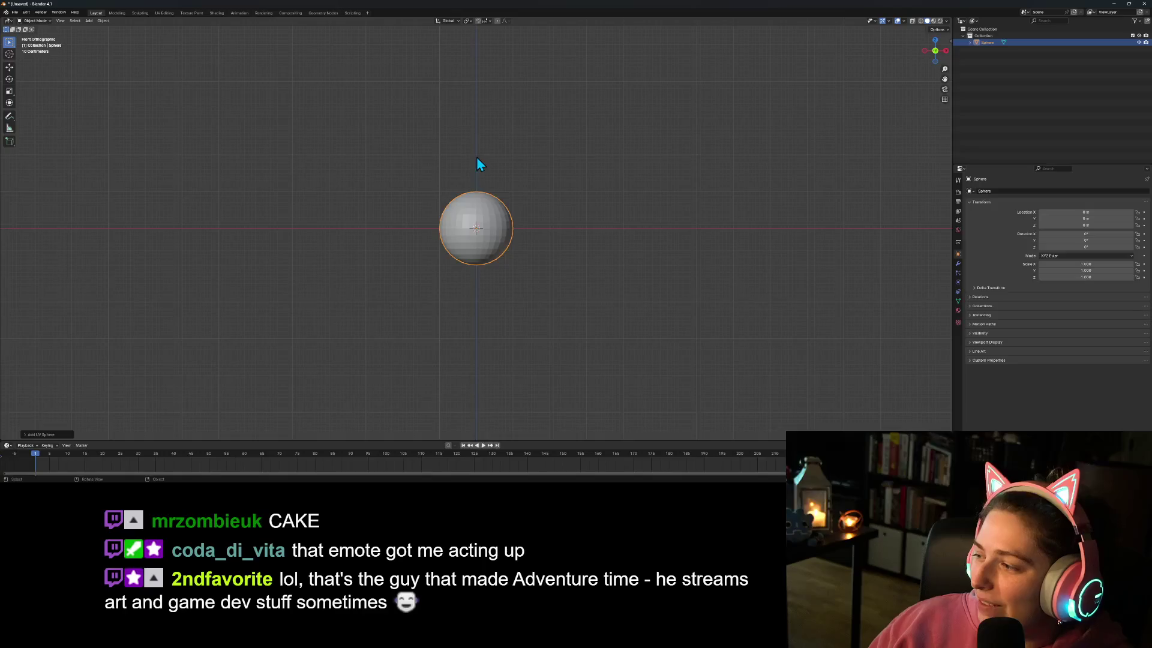
pyautogui.scroll(3, 594, 258)
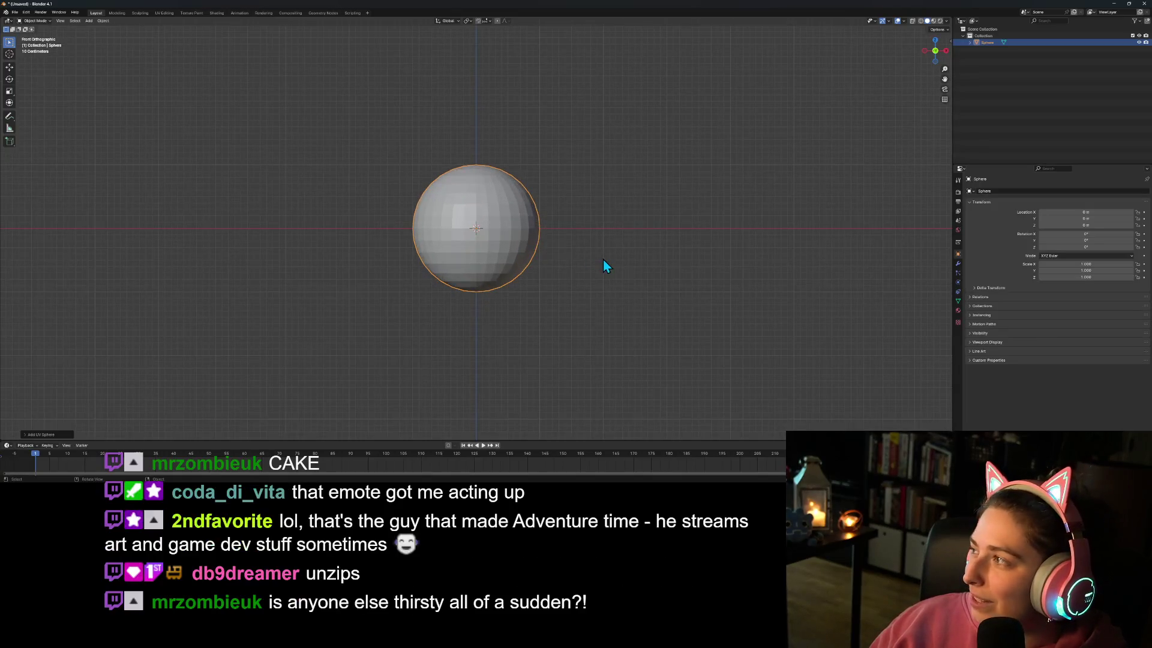
# - Raise the sphere above the origin along Z
pyautogui.press('g')
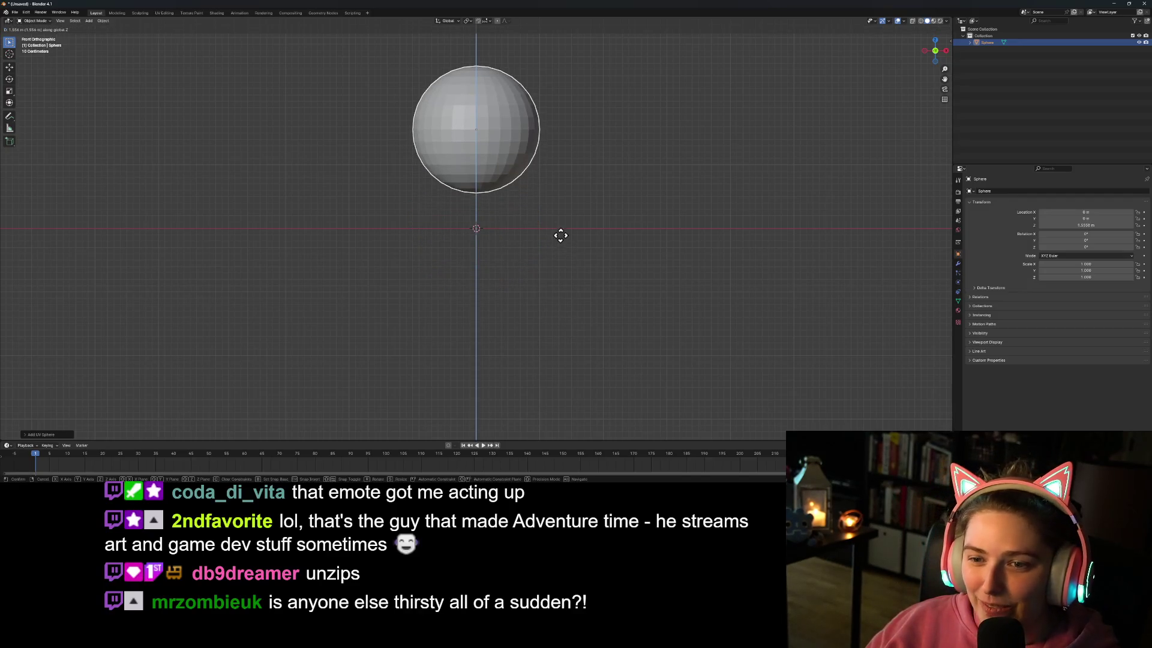
pyautogui.click(562, 243)
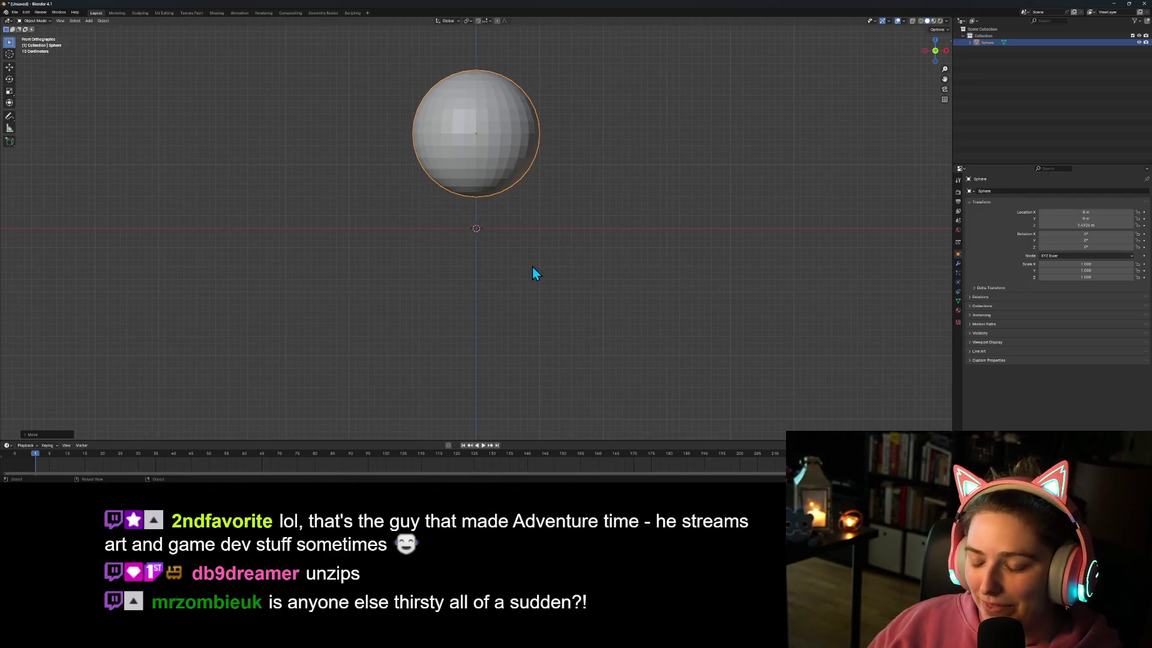
pyautogui.moveTo(534, 236); pyautogui.dragTo(536, 331)
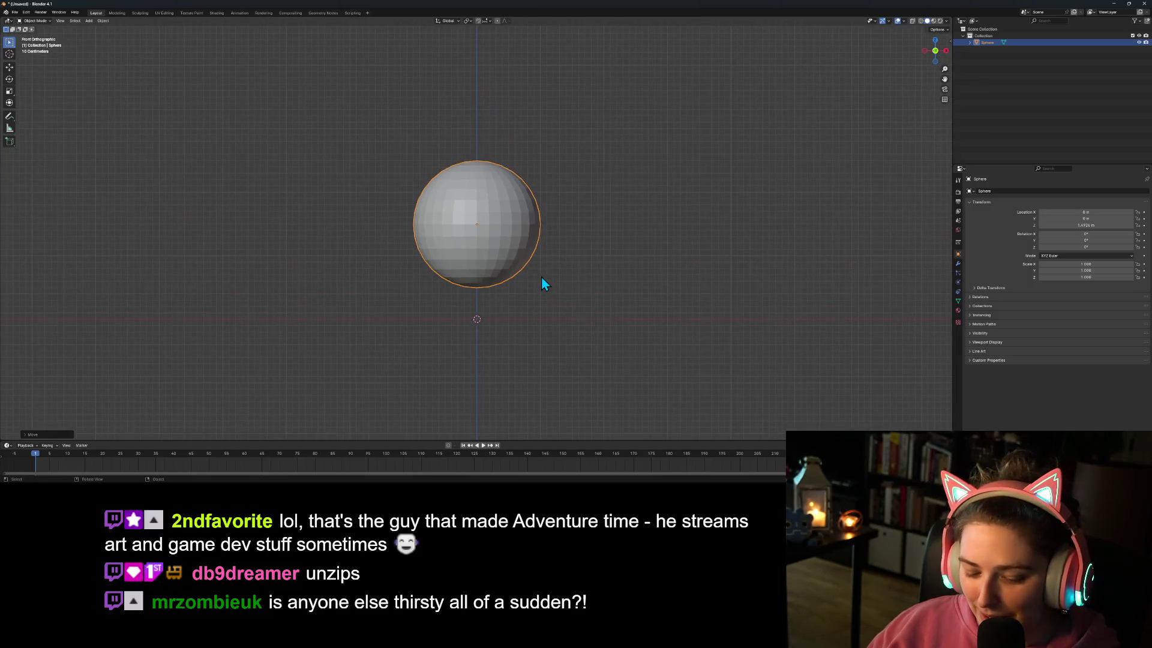
pyautogui.press('g')
pyautogui.press('z')
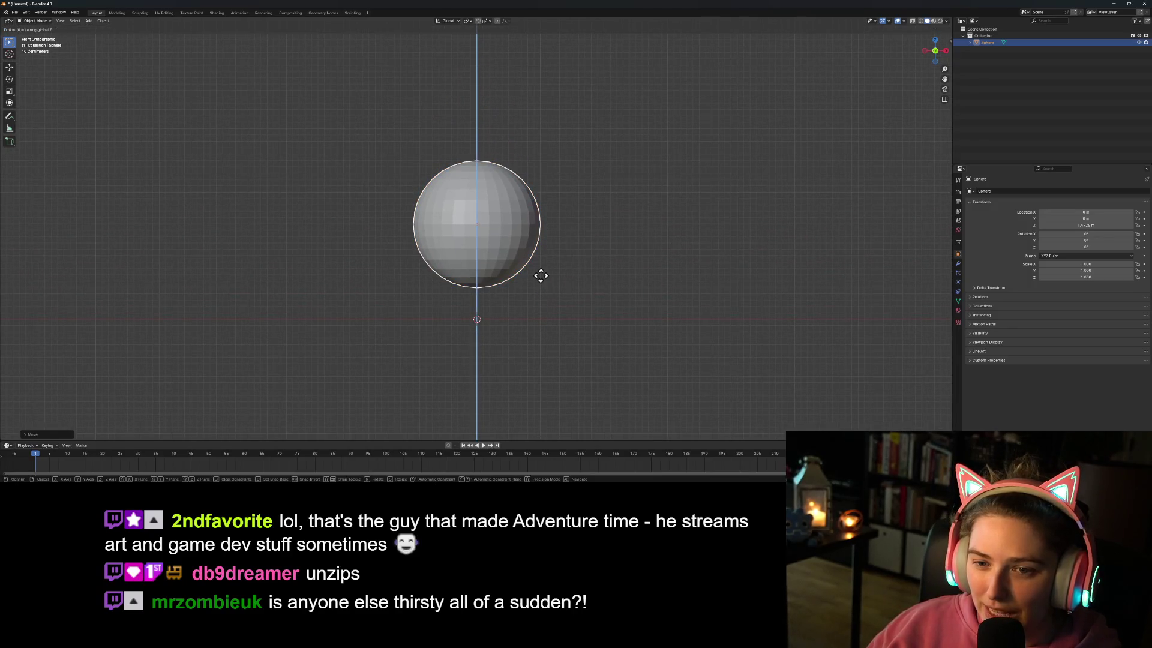
pyautogui.click(543, 255)
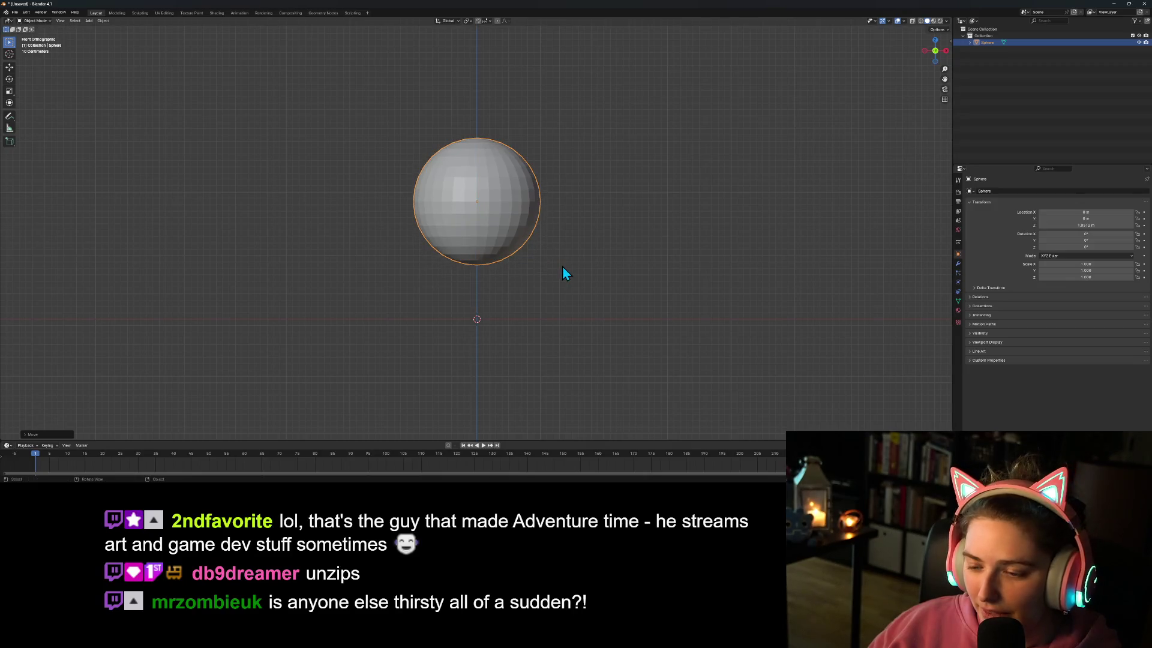
# - Scale the sphere to 0.5 and lower it to about 1.01 m on Z
pyautogui.write('s.5')
pyautogui.press('Return')
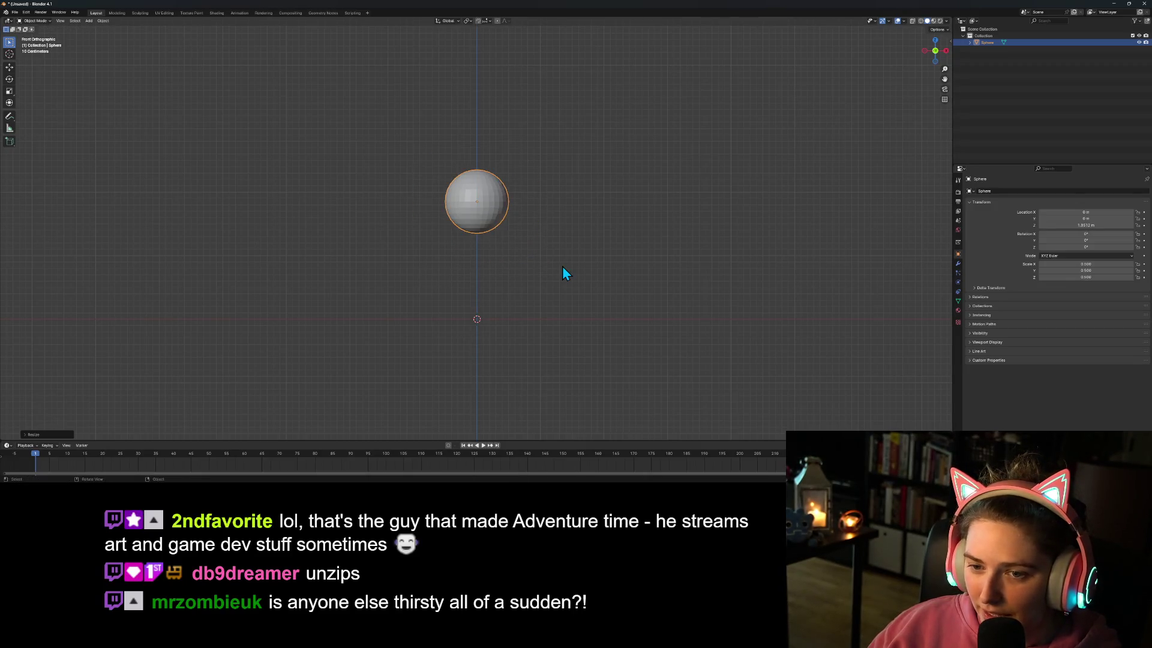
pyautogui.press('g')
pyautogui.press('z')
pyautogui.click(516, 267)
pyautogui.scroll(4, 535, 274)
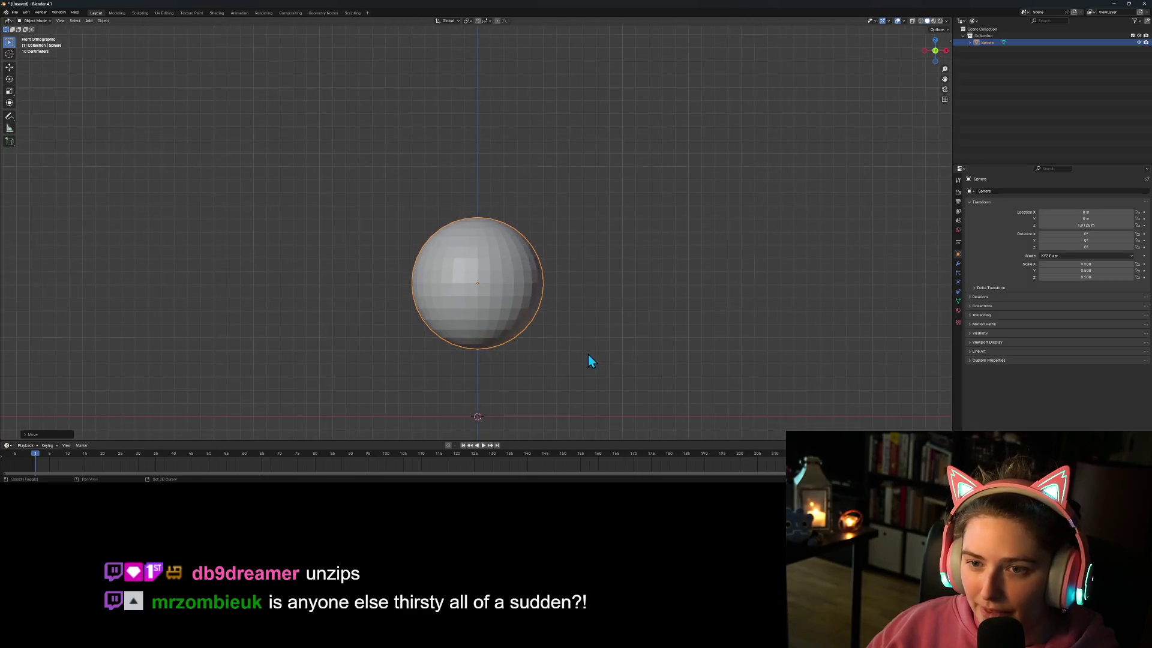
pyautogui.moveTo(589, 356); pyautogui.dragTo(606, 312)
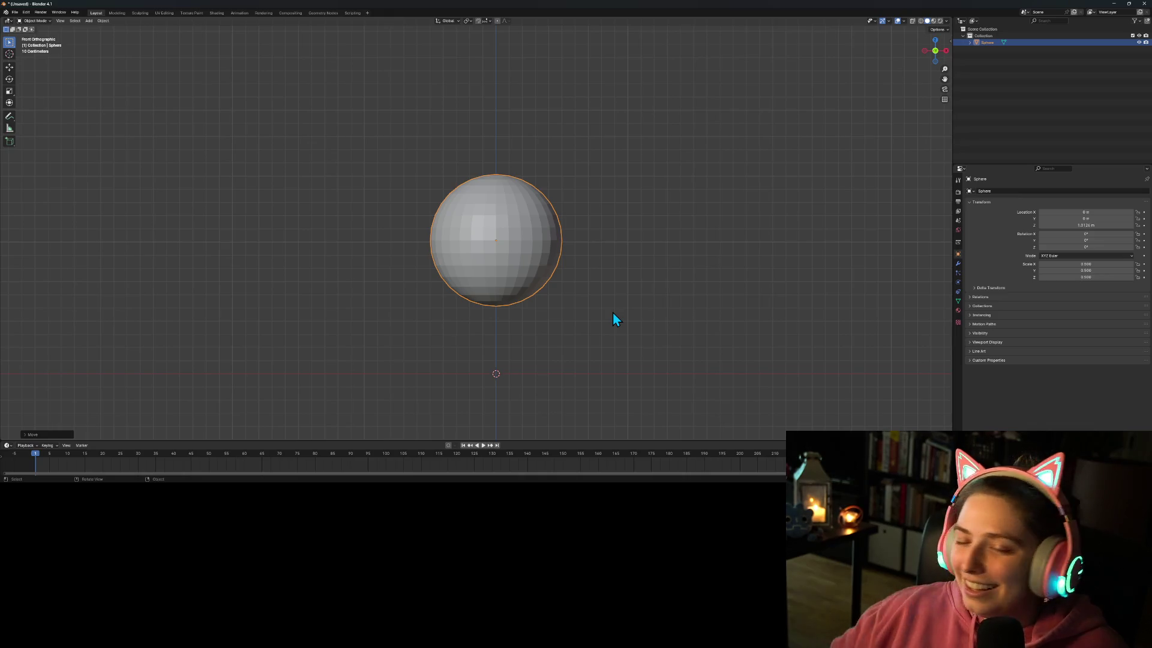
pyautogui.click(542, 221)
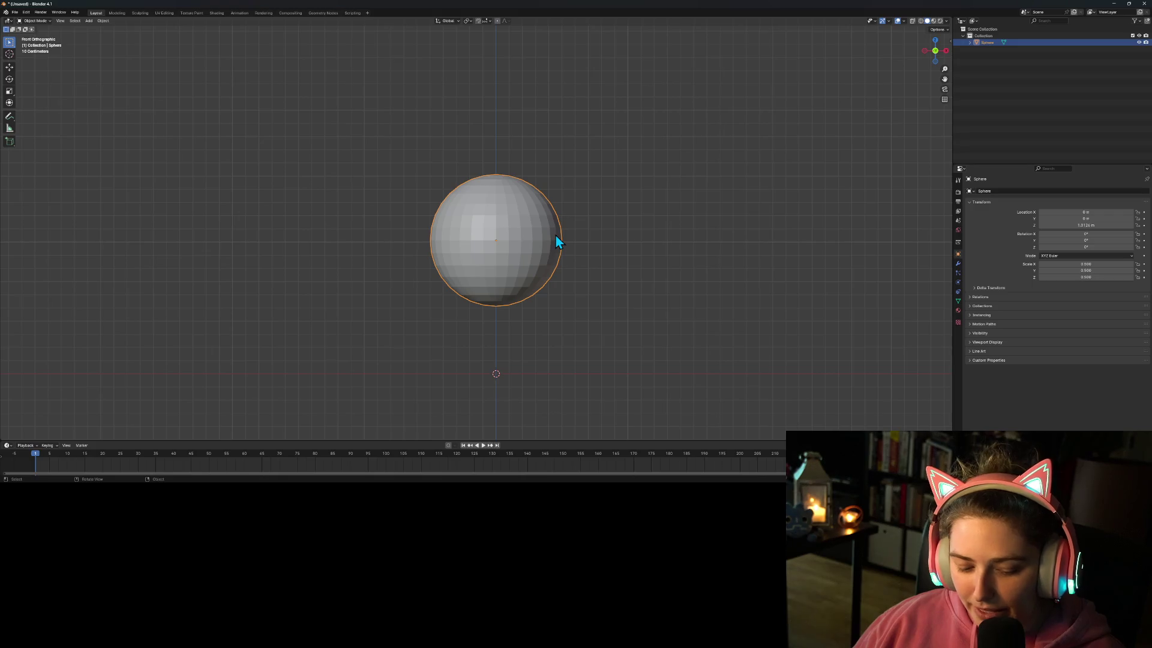
# - Apply the sphere's location and scale and move its origin to the geometry centre
pyautogui.hotkey('ctrl', 'a')
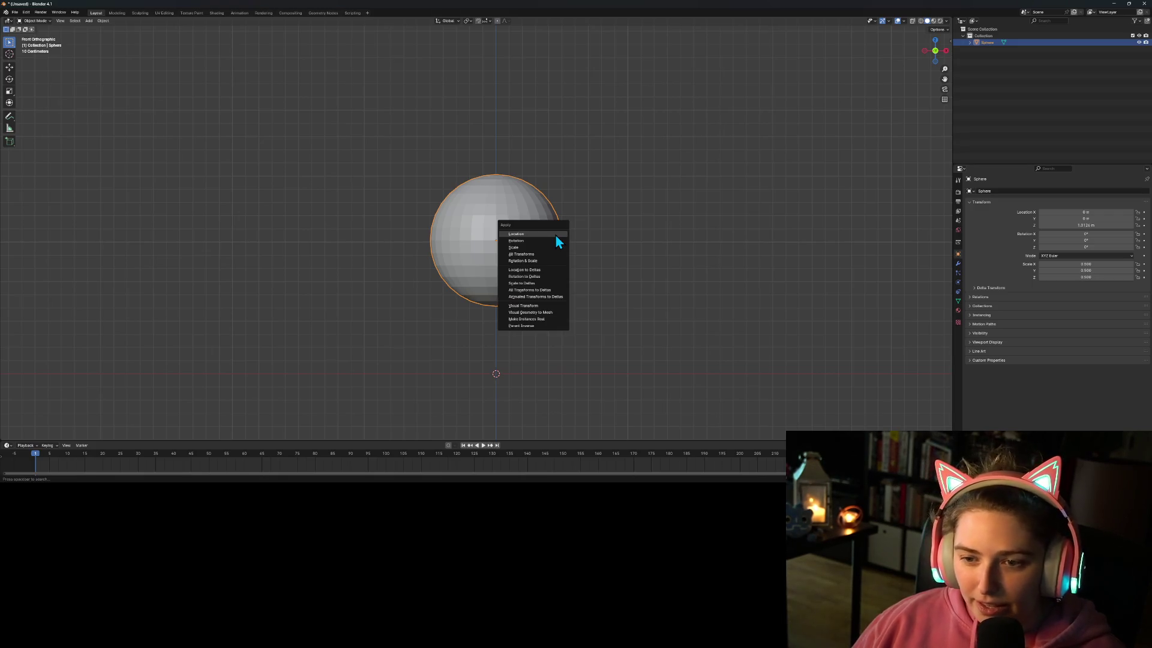
pyautogui.click(552, 255)
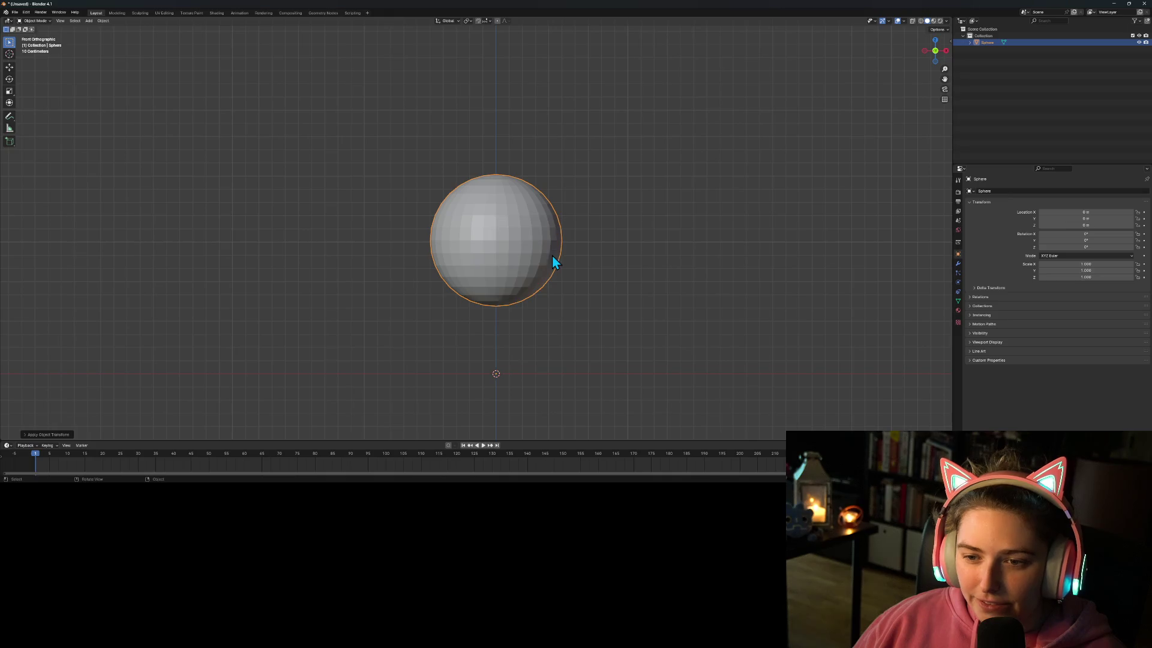
pyautogui.press('s')
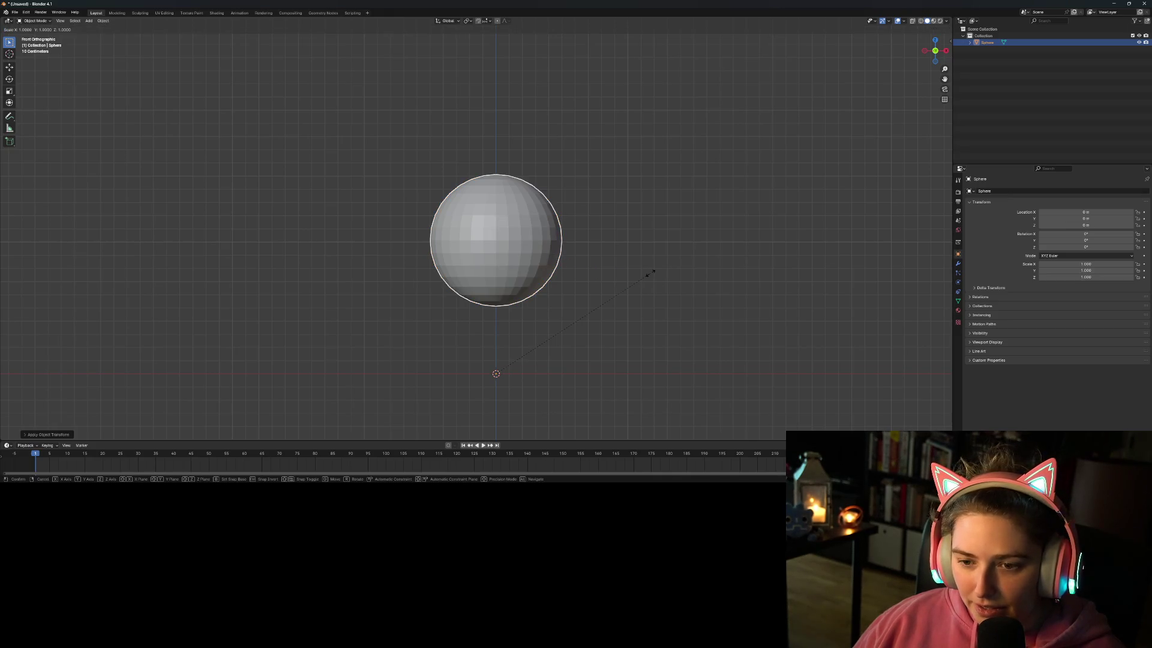
pyautogui.press('Escape')
pyautogui.rightClick(500, 228)
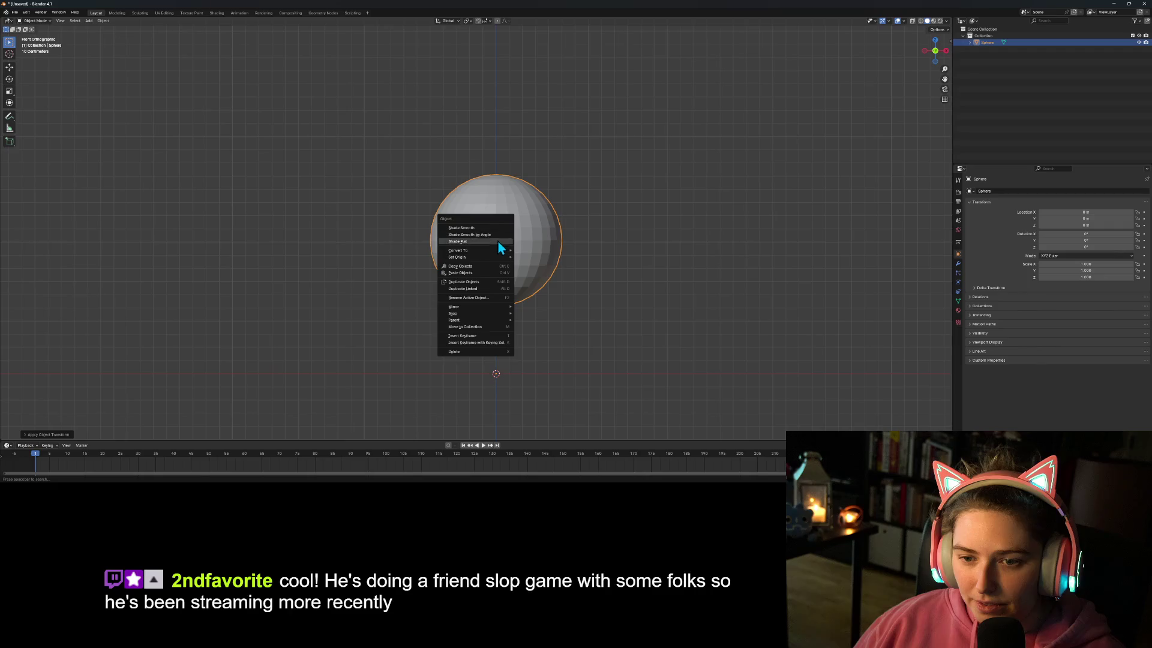
pyautogui.moveTo(489, 255)
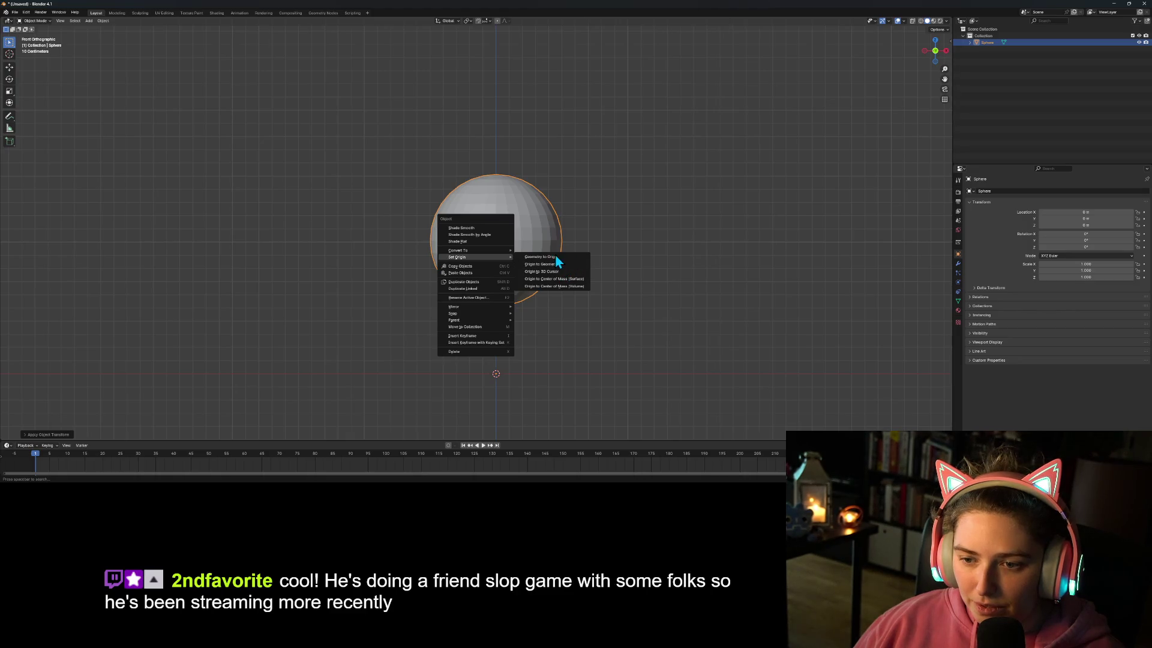
pyautogui.click(533, 264)
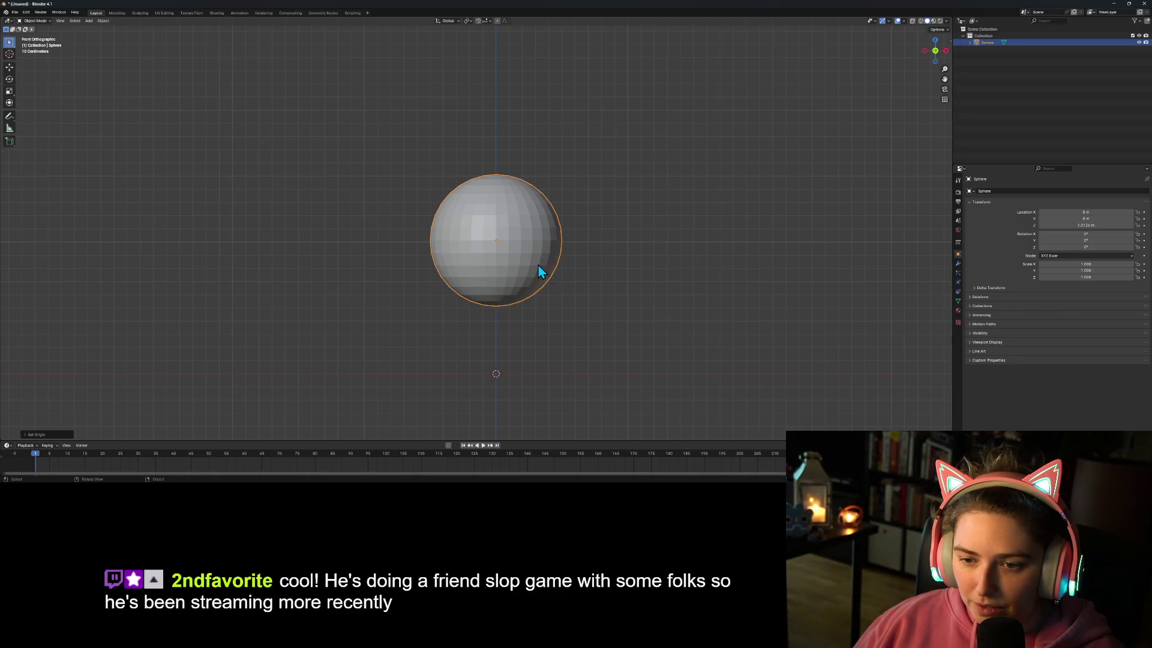
# - Stretch the sphere along X to 1.308 and shade it smooth, viewed from the front
pyautogui.press('s')
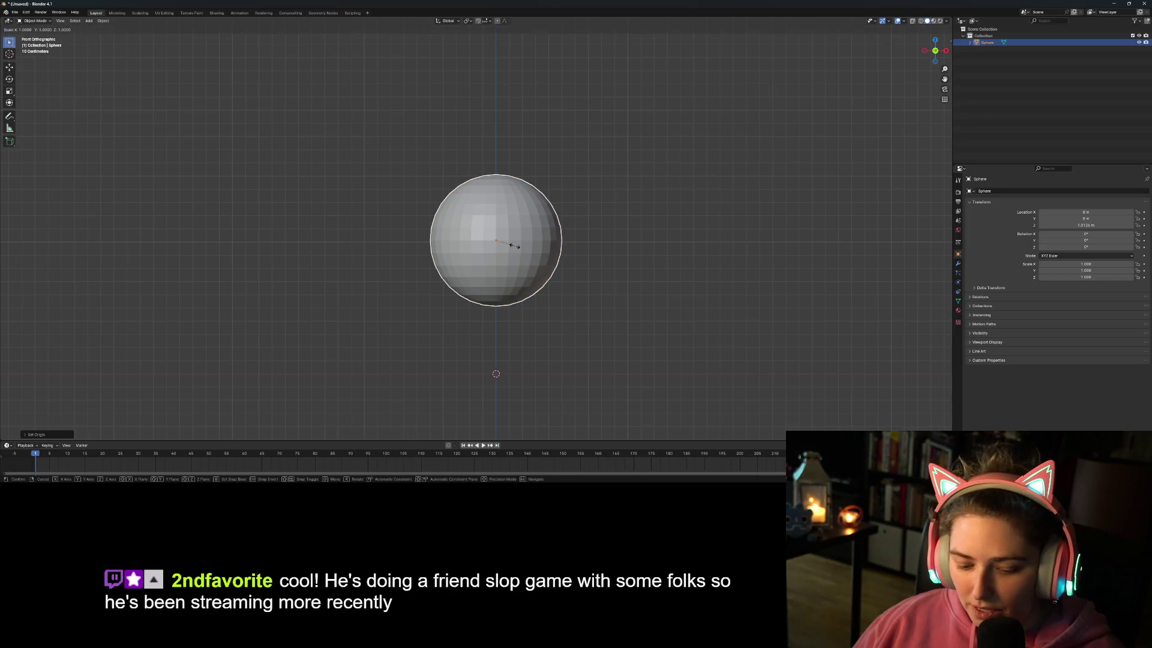
pyautogui.press('z')
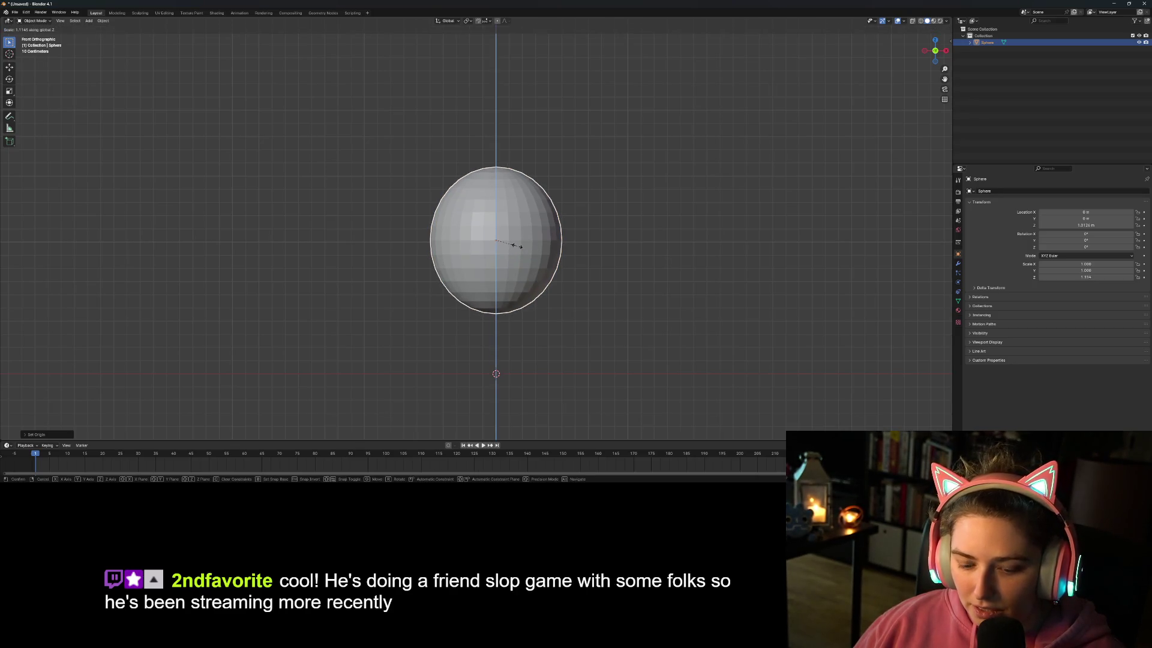
pyautogui.press('x')
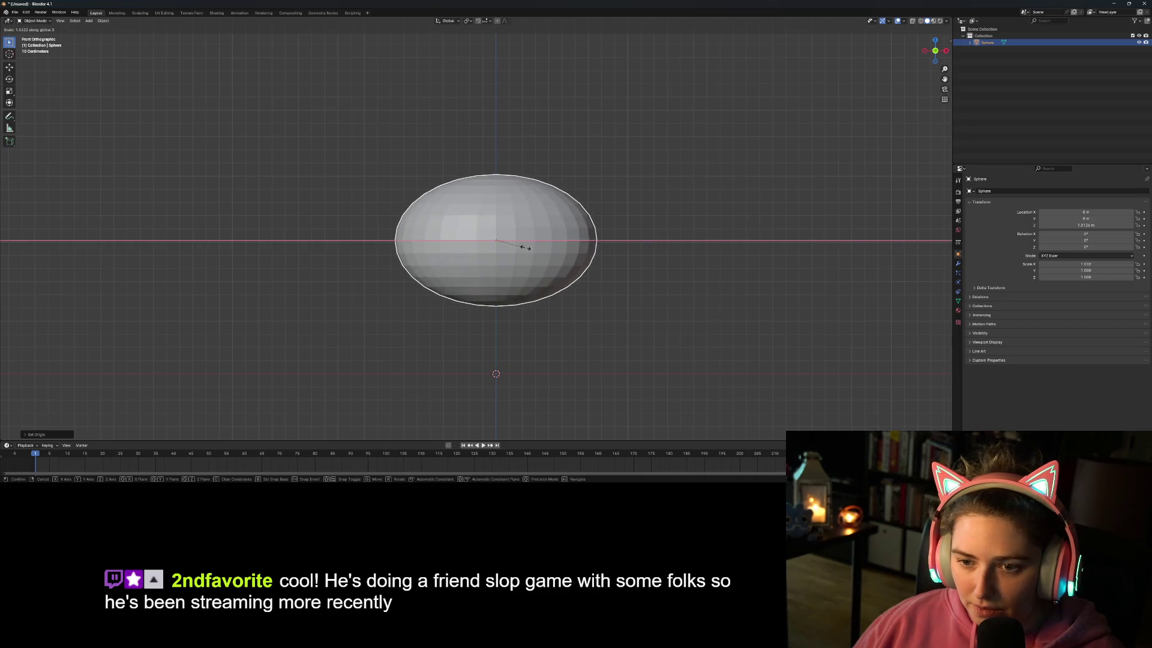
pyautogui.click(521, 255)
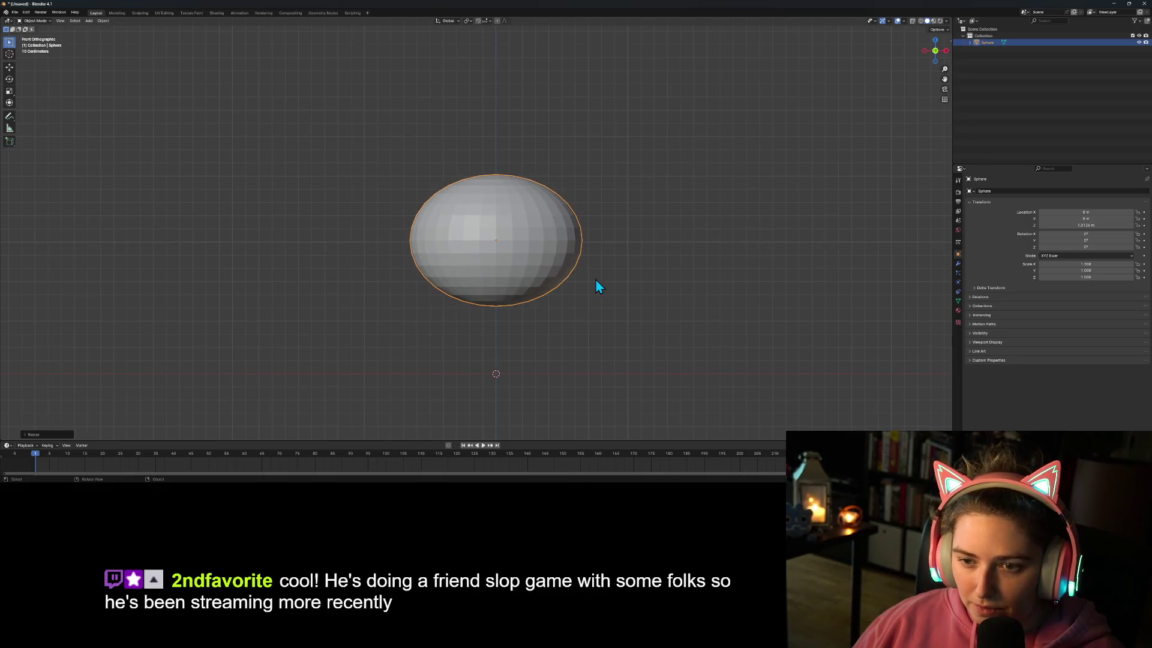
pyautogui.rightClick(539, 249)
pyautogui.click(519, 216)
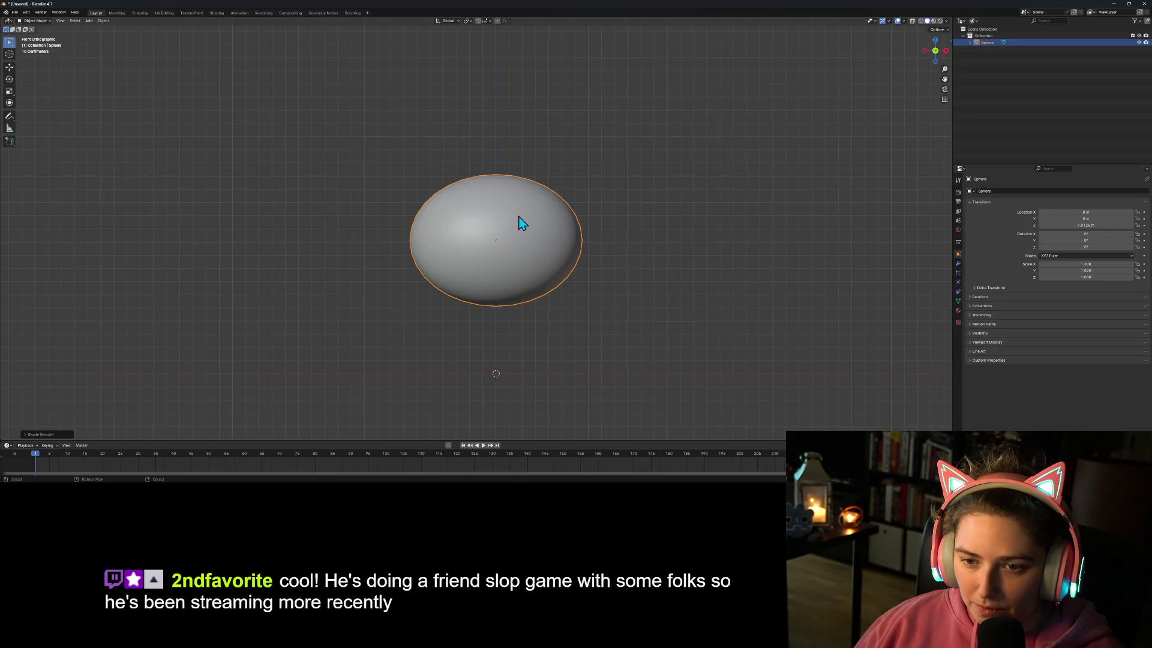
pyautogui.moveTo(584, 269)
pyautogui.mouseDown()
pyautogui.moveTo(574, 336)
pyautogui.moveTo(628, 348)
pyautogui.moveTo(699, 325)
pyautogui.moveTo(604, 330)
pyautogui.mouseUp()
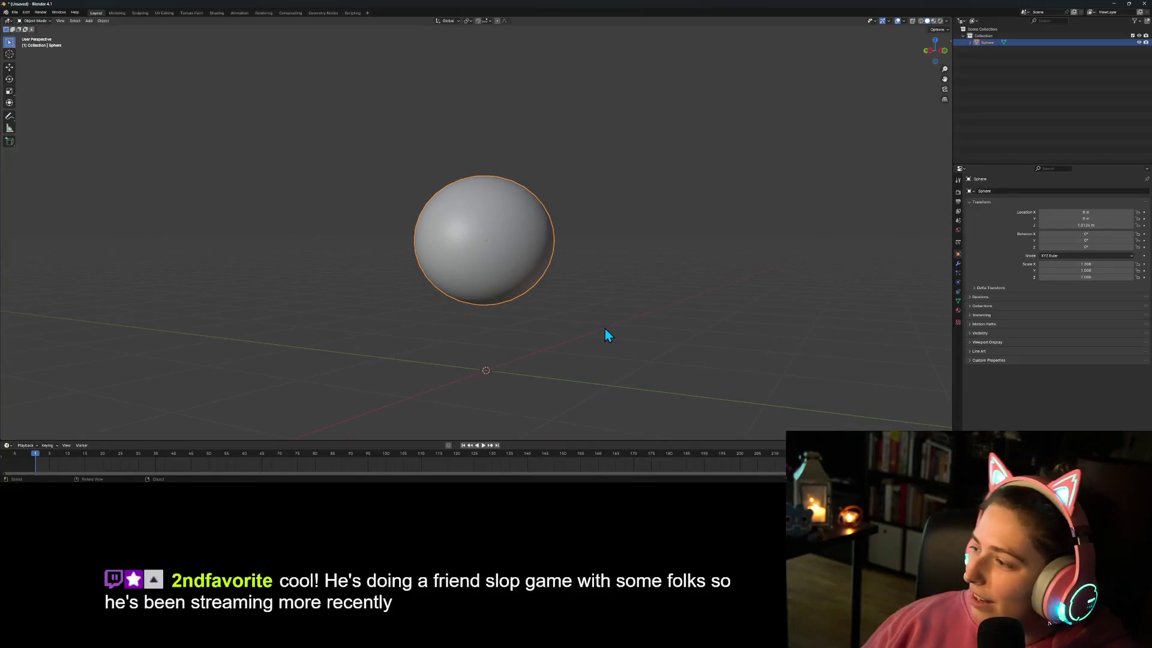
pyautogui.press('KP_1')
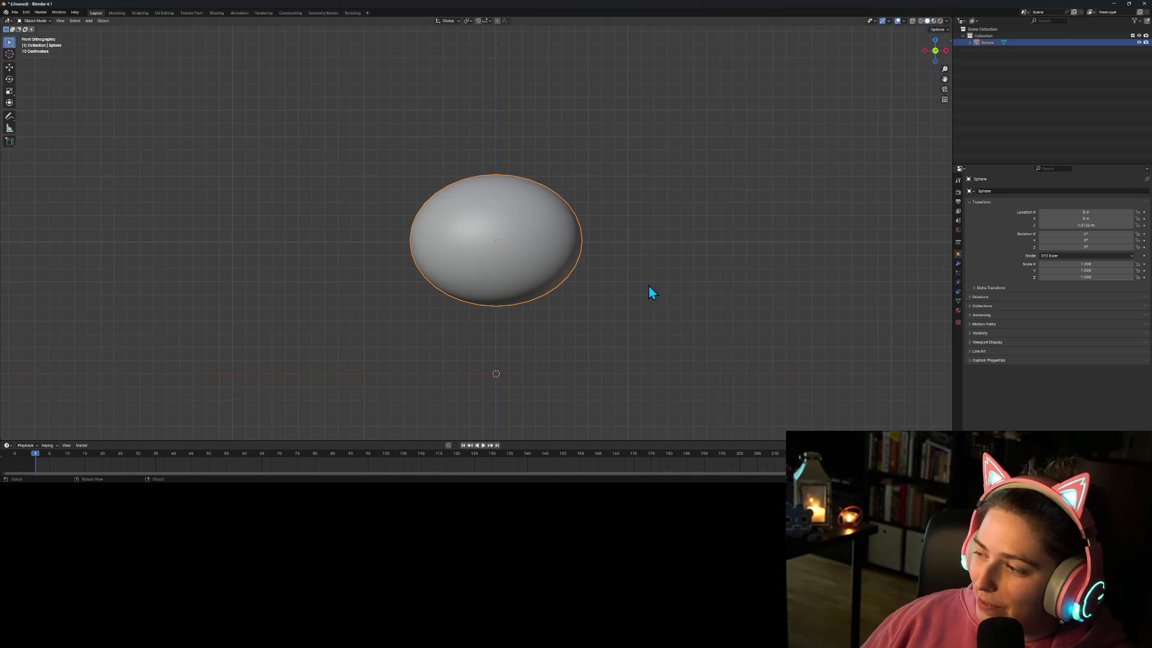
pyautogui.moveTo(690, 240)
pyautogui.mouseDown()
pyautogui.moveTo(662, 260)
pyautogui.moveTo(666, 287)
pyautogui.mouseUp()
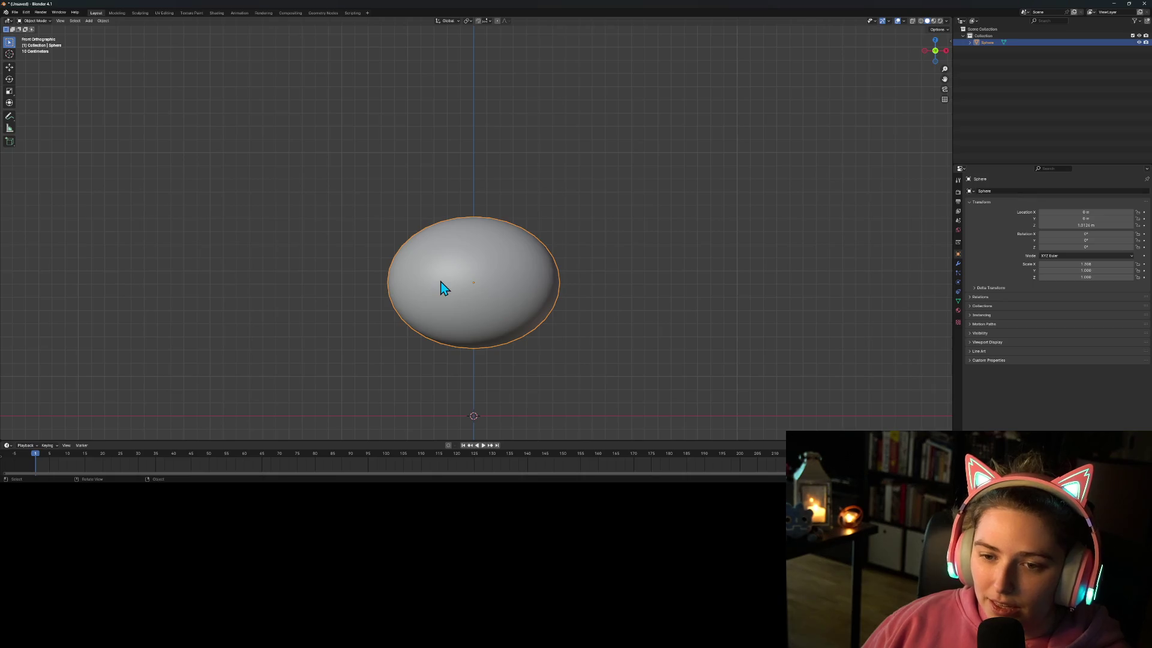
# - Enter Edit Mode on the sphere and reapply smooth shading
pyautogui.press('Tab')
pyautogui.press('Tab')
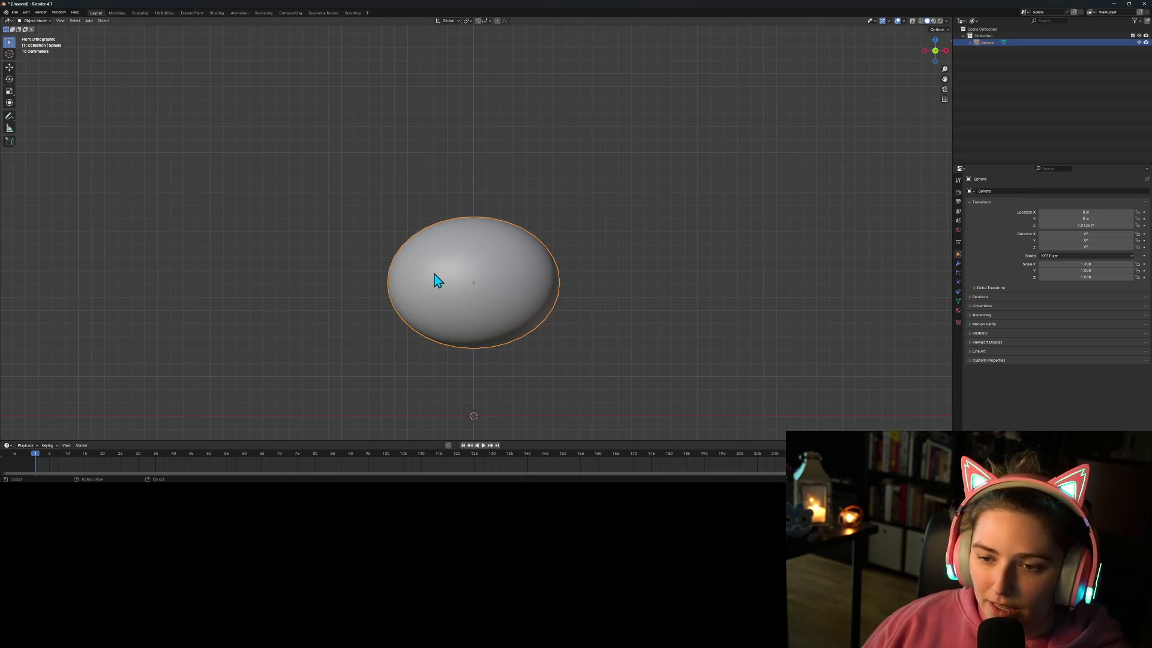
pyautogui.rightClick(450, 290)
pyautogui.click(455, 289)
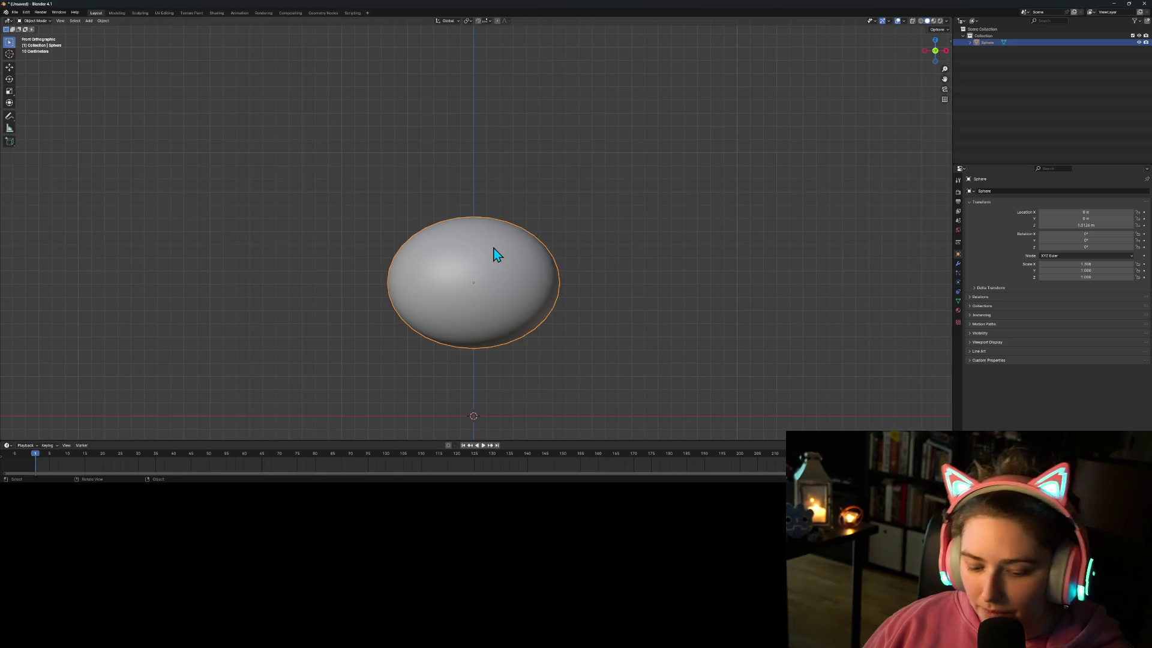
# - Duplicate the egg sphere in place, then rename the original 'body' and the copy 'wing'
pyautogui.hotkey('shift', 'd')
pyautogui.rightClick(492, 247)
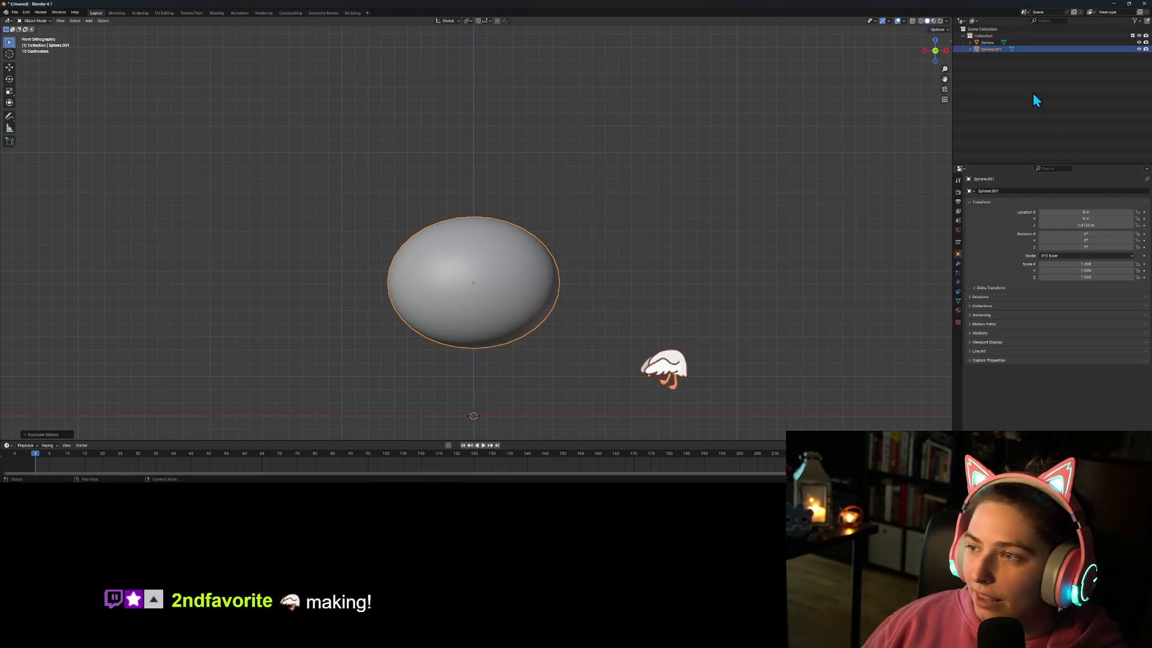
pyautogui.doubleClick(993, 43)
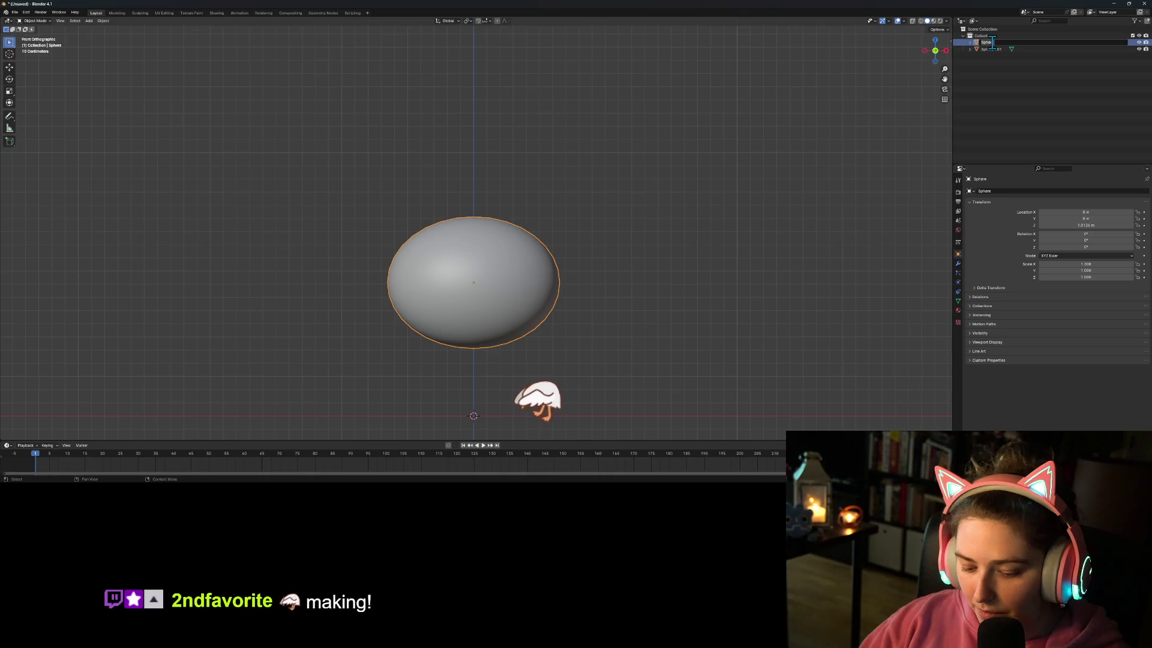
pyautogui.write('body')
pyautogui.press('Return')
pyautogui.doubleClick(996, 49)
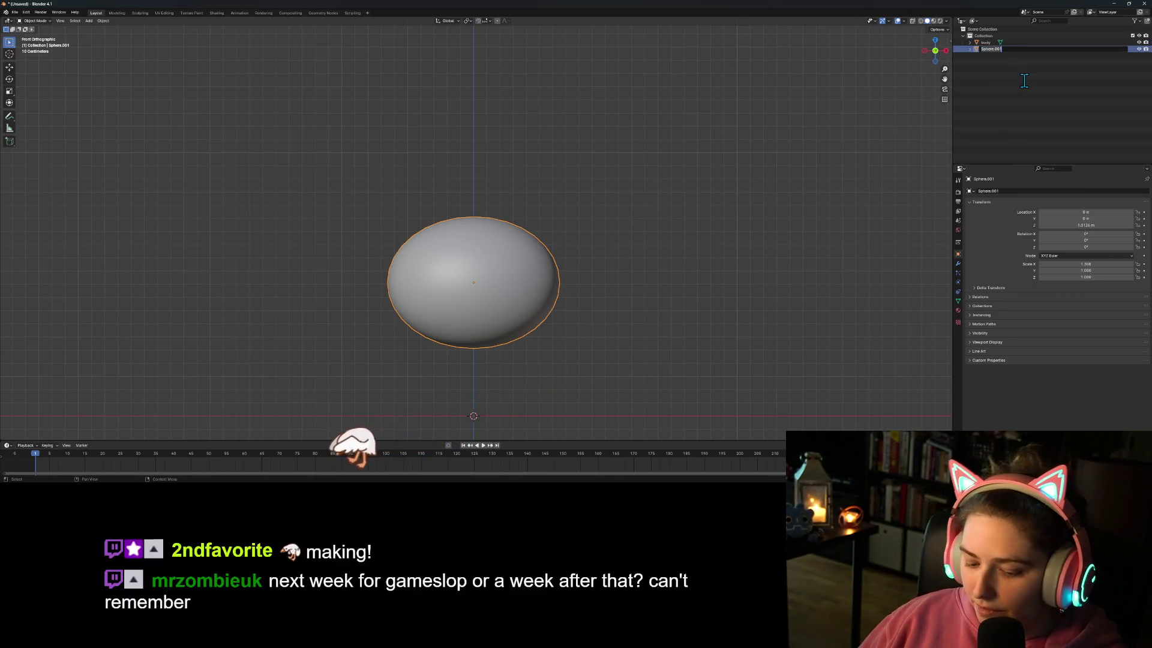
pyautogui.write('wing')
pyautogui.press('Return')
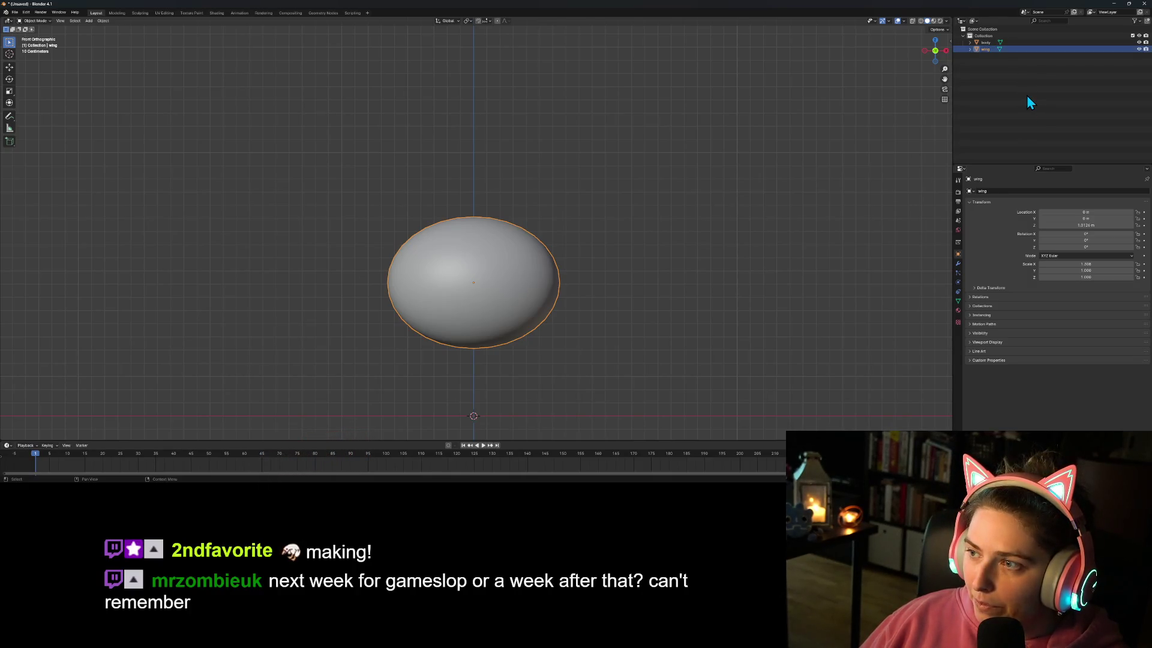
# - In Edit Mode on wing, view from top and delete the visible vertices above the X axis
pyautogui.scroll(-2, 772, 192)
pyautogui.press('Tab')
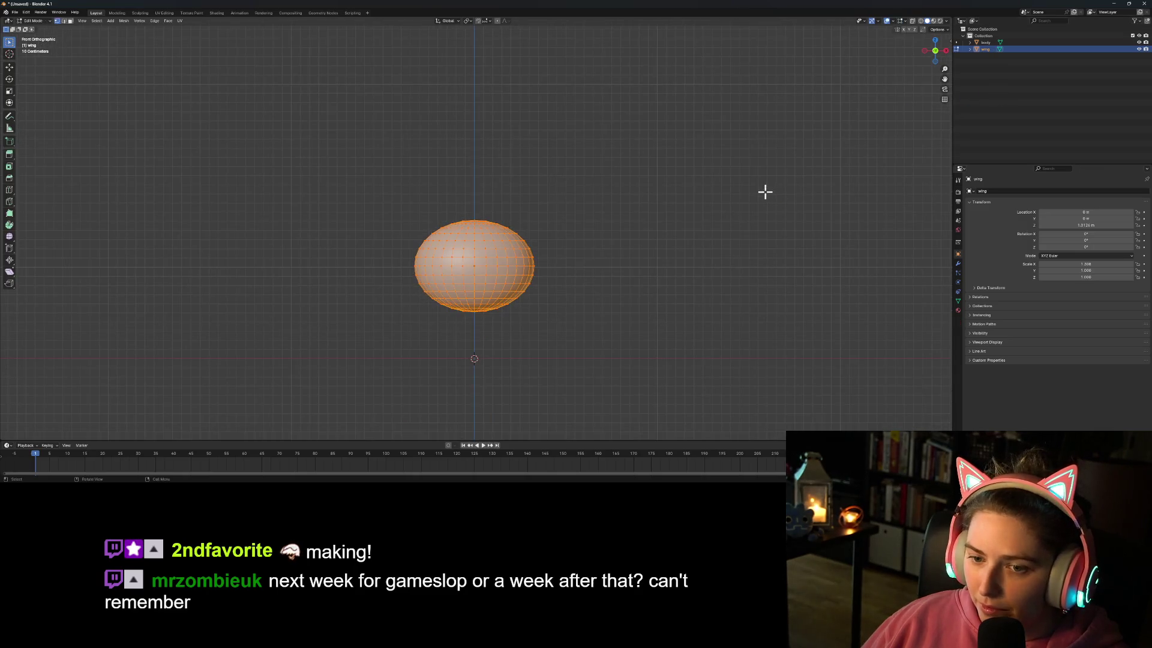
pyautogui.moveTo(704, 182)
pyautogui.mouseDown()
pyautogui.moveTo(684, 224)
pyautogui.moveTo(689, 251)
pyautogui.mouseUp()
pyautogui.press('KP_7')
pyautogui.moveTo(328, 123)
pyautogui.mouseDown()
pyautogui.moveTo(570, 187)
pyautogui.moveTo(603, 224)
pyautogui.mouseUp()
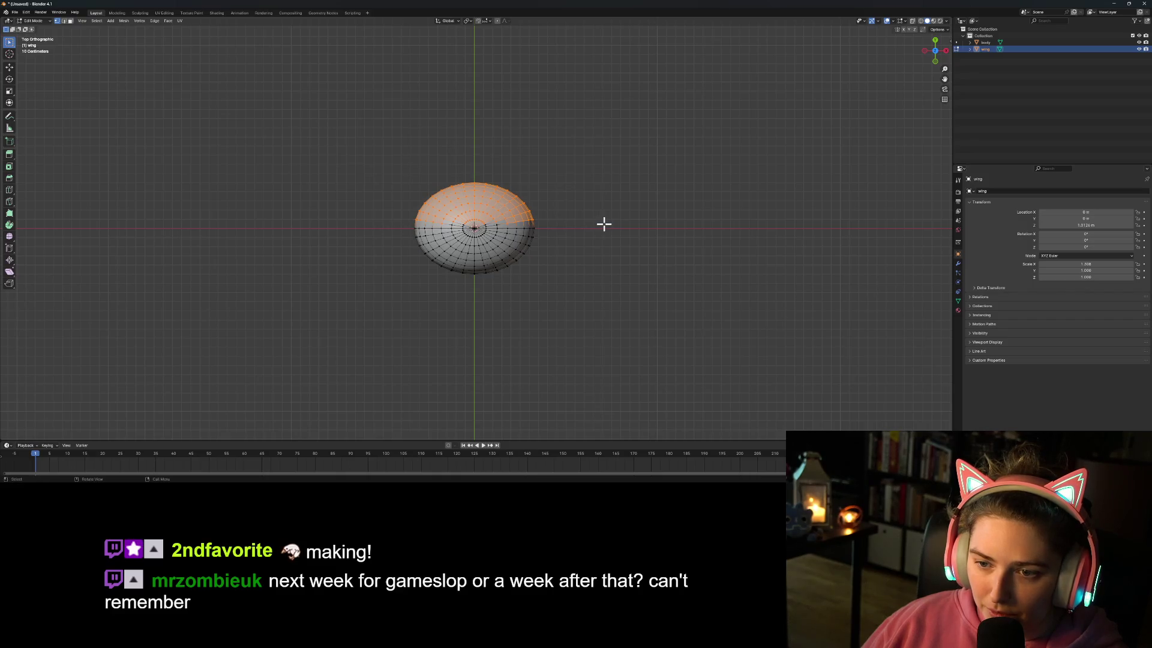
pyautogui.press('x')
pyautogui.click(603, 224)
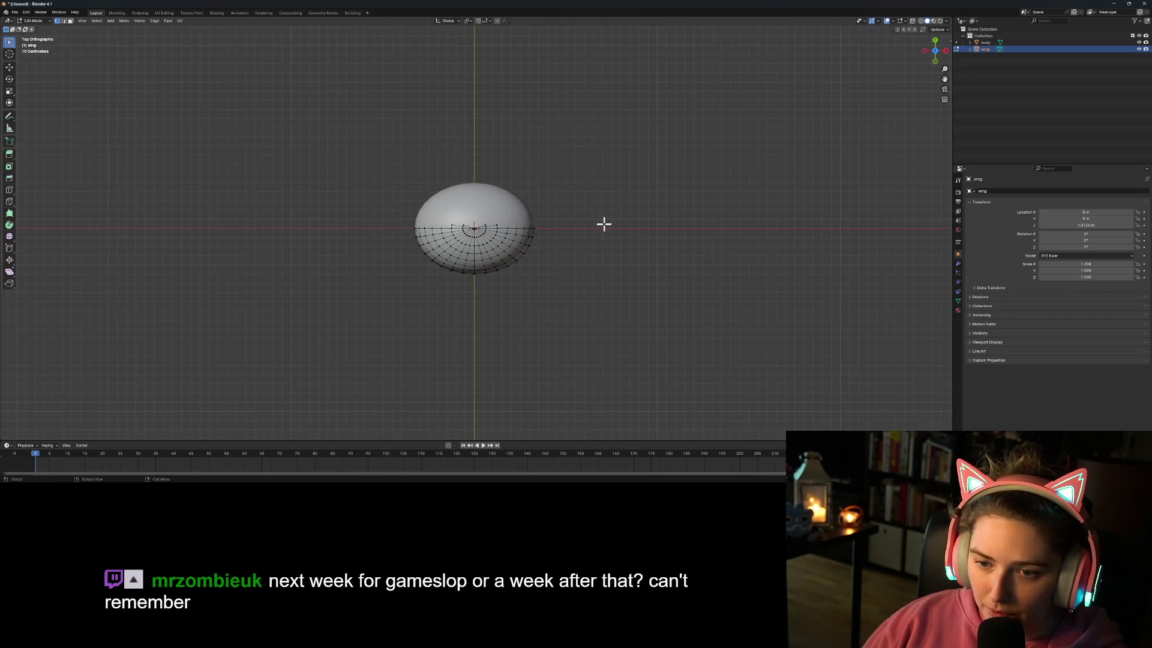
# - Turn on X-ray and delete all remaining upper-half vertices of the wing
pyautogui.scroll(3, 514, 217)
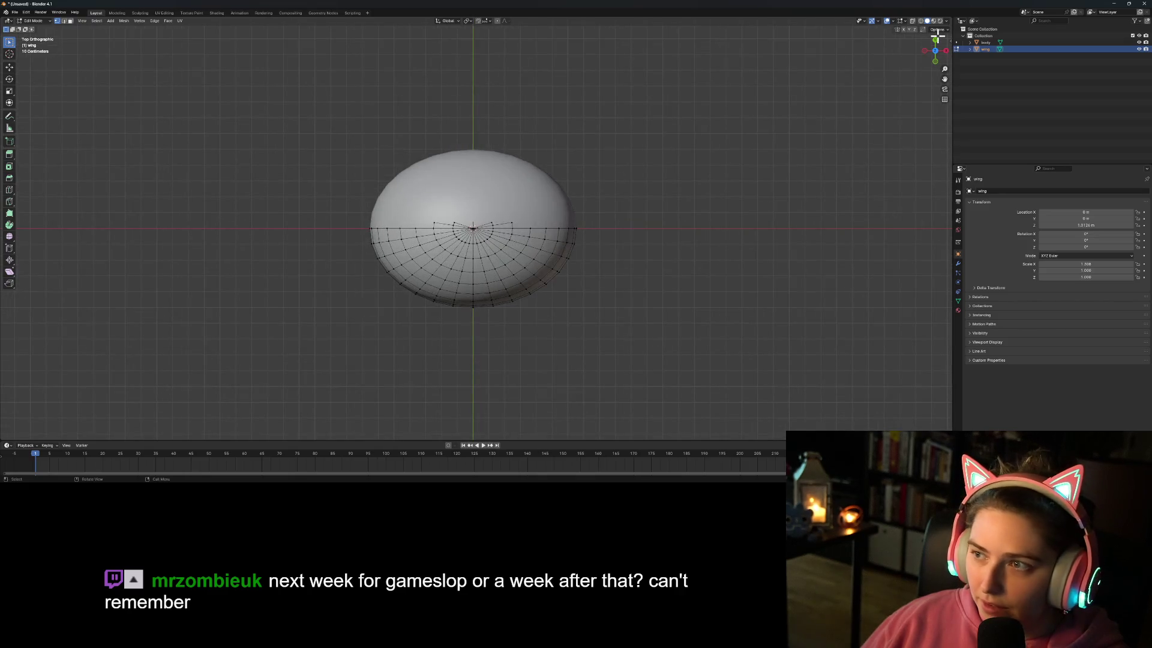
pyautogui.click(913, 21)
pyautogui.moveTo(322, 119)
pyautogui.mouseDown()
pyautogui.moveTo(571, 188)
pyautogui.moveTo(636, 226)
pyautogui.mouseUp()
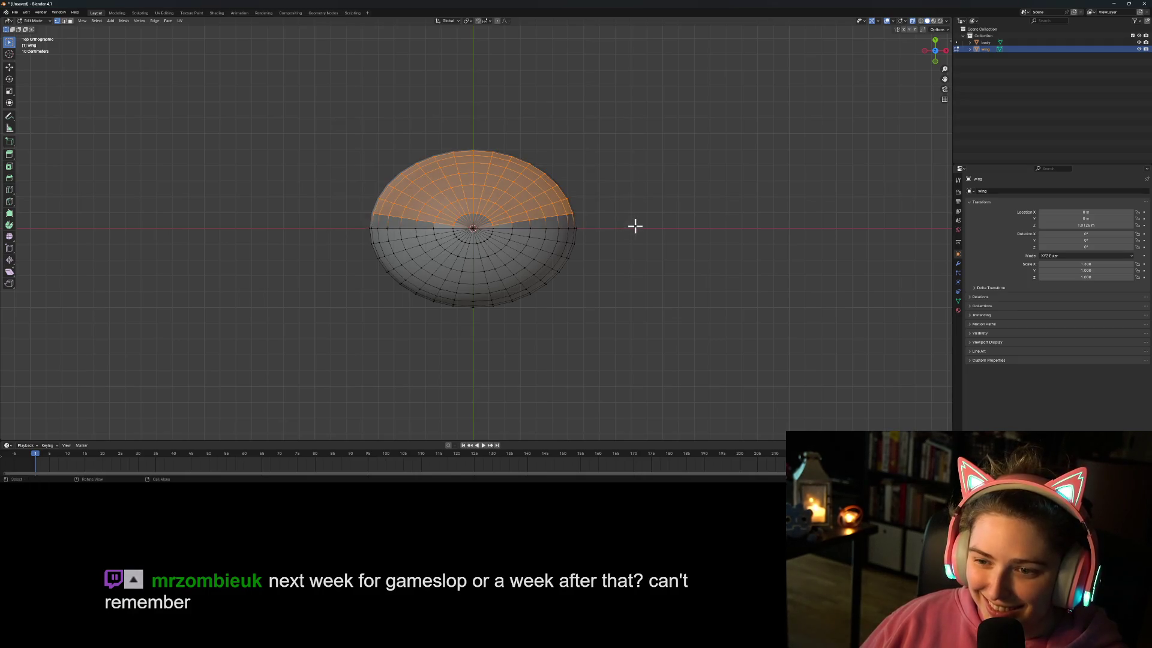
pyautogui.press('x')
pyautogui.click(635, 226)
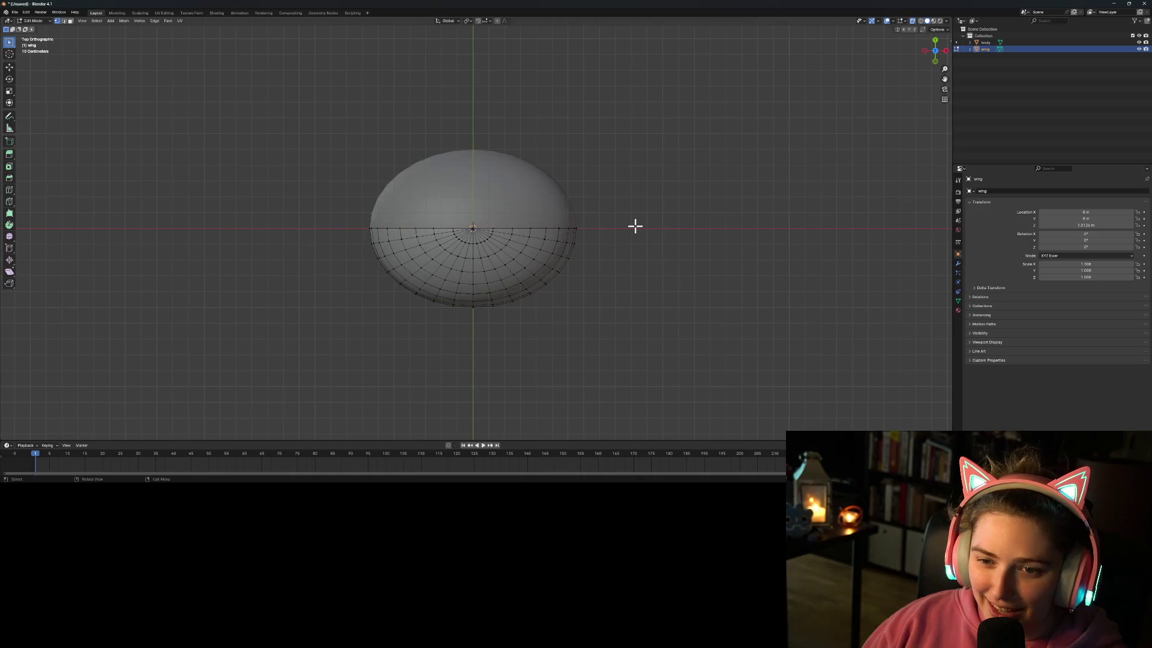
pyautogui.scroll(-3, 600, 226)
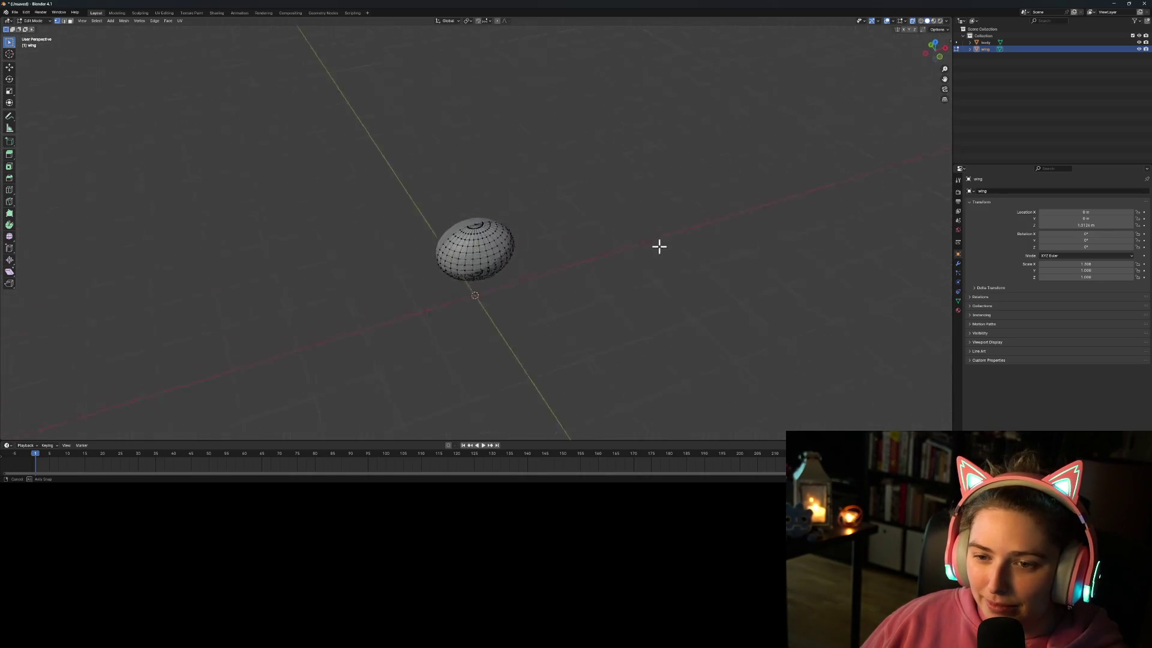